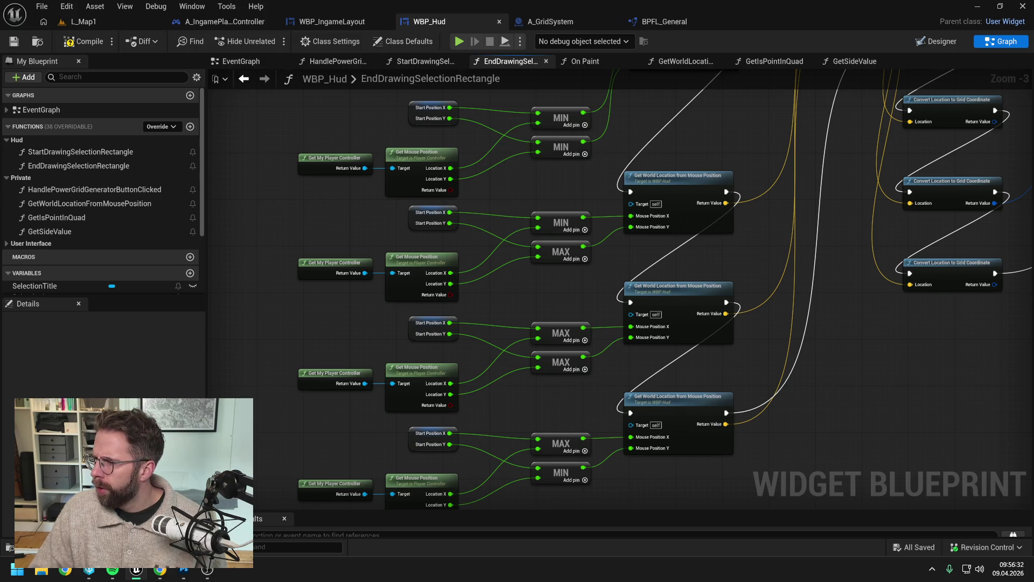
# Review the For Loop, Break Int Point and Branch nodes, then open the Get Is Point in Quad function.
pyautogui.hotkey('alt', 'Tab')
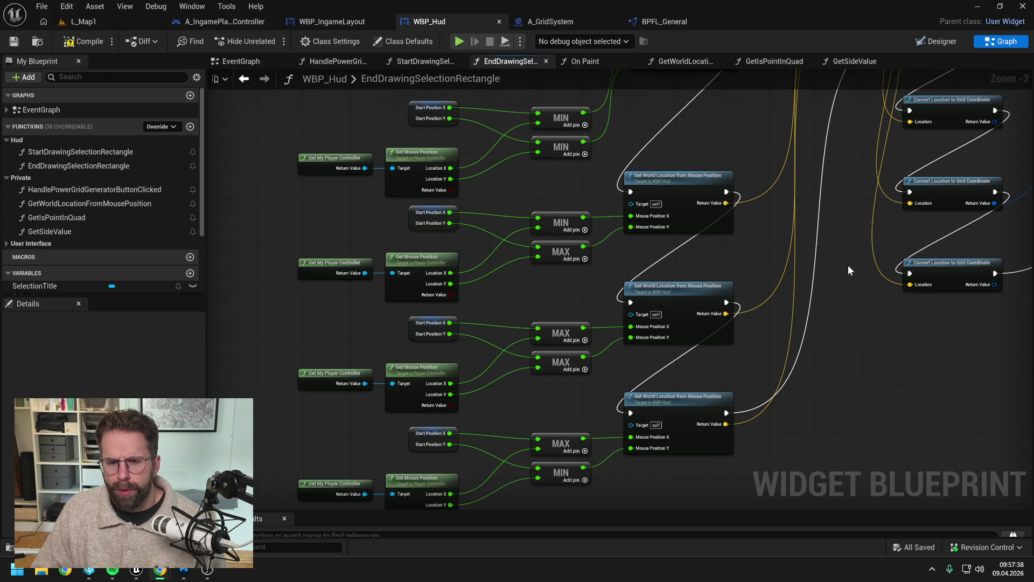
pyautogui.moveTo(848, 265); pyautogui.dragTo(845, 329)
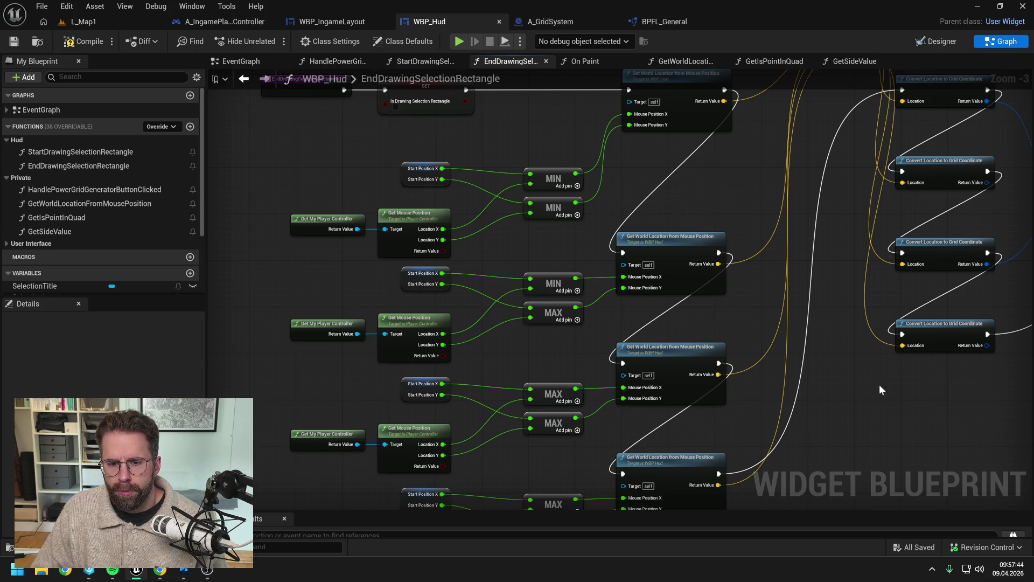
pyautogui.moveTo(971, 371)
pyautogui.mouseDown()
pyautogui.moveTo(742, 334)
pyautogui.moveTo(555, 337)
pyautogui.mouseUp()
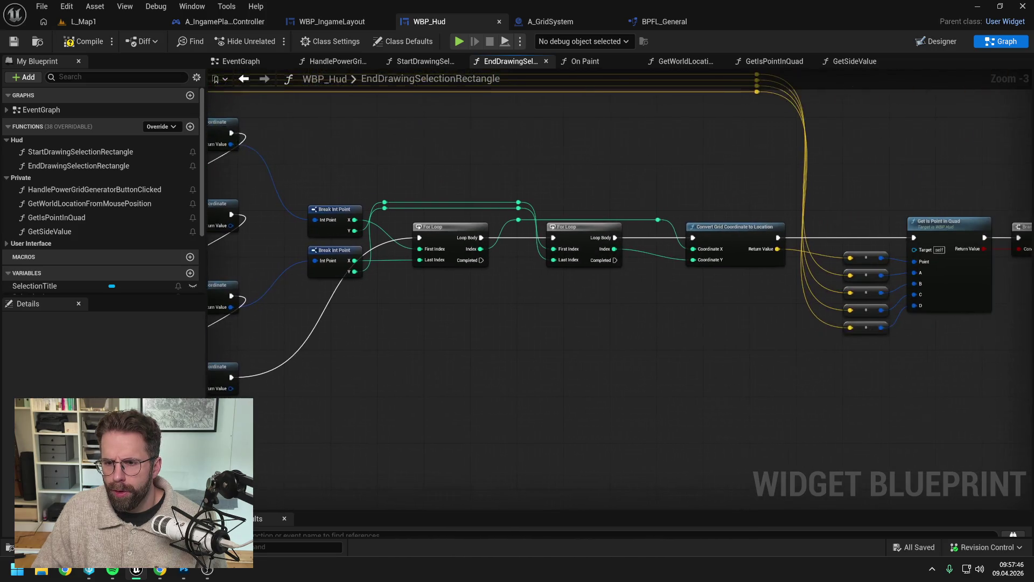
pyautogui.moveTo(888, 357); pyautogui.dragTo(670, 356)
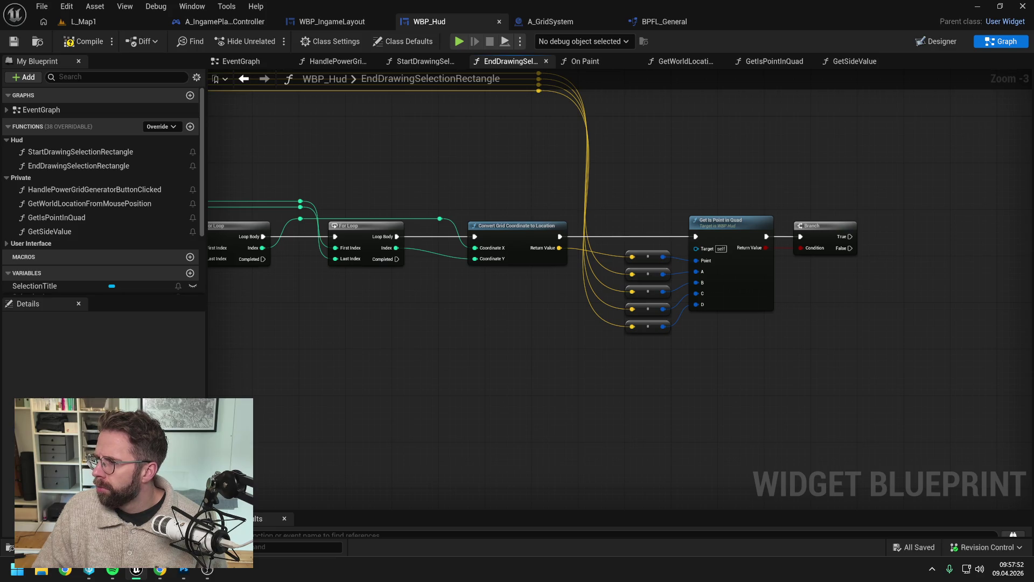
pyautogui.moveTo(879, 294); pyautogui.dragTo(816, 299)
pyautogui.doubleClick(648, 235)
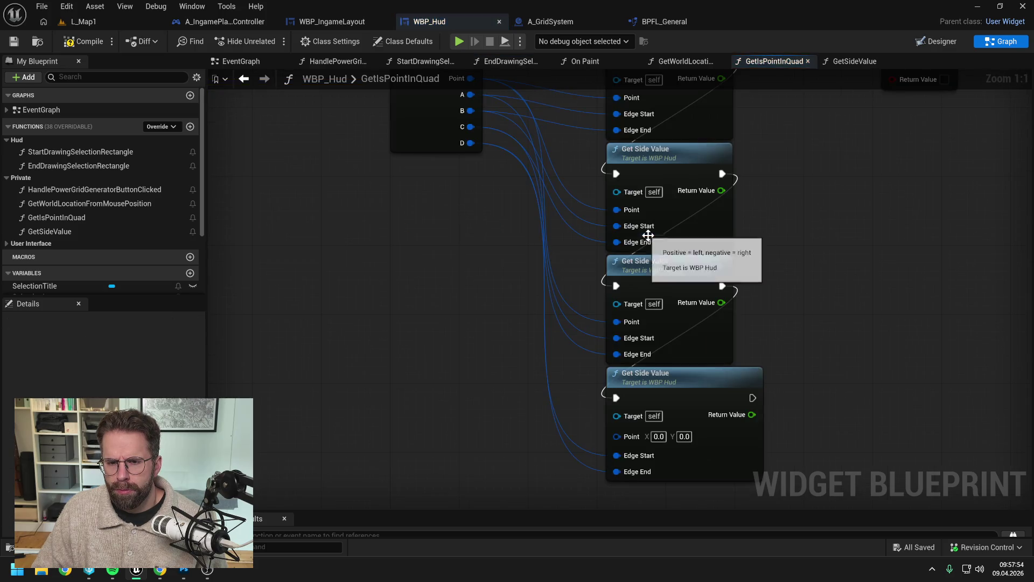
# Wire the Point input into the fourth Get Side Value node and move the Return Node right.
pyautogui.scroll(-2, 824, 235)
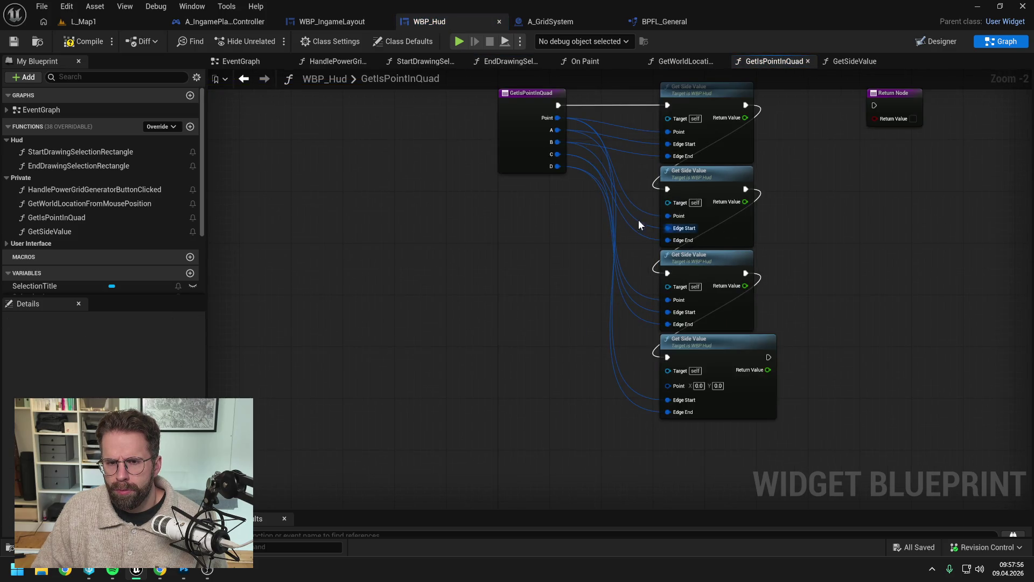
pyautogui.moveTo(540, 221); pyautogui.dragTo(537, 236)
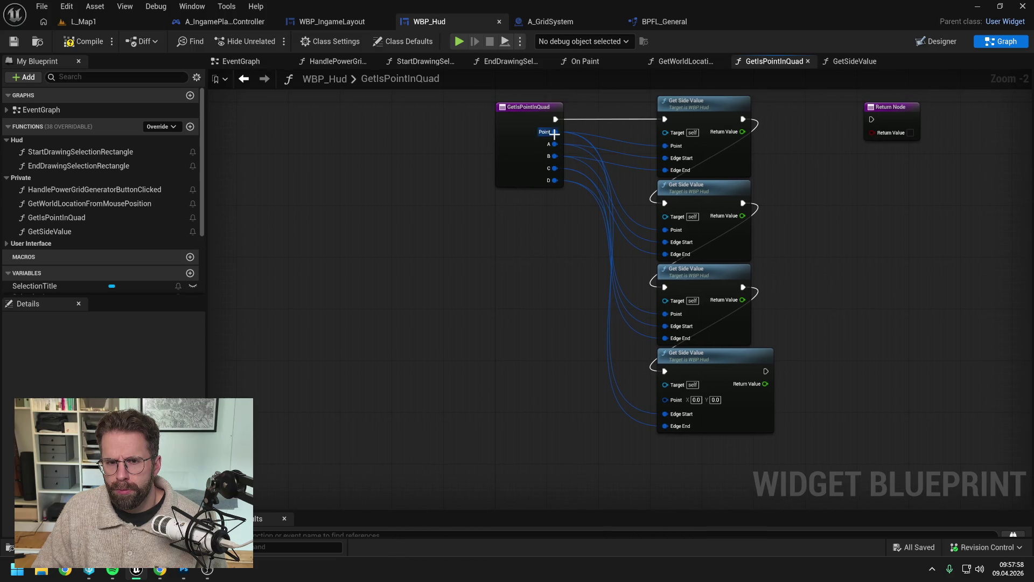
pyautogui.moveTo(554, 131)
pyautogui.mouseDown()
pyautogui.moveTo(635, 304)
pyautogui.moveTo(660, 399)
pyautogui.moveTo(670, 398)
pyautogui.moveTo(605, 401)
pyautogui.mouseUp()
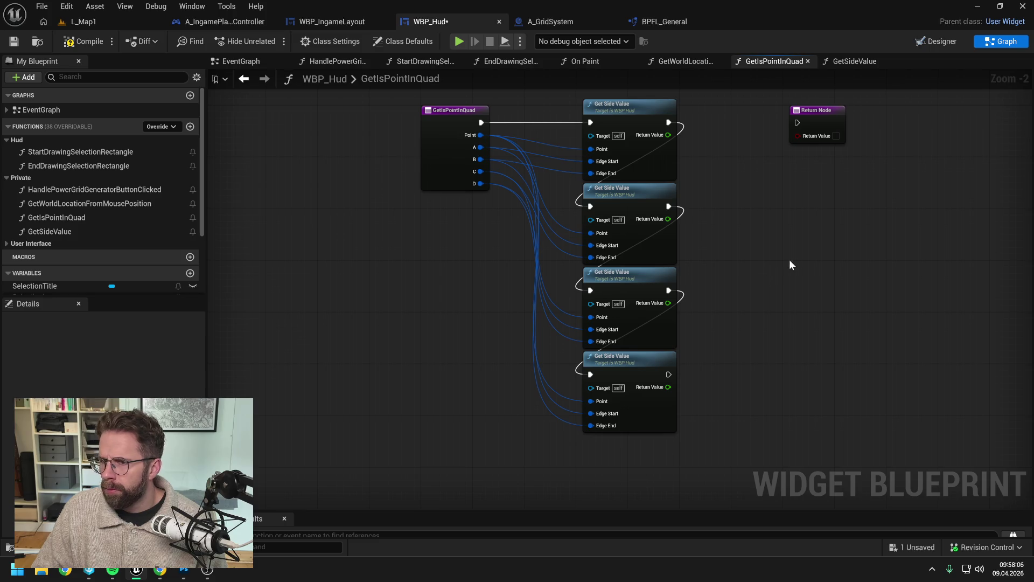
pyautogui.moveTo(790, 263); pyautogui.dragTo(688, 284)
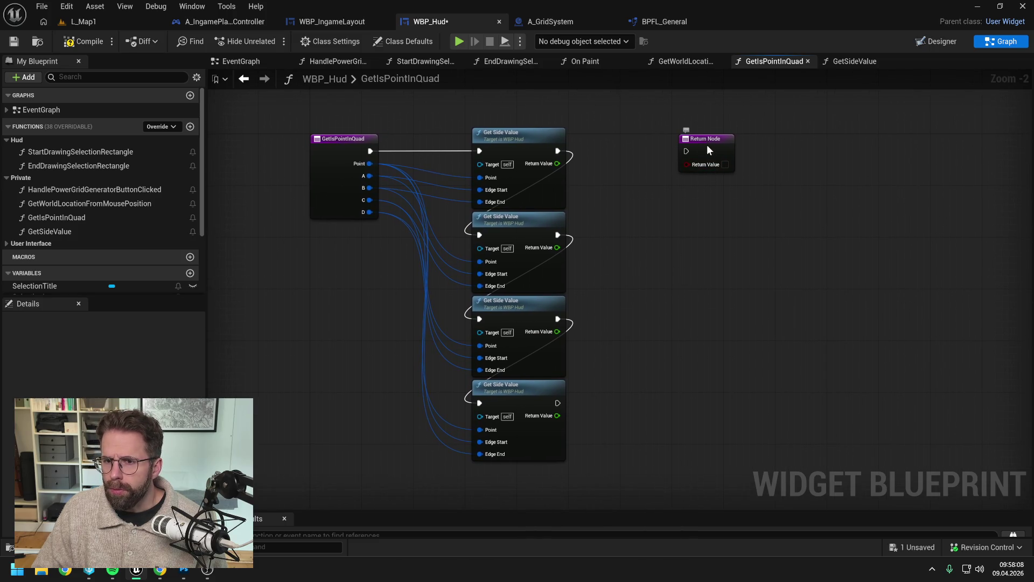
pyautogui.moveTo(707, 144); pyautogui.dragTo(887, 138)
pyautogui.click(731, 187)
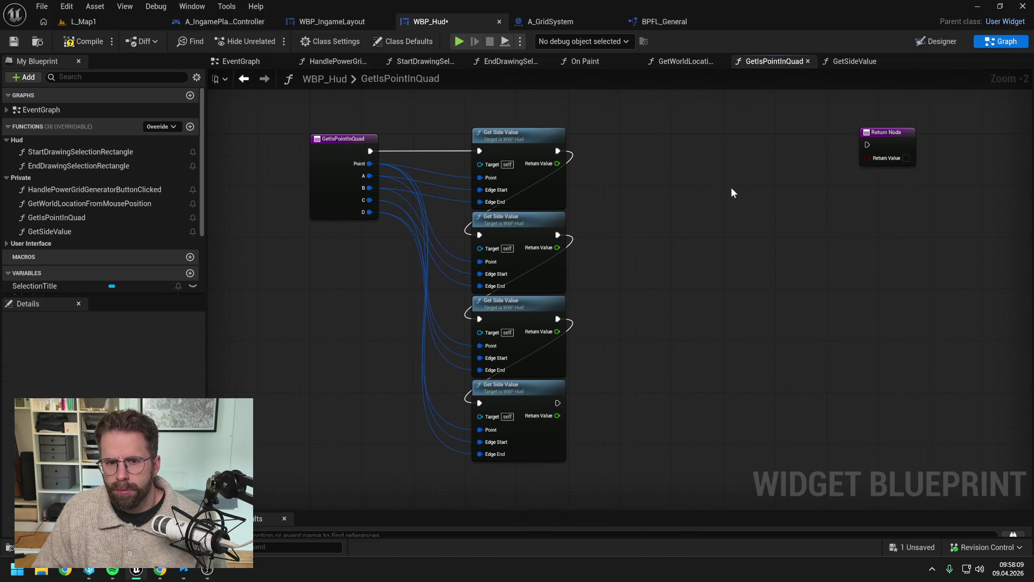
# Compile and save WBP_Hud, then return to the EndDrawingSelectionRectangle graph.
pyautogui.click(85, 41)
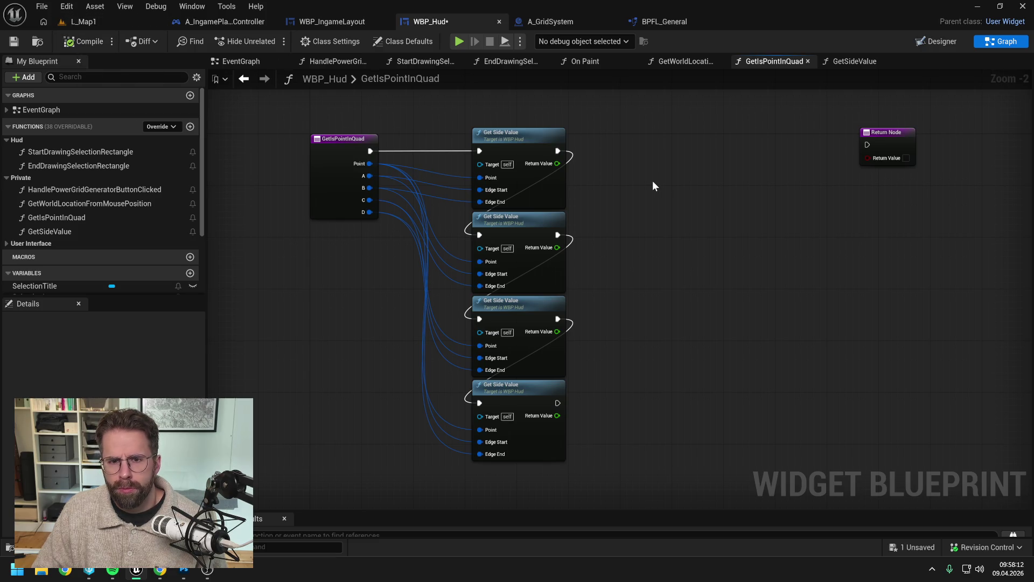
pyautogui.hotkey('ctrl', 's')
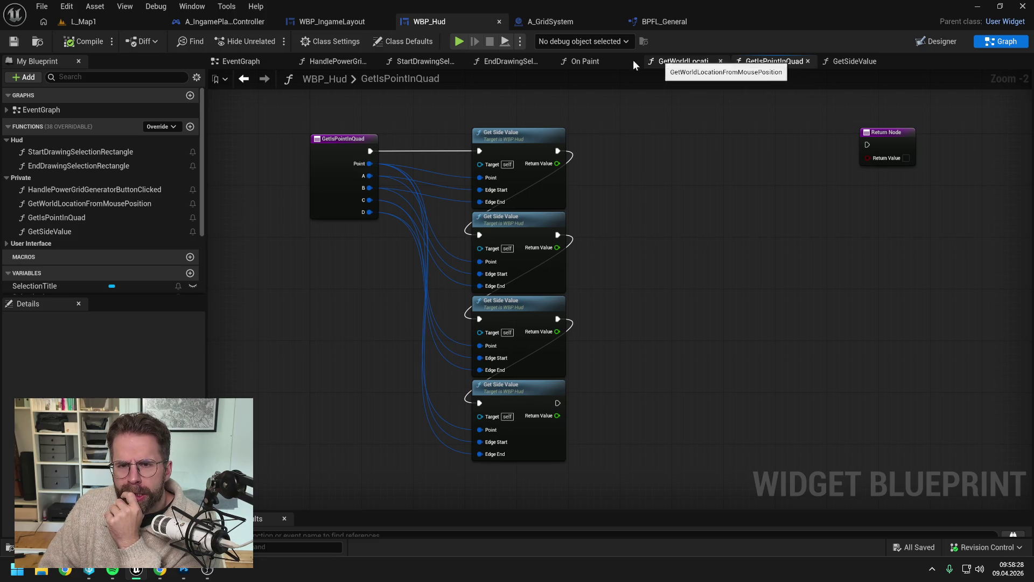
pyautogui.click(491, 61)
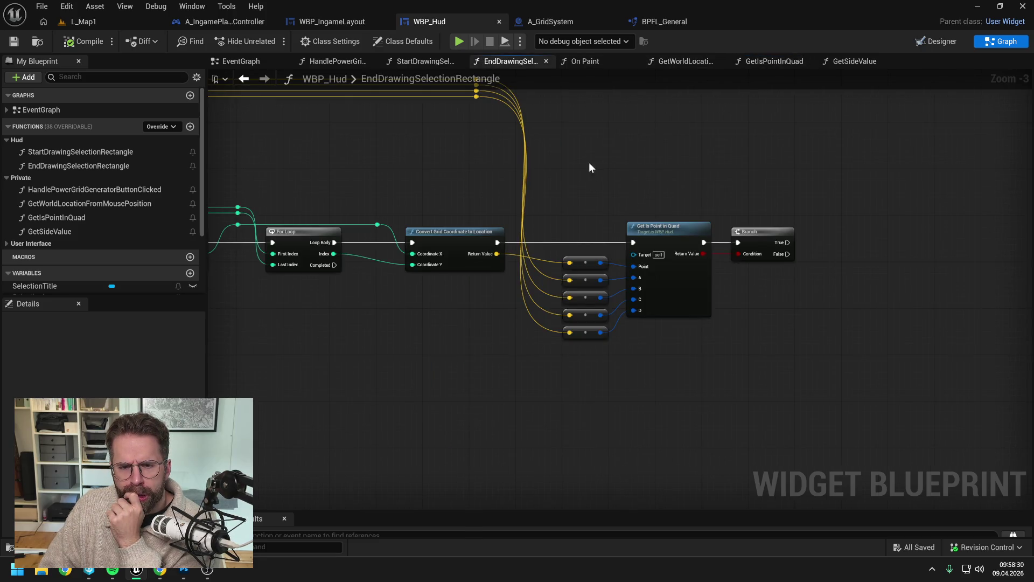
# Pan to the Get Is Point in Quad call and reopen its function graph.
pyautogui.moveTo(488, 172)
pyautogui.mouseDown()
pyautogui.moveTo(649, 176)
pyautogui.moveTo(738, 165)
pyautogui.moveTo(702, 176)
pyautogui.mouseUp()
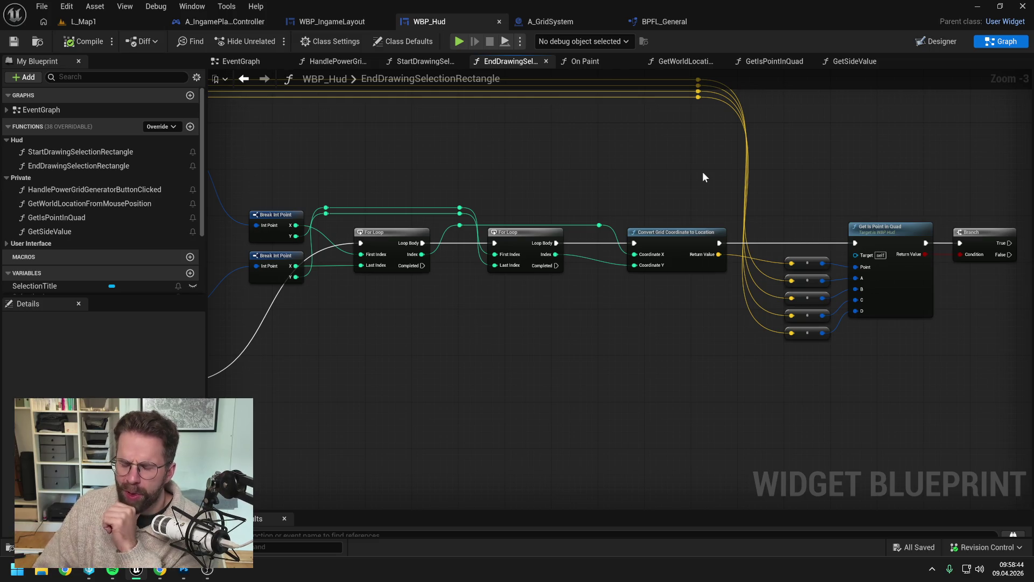
pyautogui.moveTo(829, 161); pyautogui.dragTo(749, 167)
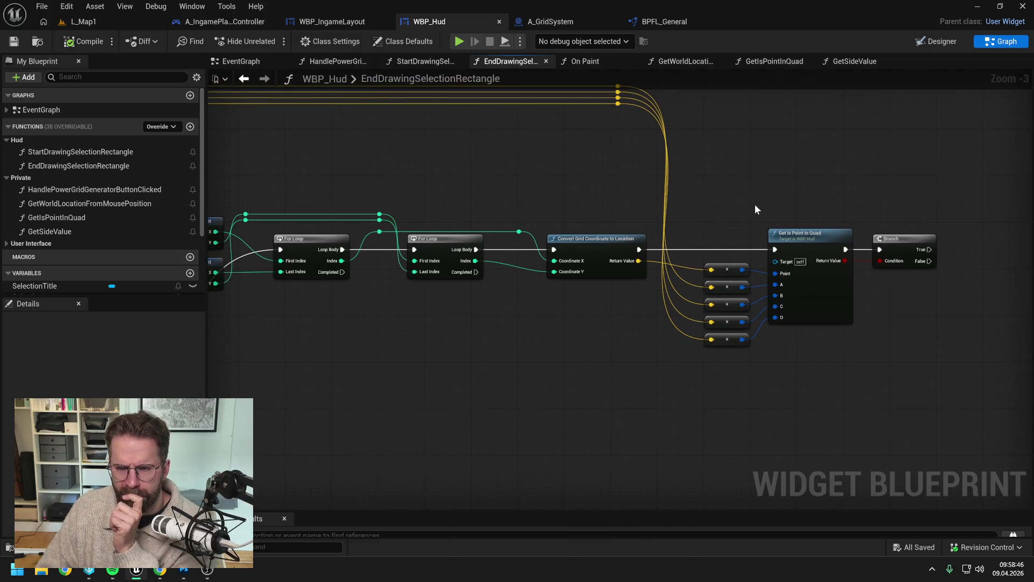
pyautogui.doubleClick(796, 235)
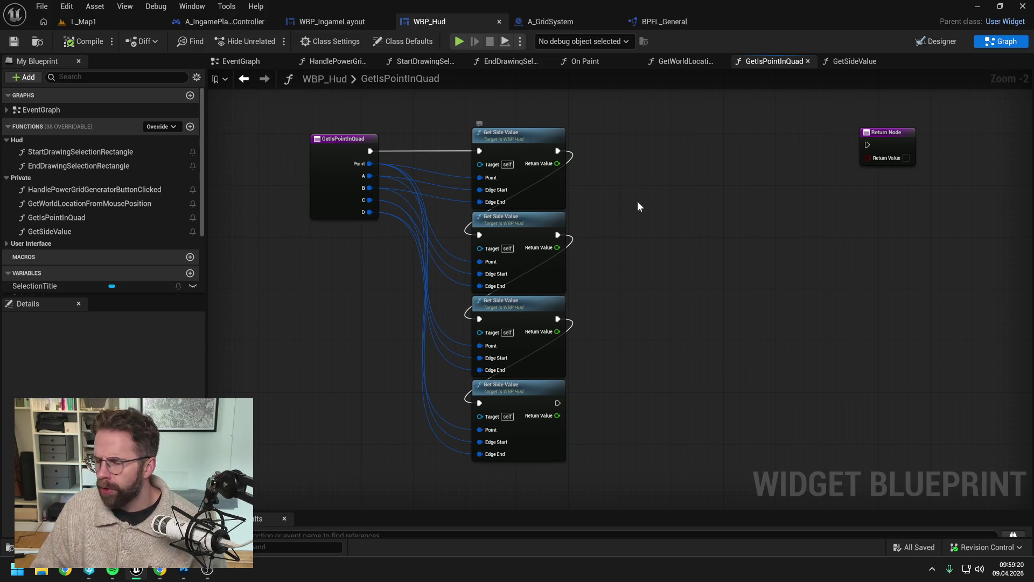
# Compare the first Get Side Value result as greater than 0 and feed it into an AND node.
pyautogui.moveTo(558, 164); pyautogui.dragTo(638, 186)
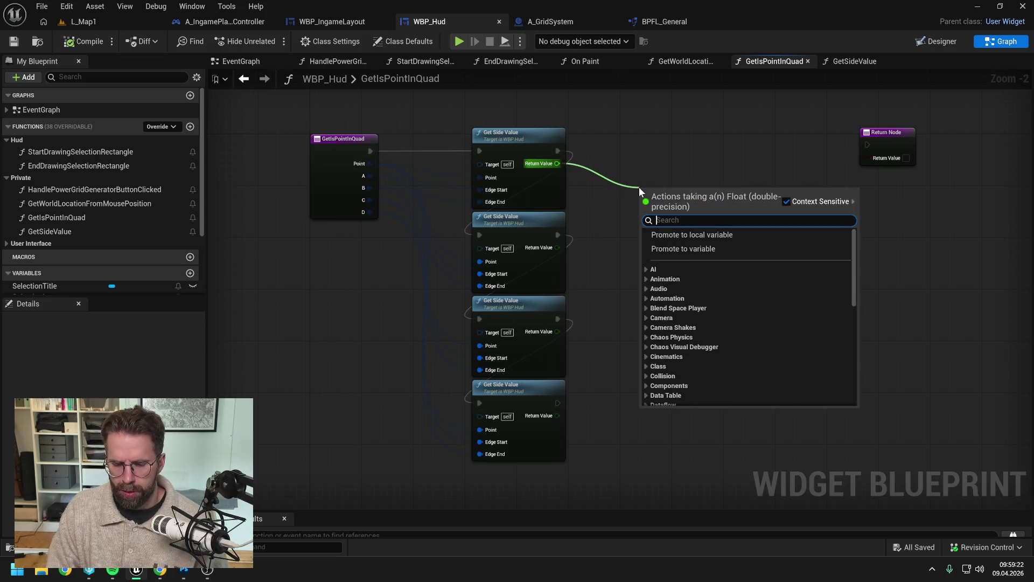
pyautogui.write('==')
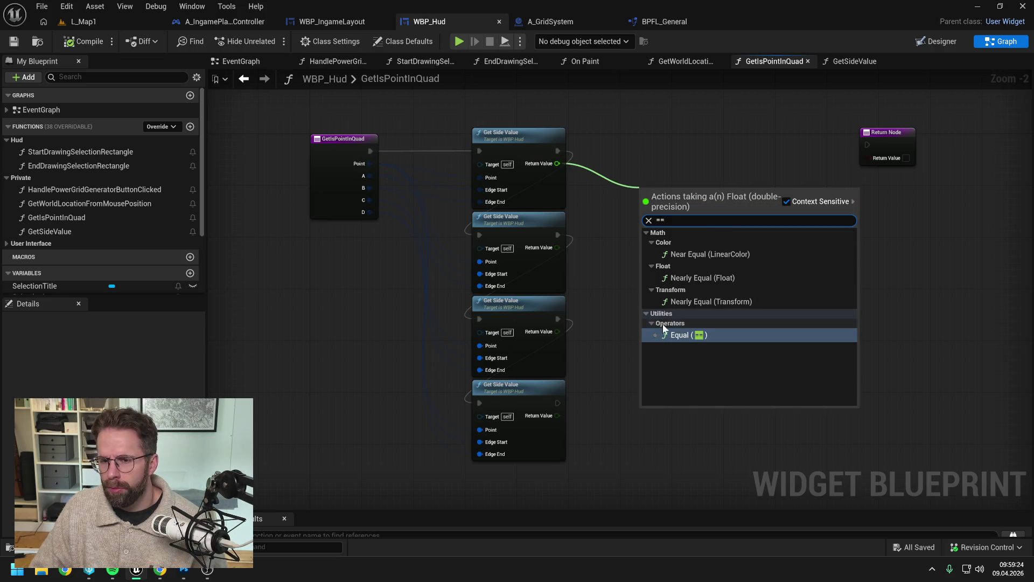
pyautogui.press('Escape')
pyautogui.moveTo(558, 164)
pyautogui.mouseDown()
pyautogui.moveTo(666, 207)
pyautogui.moveTo(745, 221)
pyautogui.mouseUp()
pyautogui.write('>')
pyautogui.click(728, 285)
pyautogui.write('a')
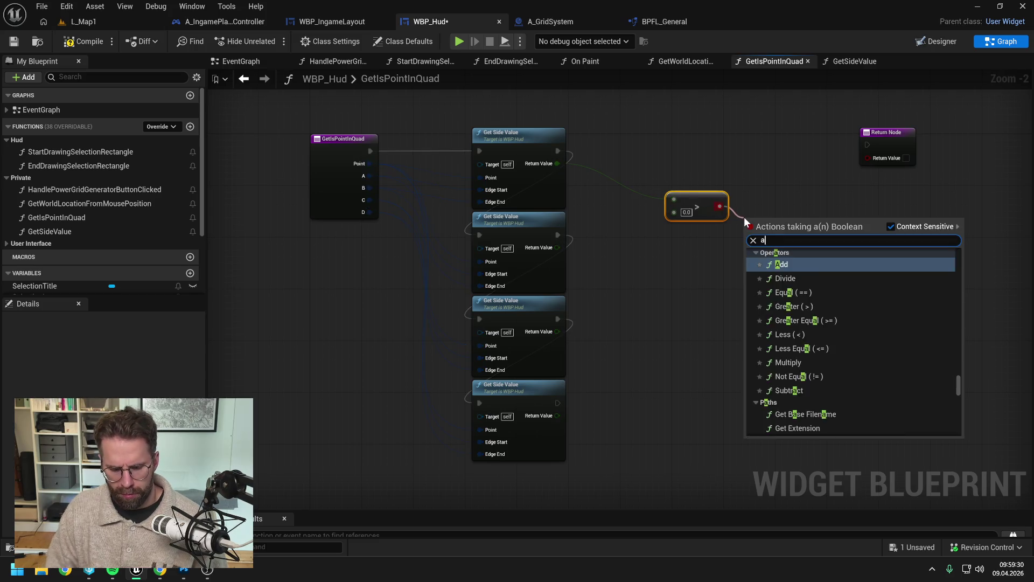
pyautogui.write('nd')
pyautogui.press('Return')
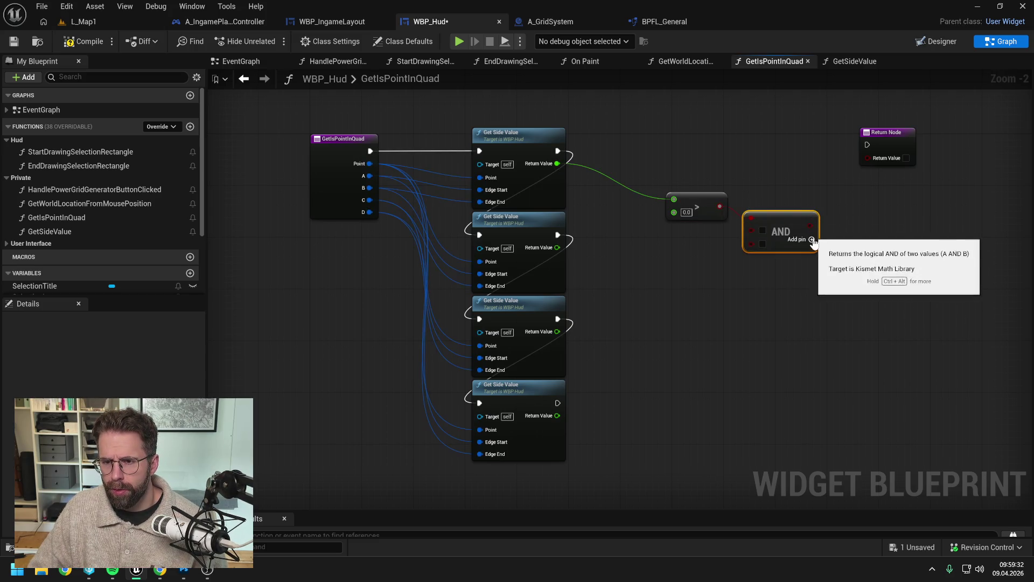
# Add an OR node after the AND, and paste a second AND node feeding the OR.
pyautogui.click(849, 257)
pyautogui.moveTo(855, 263); pyautogui.dragTo(795, 258)
pyautogui.moveTo(752, 227); pyautogui.dragTo(790, 237)
pyautogui.write('or')
pyautogui.press('Return')
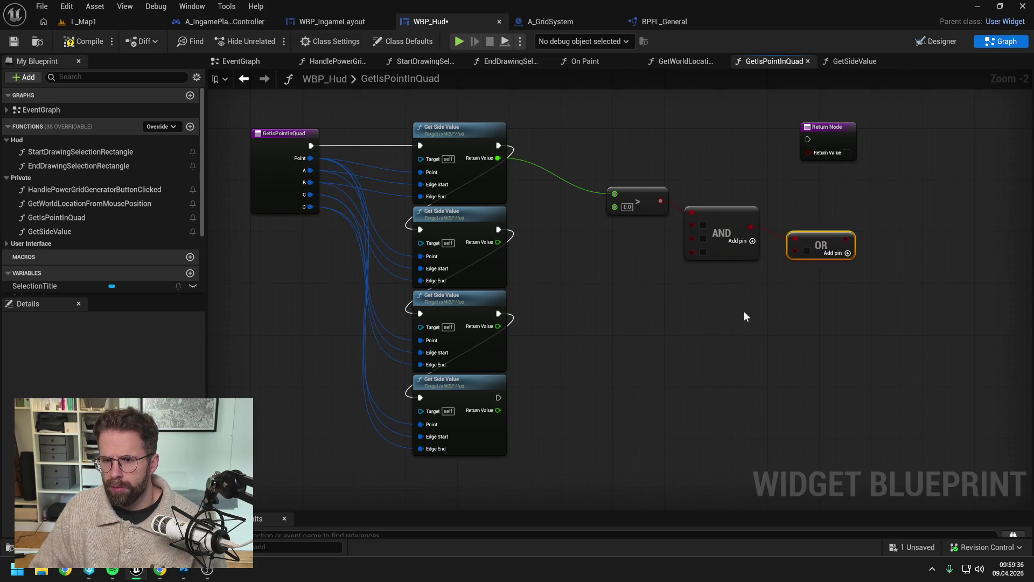
pyautogui.click(725, 214)
pyautogui.hotkey('ctrl', 'c')
pyautogui.hotkey('ctrl', 'v')
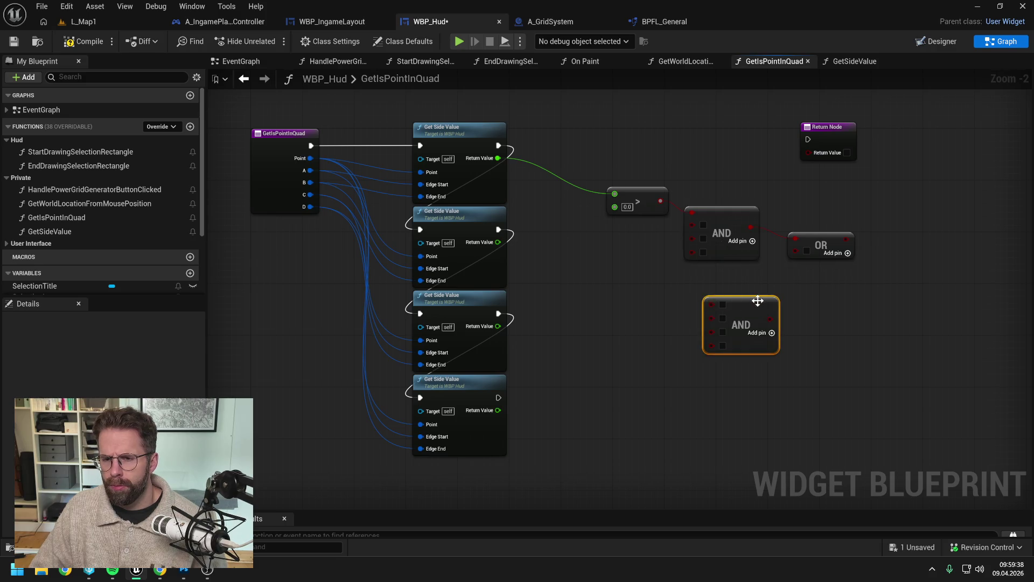
pyautogui.moveTo(758, 301)
pyautogui.mouseDown()
pyautogui.moveTo(736, 277)
pyautogui.moveTo(798, 251)
pyautogui.mouseUp()
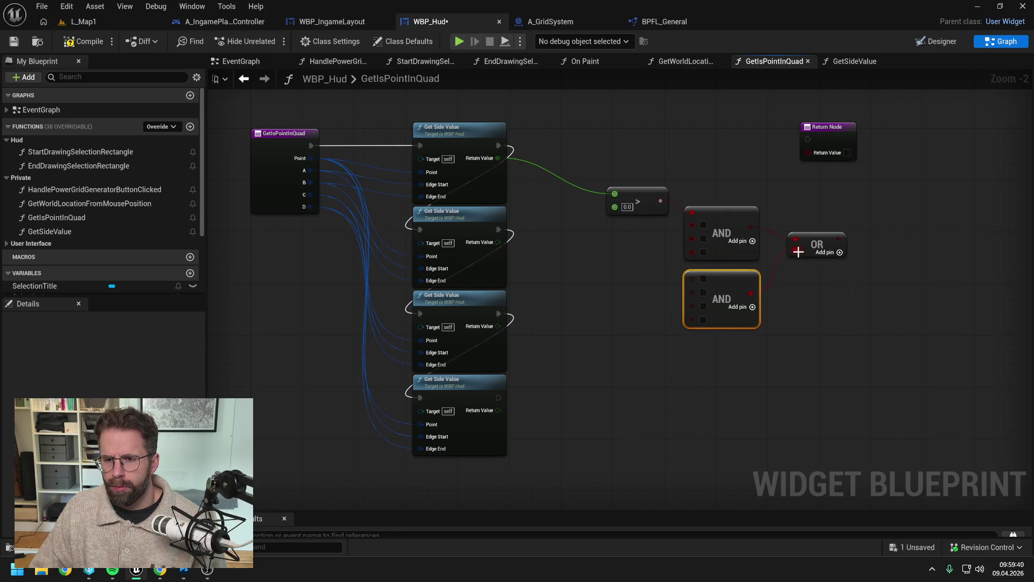
pyautogui.click(604, 263)
# Add greater-than-0 compares on the second, third and fourth side values, feeding the third into the AND.
pyautogui.moveTo(498, 243)
pyautogui.mouseDown()
pyautogui.moveTo(595, 231)
pyautogui.moveTo(694, 245)
pyautogui.moveTo(693, 225)
pyautogui.moveTo(648, 231)
pyautogui.mouseUp()
pyautogui.write('>')
pyautogui.click(639, 298)
pyautogui.moveTo(647, 279); pyautogui.dragTo(630, 265)
pyautogui.moveTo(479, 307)
pyautogui.mouseDown()
pyautogui.moveTo(569, 260)
pyautogui.moveTo(622, 249)
pyautogui.moveTo(582, 161)
pyautogui.moveTo(592, 161)
pyautogui.mouseUp()
pyautogui.write('>')
pyautogui.click(615, 325)
pyautogui.moveTo(697, 209); pyautogui.dragTo(690, 182)
pyautogui.moveTo(606, 220); pyautogui.dragTo(663, 190)
pyautogui.click(496, 355)
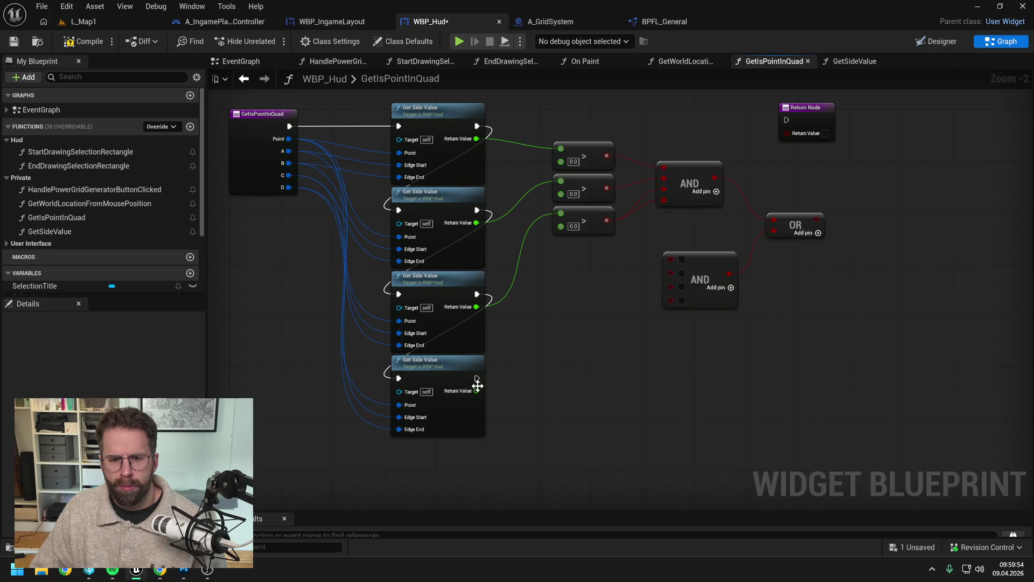
pyautogui.moveTo(476, 391); pyautogui.dragTo(574, 286)
pyautogui.write('>')
pyautogui.click(619, 353)
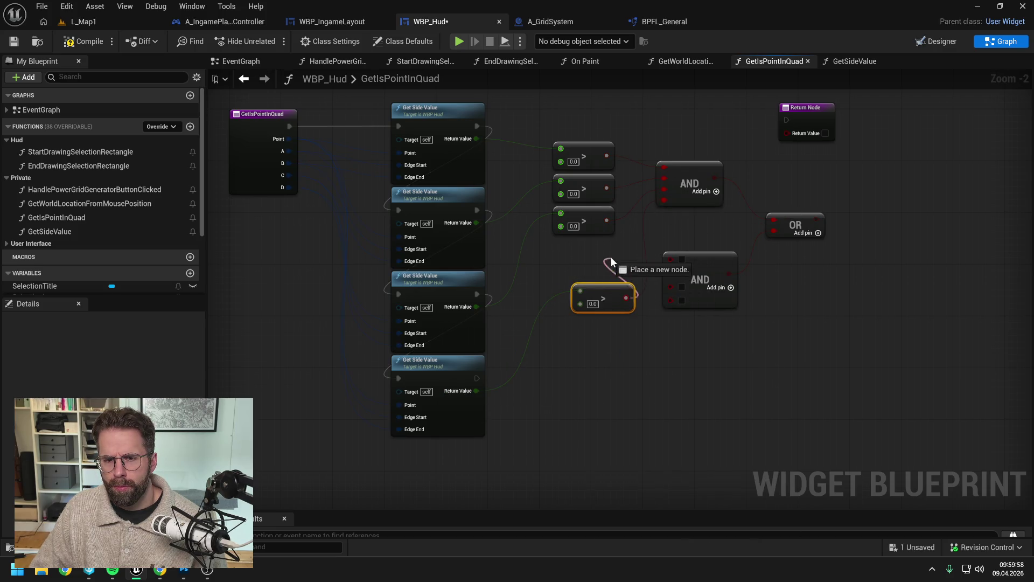
# Rearrange the compare nodes and feed a less-than-0 check on the first side value into the lower AND.
pyautogui.moveTo(609, 295); pyautogui.dragTo(590, 250)
pyautogui.click(618, 299)
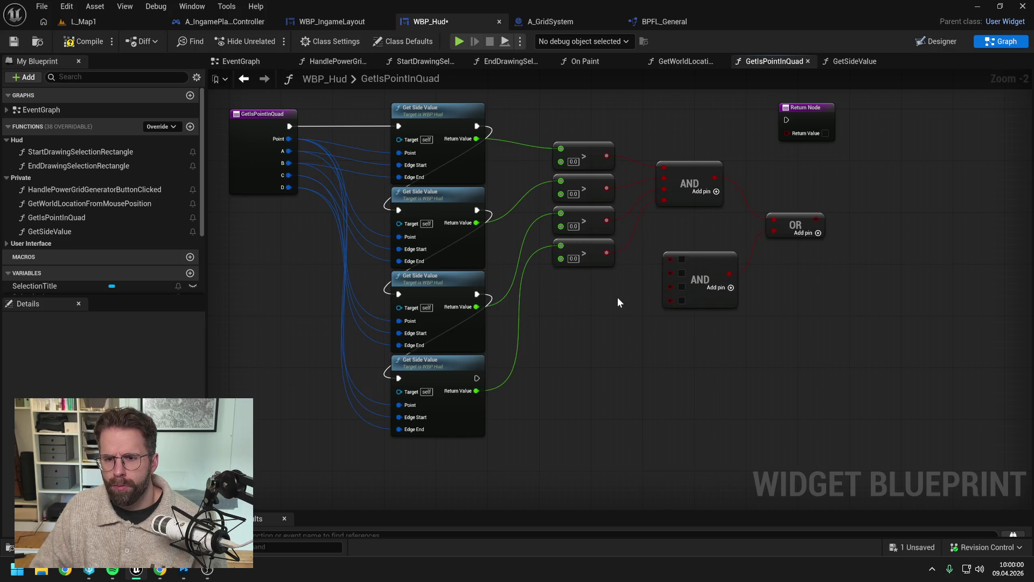
pyautogui.moveTo(690, 181); pyautogui.dragTo(703, 257)
pyautogui.click(617, 282)
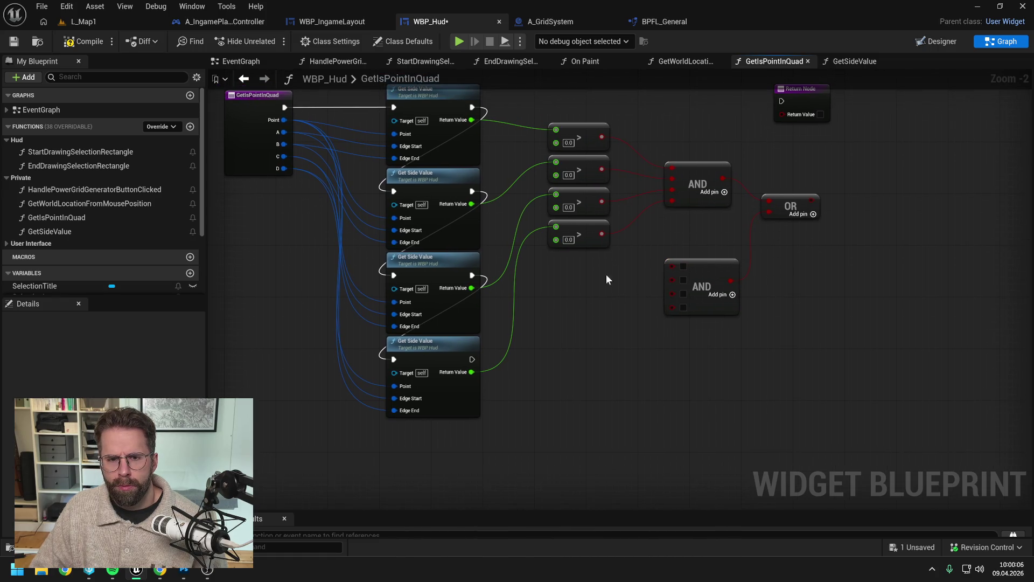
pyautogui.moveTo(471, 120); pyautogui.dragTo(561, 282)
pyautogui.write('<')
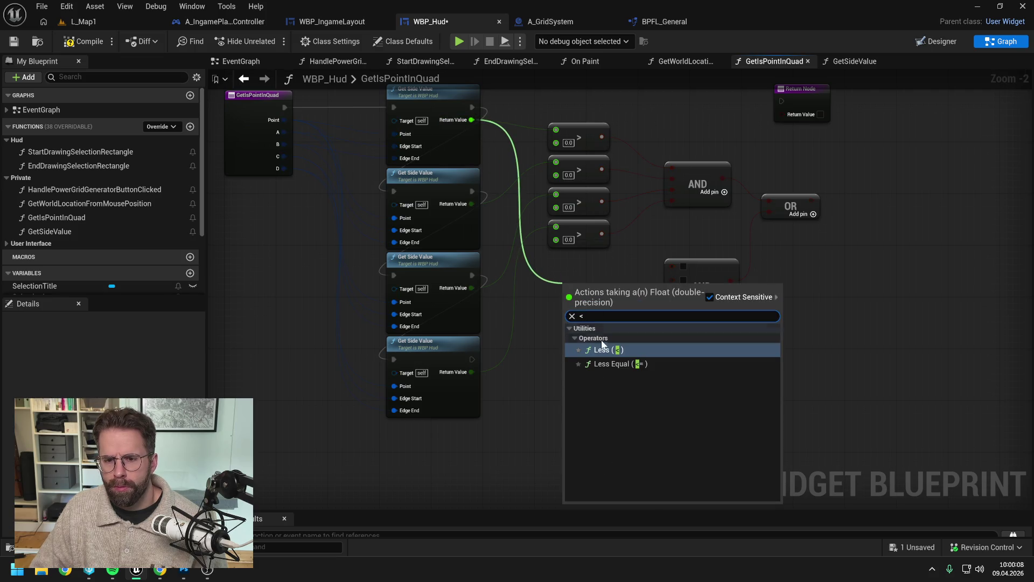
pyautogui.press('Return')
pyautogui.moveTo(610, 303); pyautogui.dragTo(596, 296)
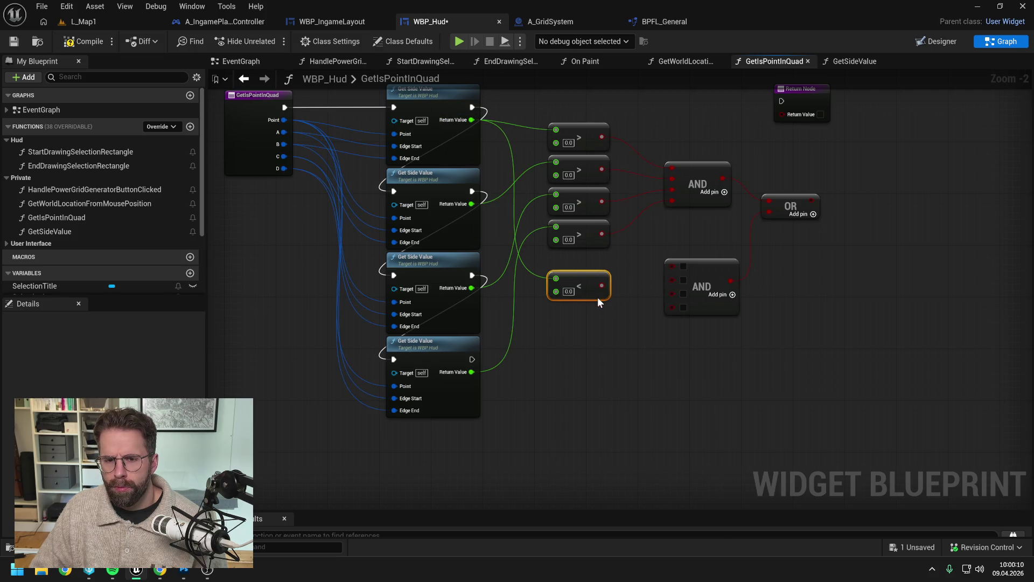
pyautogui.click(608, 327)
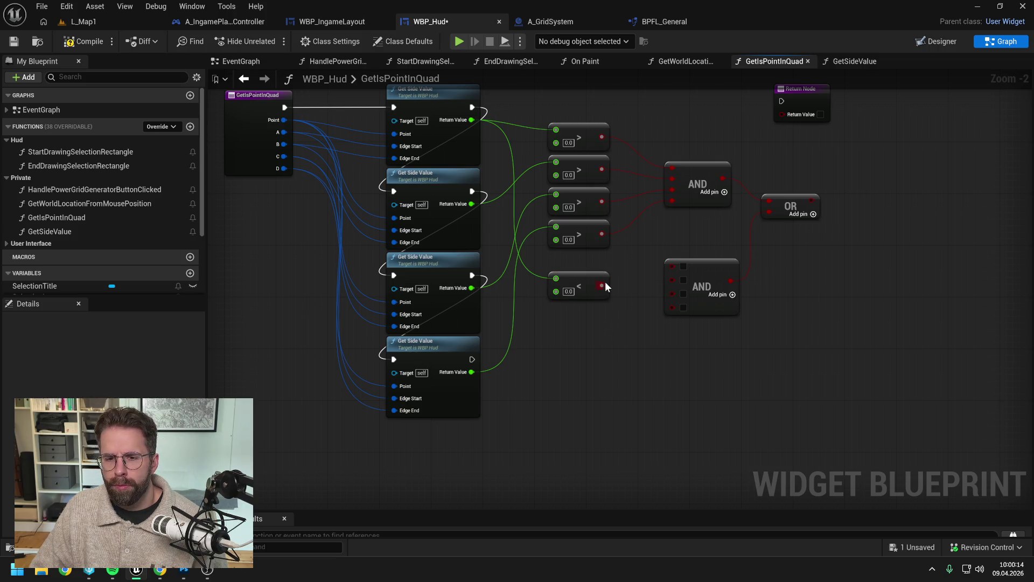
pyautogui.moveTo(602, 286); pyautogui.dragTo(674, 263)
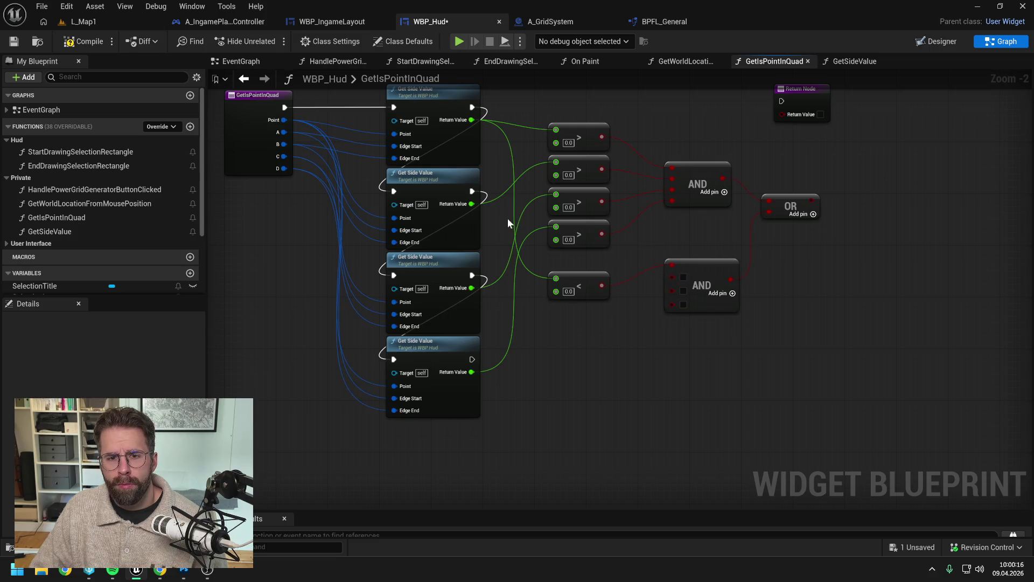
# Add less-than-0 comparisons on the second, third and fourth side values.
pyautogui.moveTo(474, 204); pyautogui.dragTo(564, 315)
pyautogui.write('<')
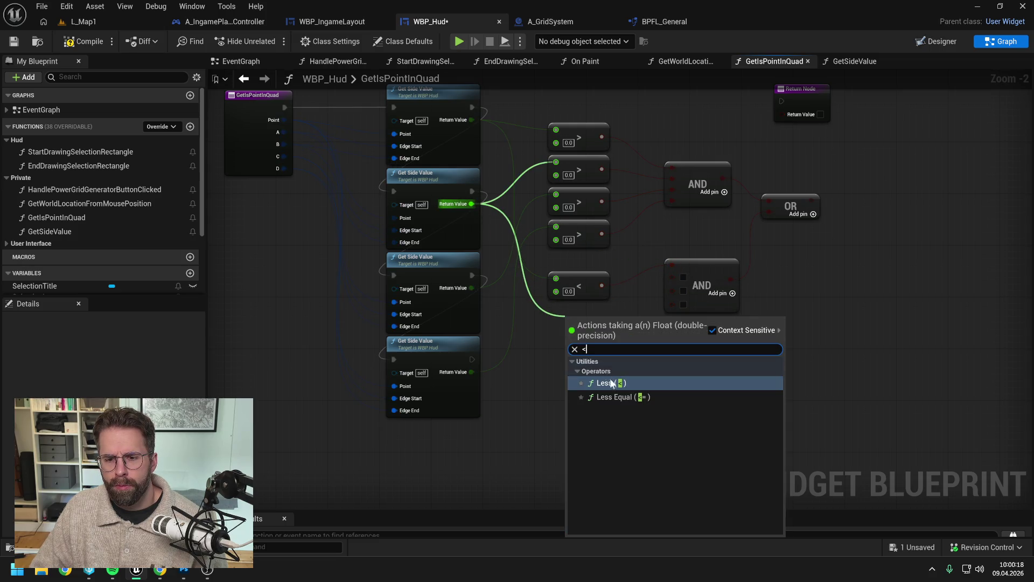
pyautogui.press('Return')
pyautogui.moveTo(472, 288); pyautogui.dragTo(570, 357)
pyautogui.write('<')
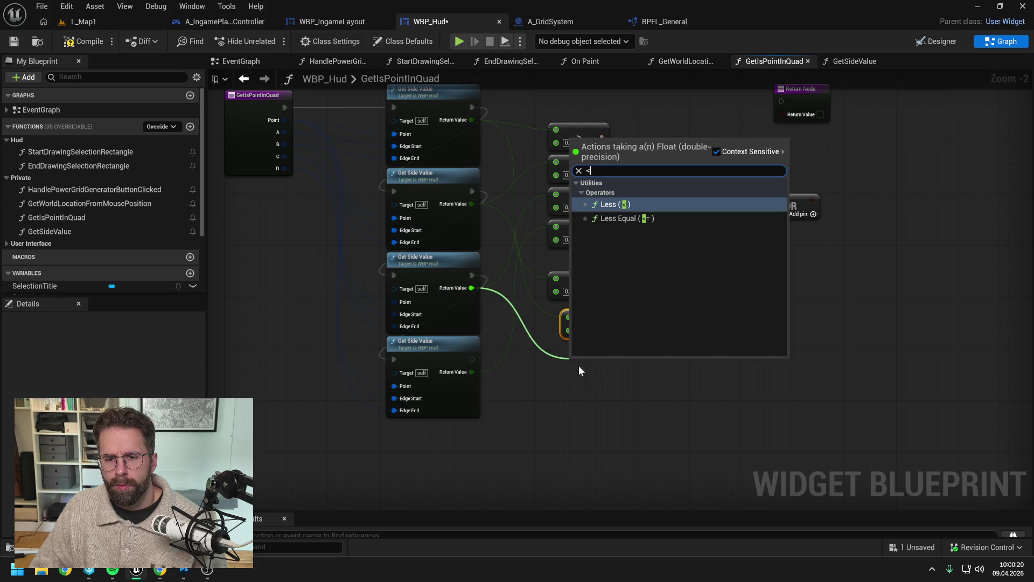
pyautogui.press('Return')
pyautogui.moveTo(472, 372); pyautogui.dragTo(552, 412)
pyautogui.write('<')
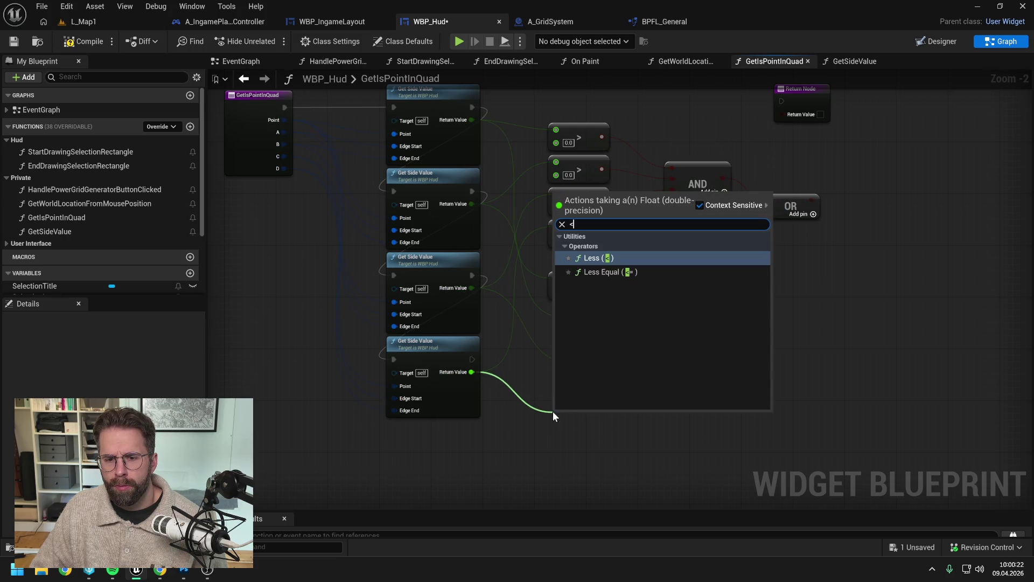
pyautogui.click(607, 258)
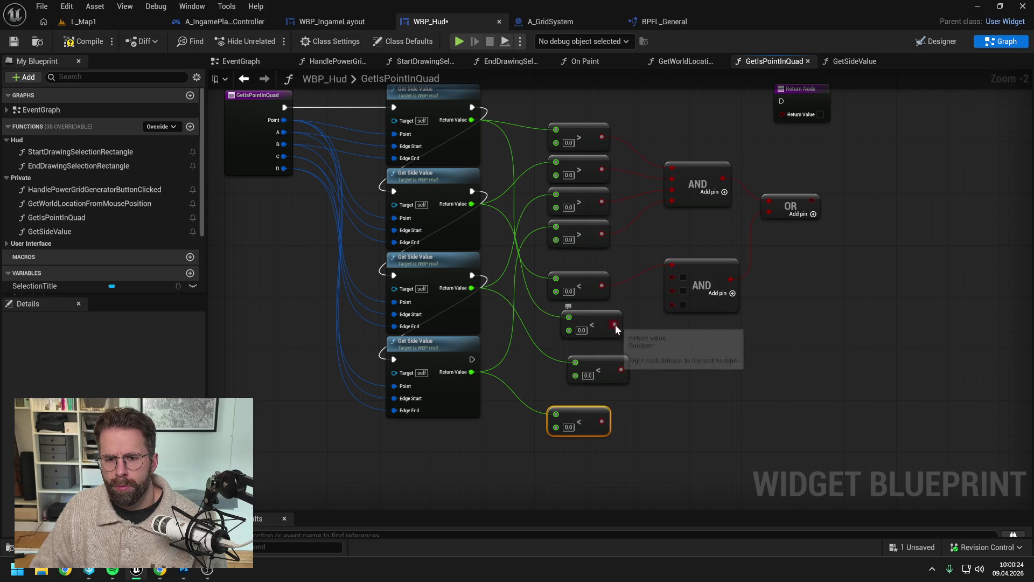
# Wire the remaining less-than checks into the lower AND's four inputs and run execution to the Return Node.
pyautogui.moveTo(615, 324)
pyautogui.mouseDown()
pyautogui.moveTo(672, 277)
pyautogui.moveTo(604, 314)
pyautogui.mouseUp()
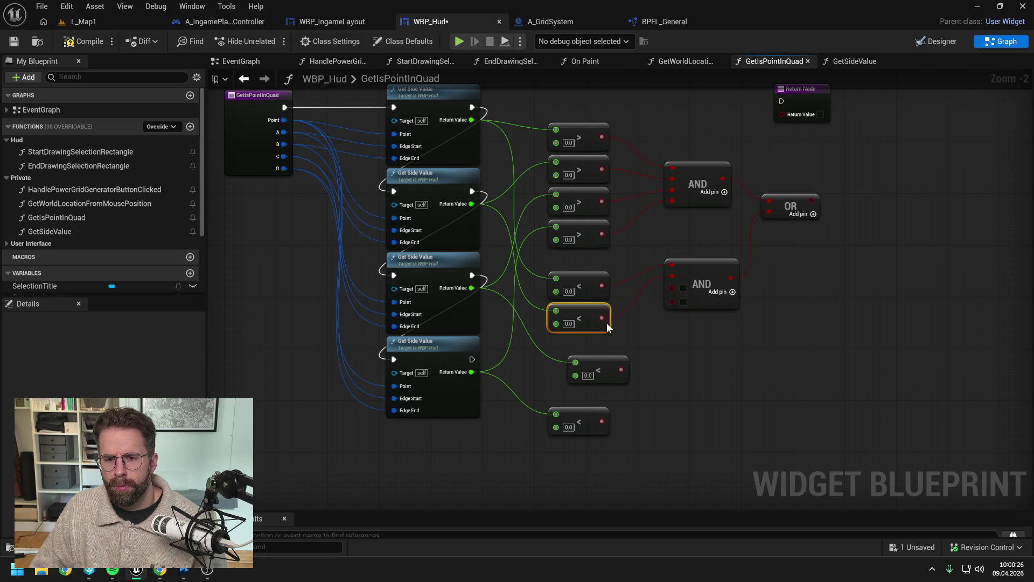
pyautogui.moveTo(615, 371)
pyautogui.mouseDown()
pyautogui.moveTo(596, 348)
pyautogui.moveTo(672, 288)
pyautogui.mouseUp()
pyautogui.moveTo(603, 419); pyautogui.dragTo(672, 298)
pyautogui.moveTo(592, 416); pyautogui.dragTo(593, 376)
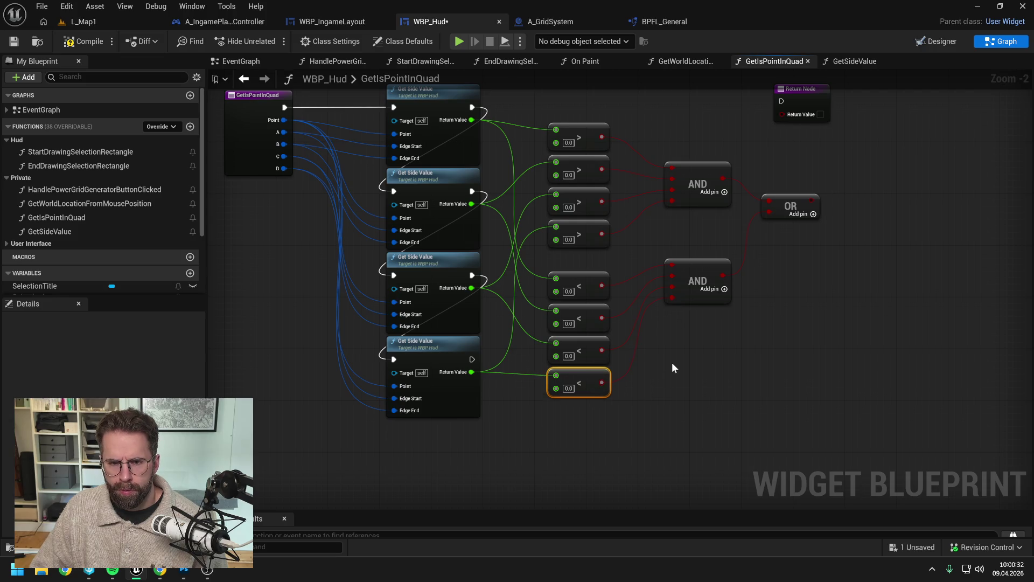
pyautogui.scroll(-1, 671, 361)
pyautogui.click(673, 359)
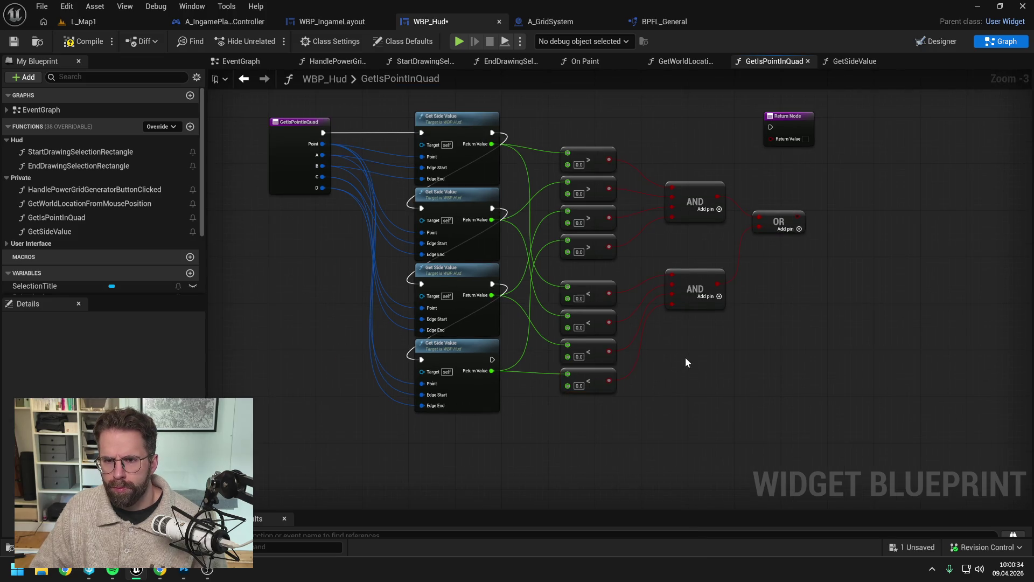
pyautogui.moveTo(492, 360)
pyautogui.mouseDown()
pyautogui.moveTo(777, 146)
pyautogui.moveTo(774, 128)
pyautogui.mouseUp()
# Add a reroute point on the execution wire and return the OR result from the function.
pyautogui.doubleClick(697, 147)
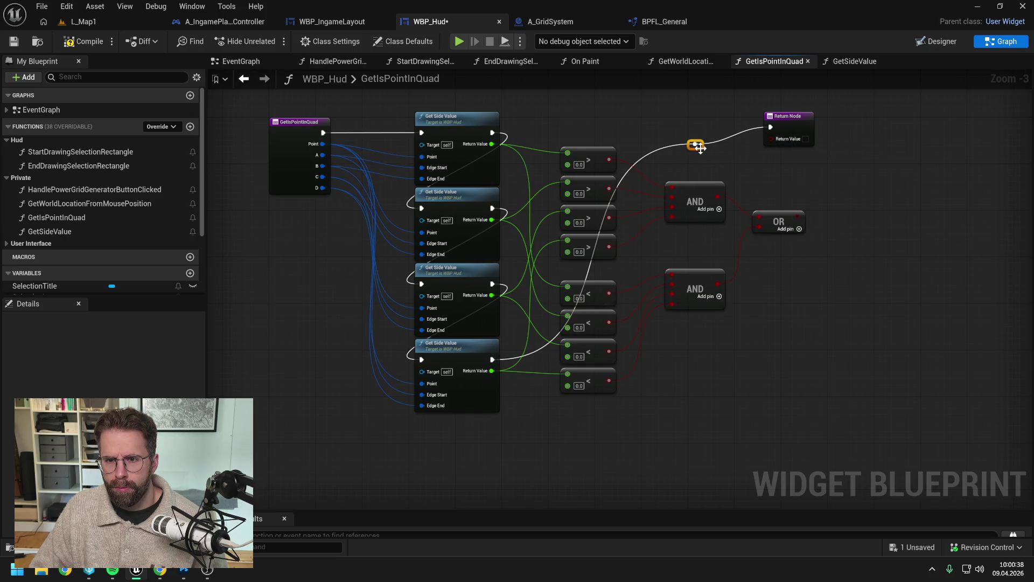
pyautogui.moveTo(695, 144)
pyautogui.mouseDown()
pyautogui.moveTo(551, 128)
pyautogui.moveTo(570, 134)
pyautogui.mouseUp()
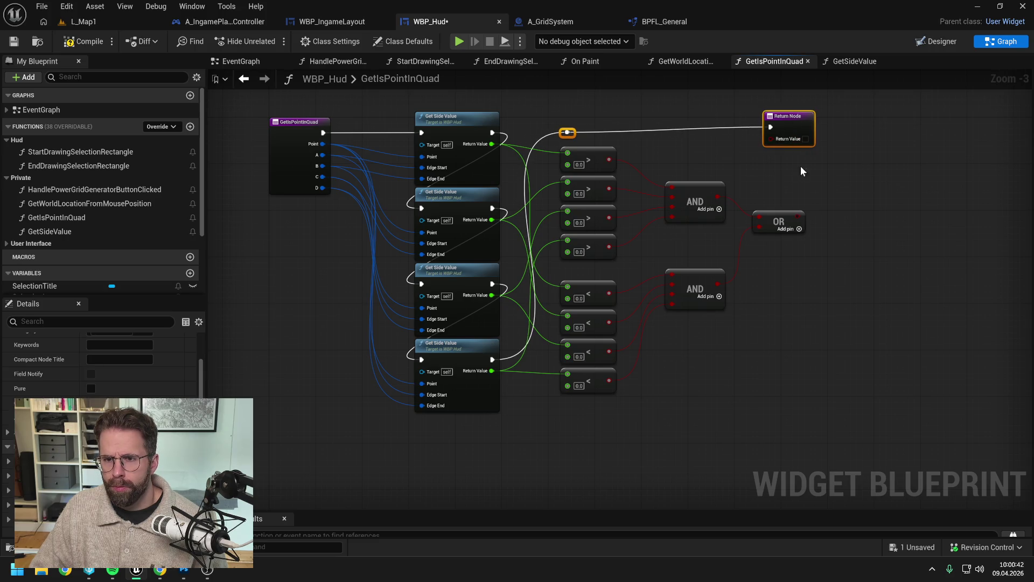
pyautogui.click(818, 181)
pyautogui.moveTo(818, 181); pyautogui.dragTo(739, 185)
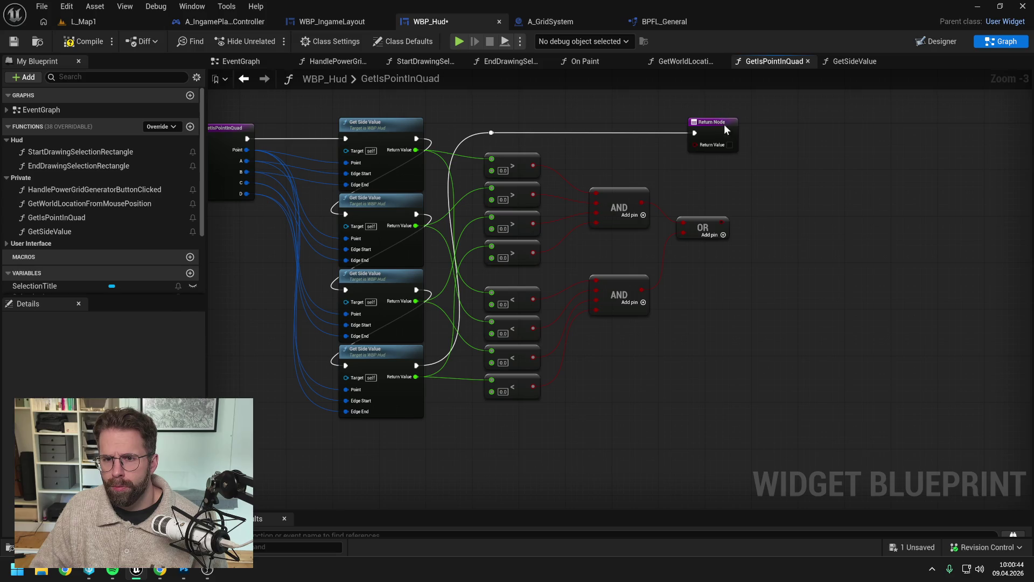
pyautogui.moveTo(724, 124); pyautogui.dragTo(804, 131)
pyautogui.moveTo(723, 223)
pyautogui.mouseDown()
pyautogui.moveTo(782, 145)
pyautogui.moveTo(703, 232)
pyautogui.mouseUp()
pyautogui.click(676, 185)
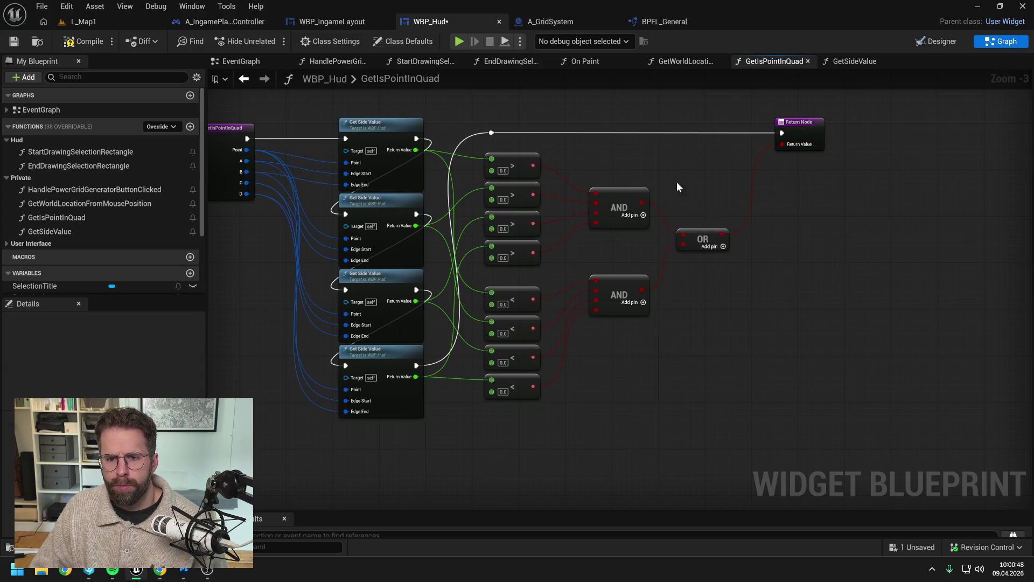
# Compile and save WBP_Hud, then open the GetSideValue function.
pyautogui.click(82, 42)
pyautogui.hotkey('ctrl', 's')
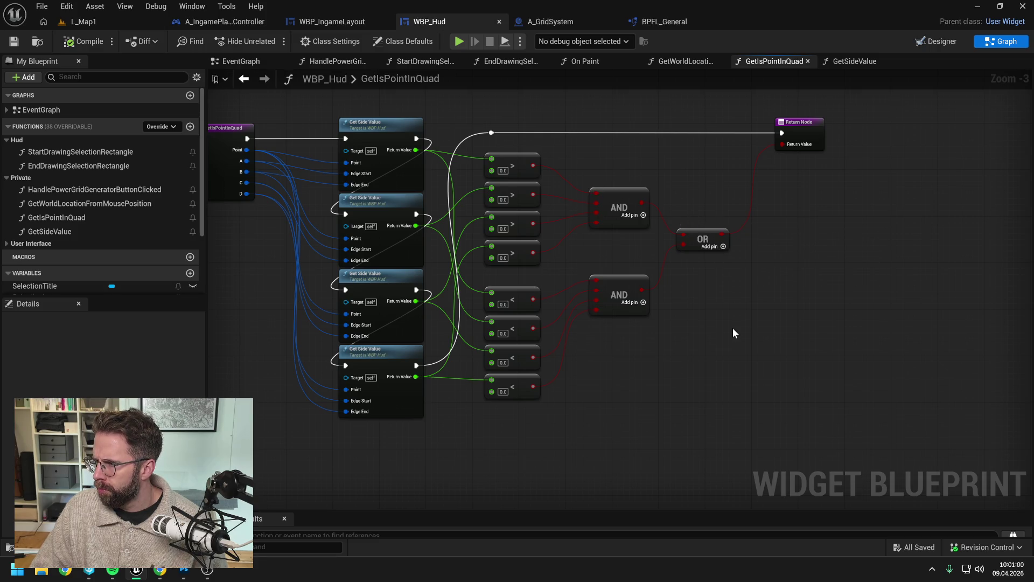
pyautogui.press('Home')
pyautogui.doubleClick(437, 140)
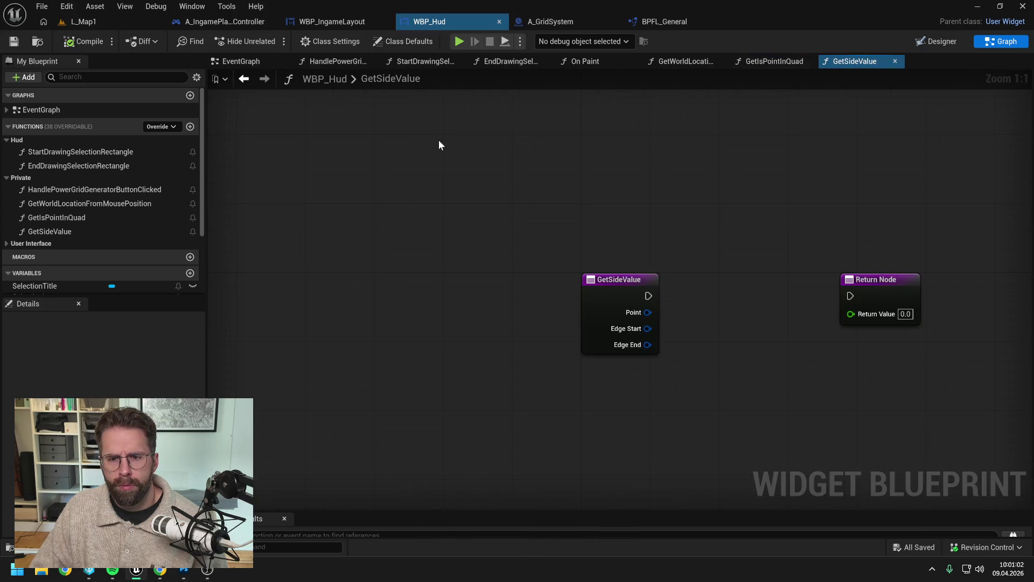
# Move the Return Node aside and add a subtract node computing Edge End minus Edge Start.
pyautogui.moveTo(730, 240); pyautogui.dragTo(881, 252)
pyautogui.click(613, 208)
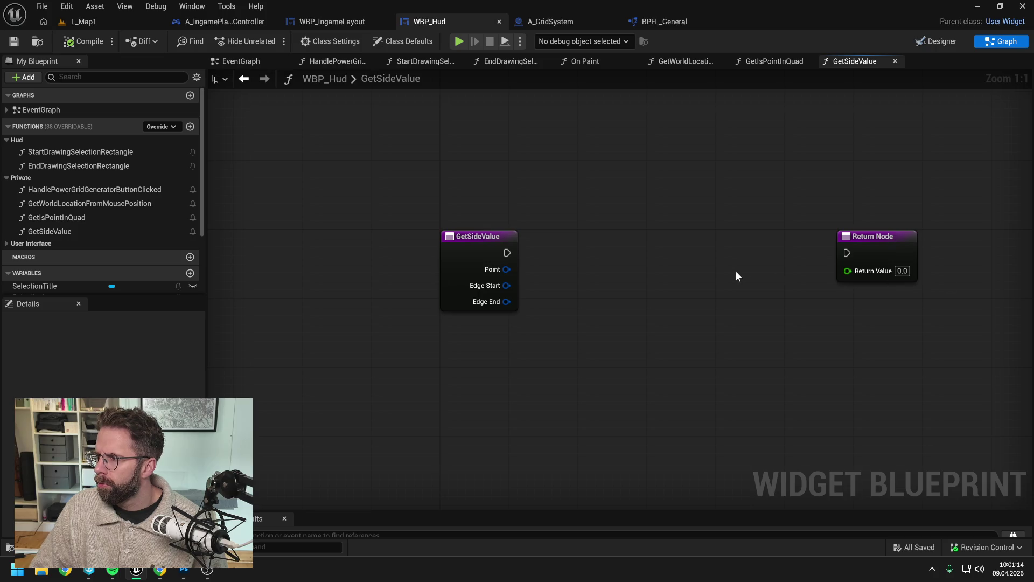
pyautogui.moveTo(736, 276); pyautogui.dragTo(709, 274)
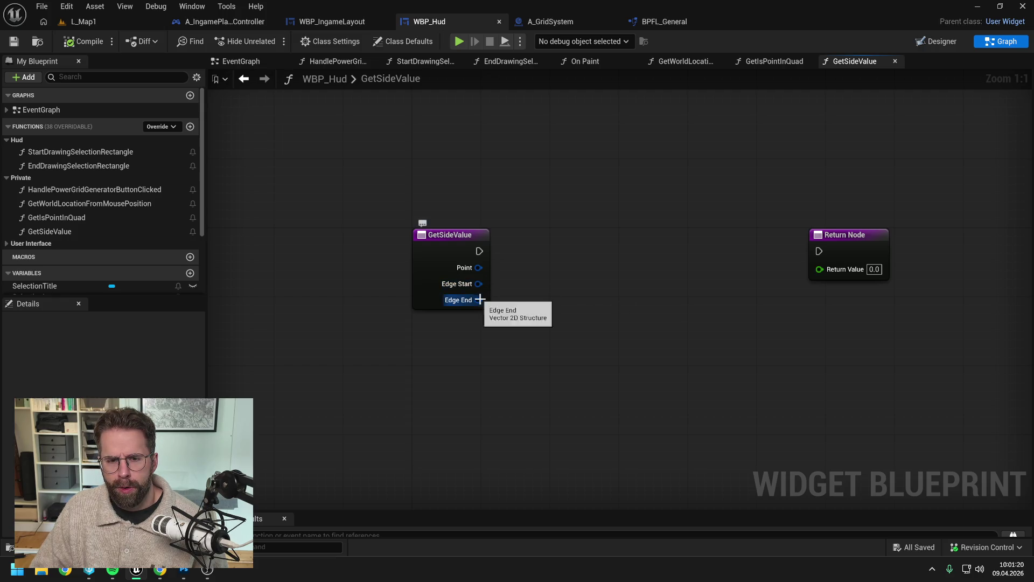
pyautogui.moveTo(478, 299); pyautogui.dragTo(590, 314)
pyautogui.write('-')
pyautogui.press('Return')
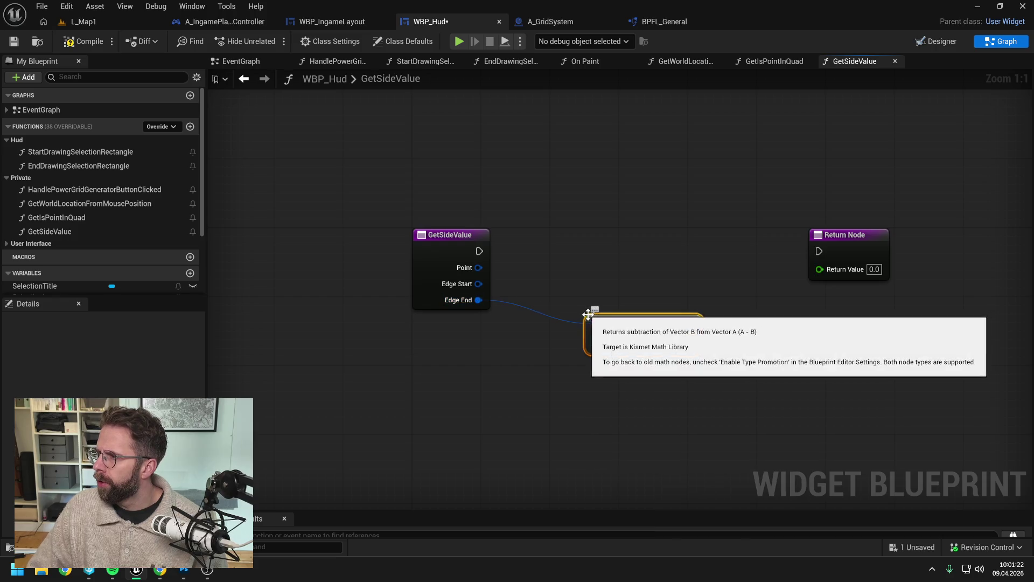
pyautogui.moveTo(478, 284)
pyautogui.mouseDown()
pyautogui.moveTo(595, 343)
pyautogui.moveTo(616, 306)
pyautogui.moveTo(604, 300)
pyautogui.mouseUp()
pyautogui.click(667, 299)
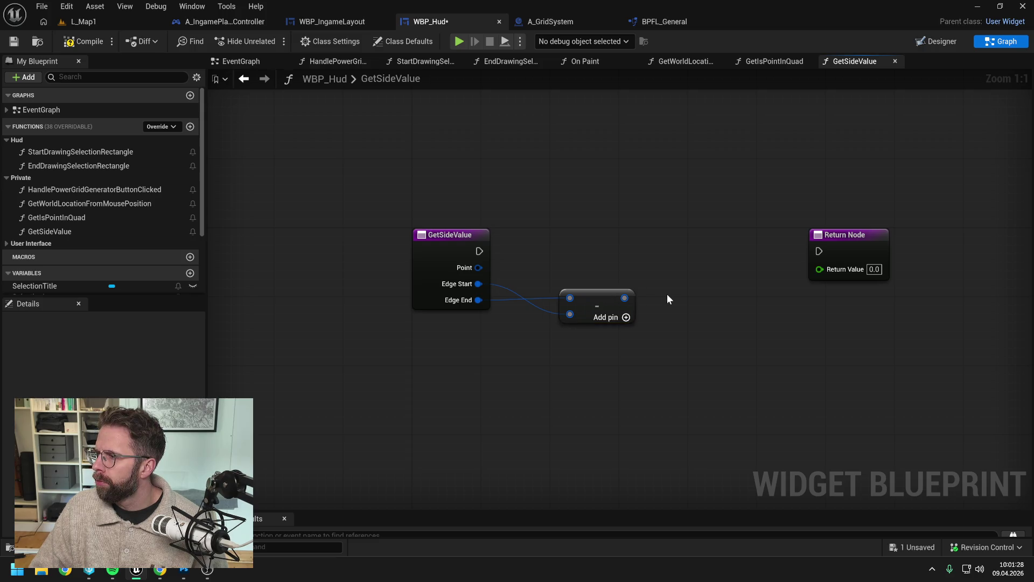
# Add a second subtract node computing Point minus Edge Start, placed beside Point.
pyautogui.moveTo(479, 268); pyautogui.dragTo(631, 250)
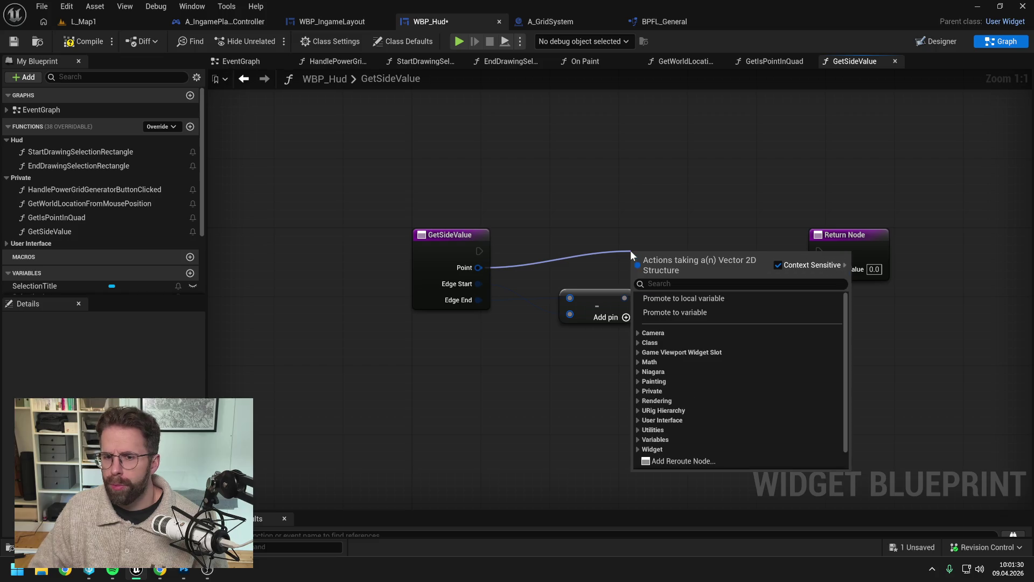
pyautogui.click(538, 250)
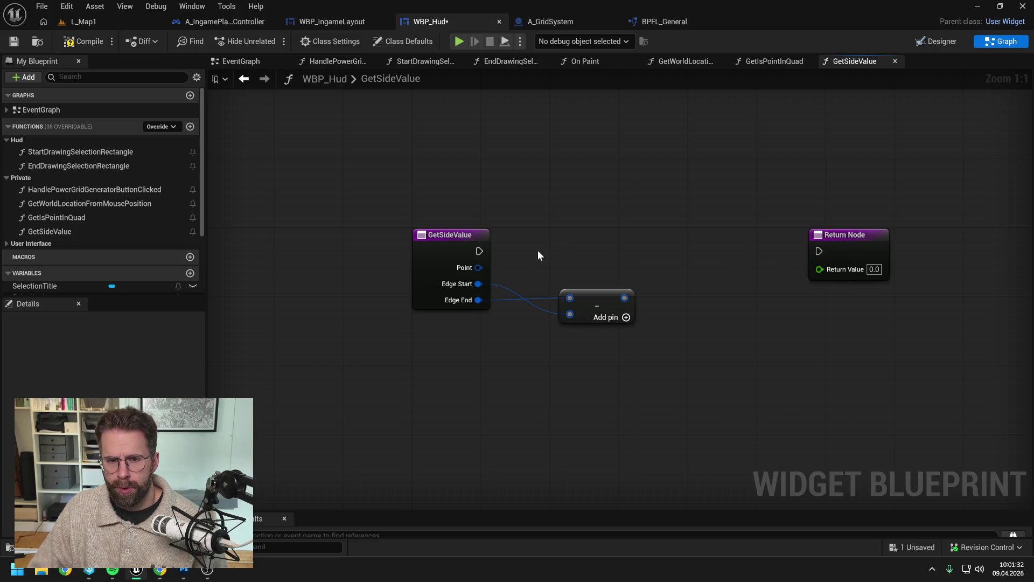
pyautogui.moveTo(480, 268); pyautogui.dragTo(554, 229)
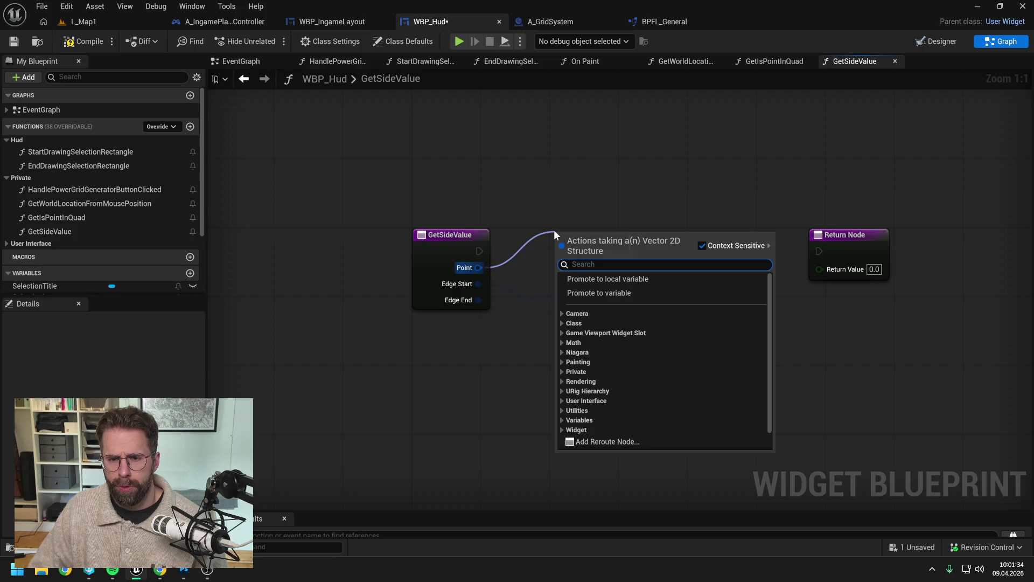
pyautogui.write('-')
pyautogui.press('Return')
pyautogui.moveTo(600, 306); pyautogui.dragTo(606, 357)
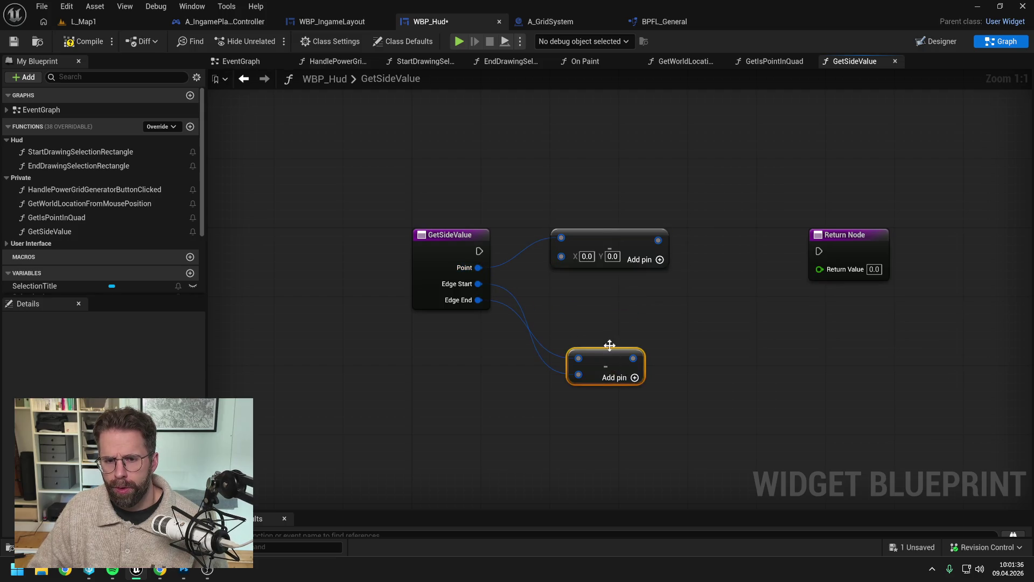
pyautogui.moveTo(601, 241); pyautogui.dragTo(616, 275)
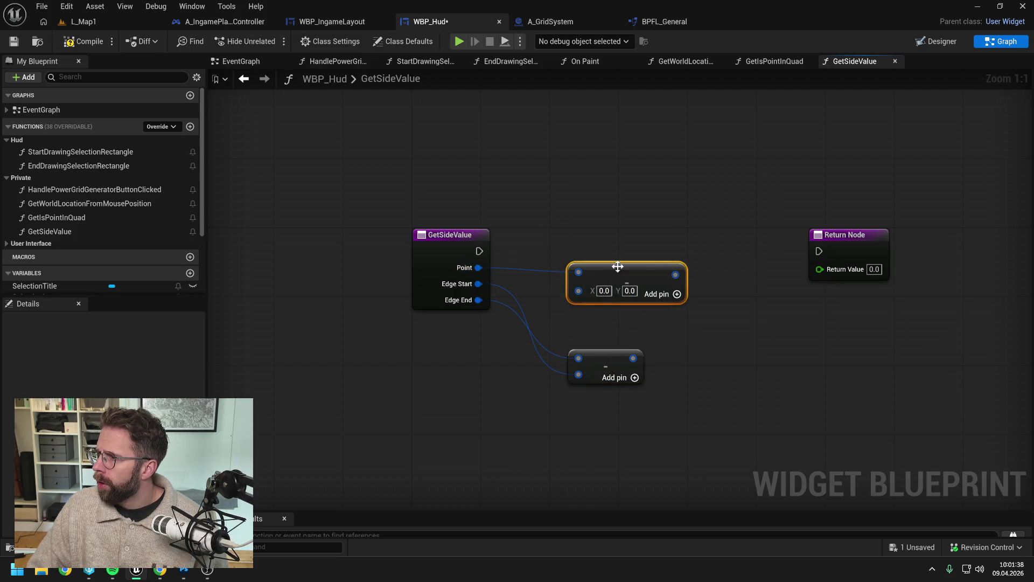
pyautogui.click(618, 243)
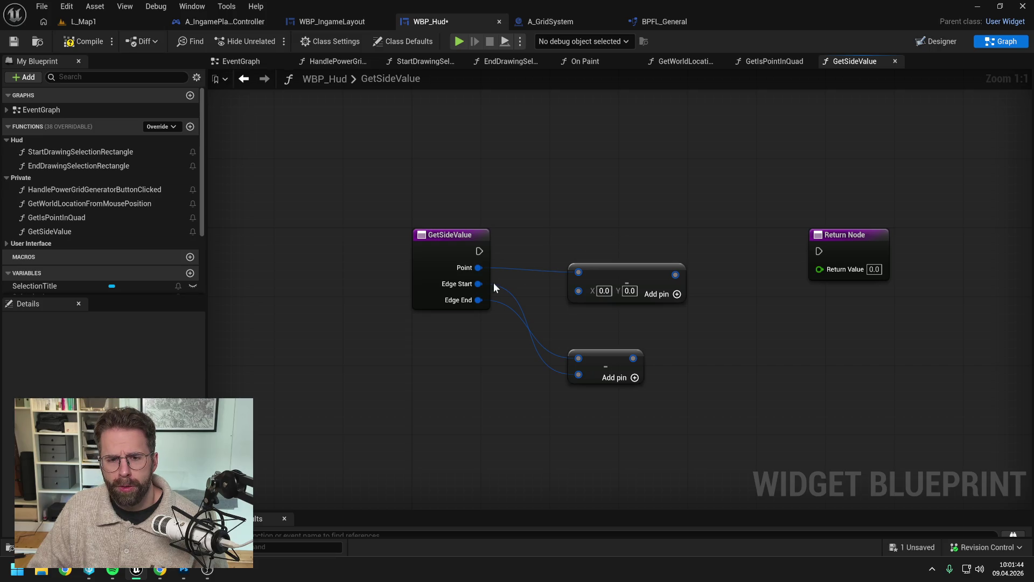
pyautogui.moveTo(478, 284); pyautogui.dragTo(578, 290)
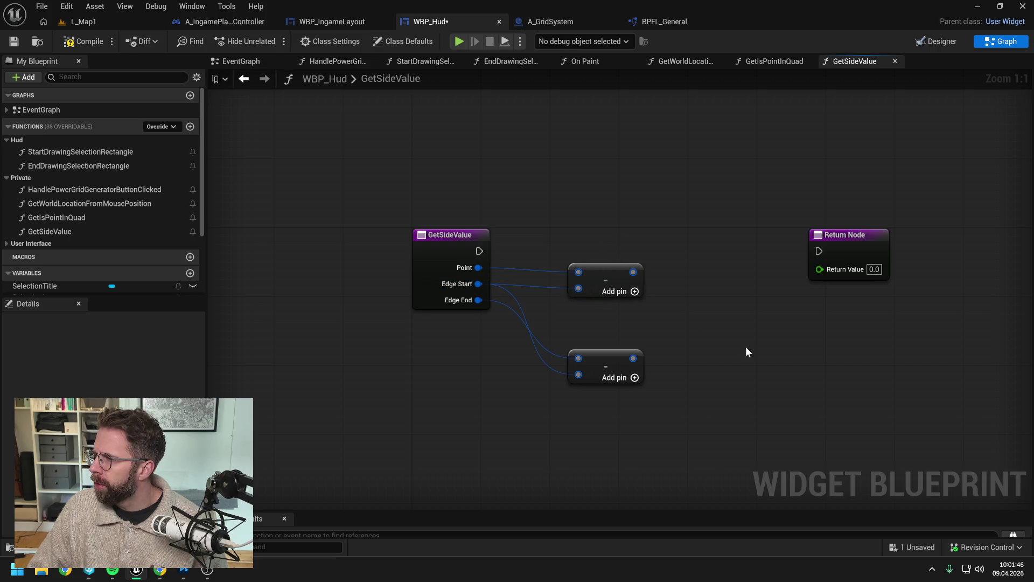
pyautogui.moveTo(754, 348); pyautogui.dragTo(719, 345)
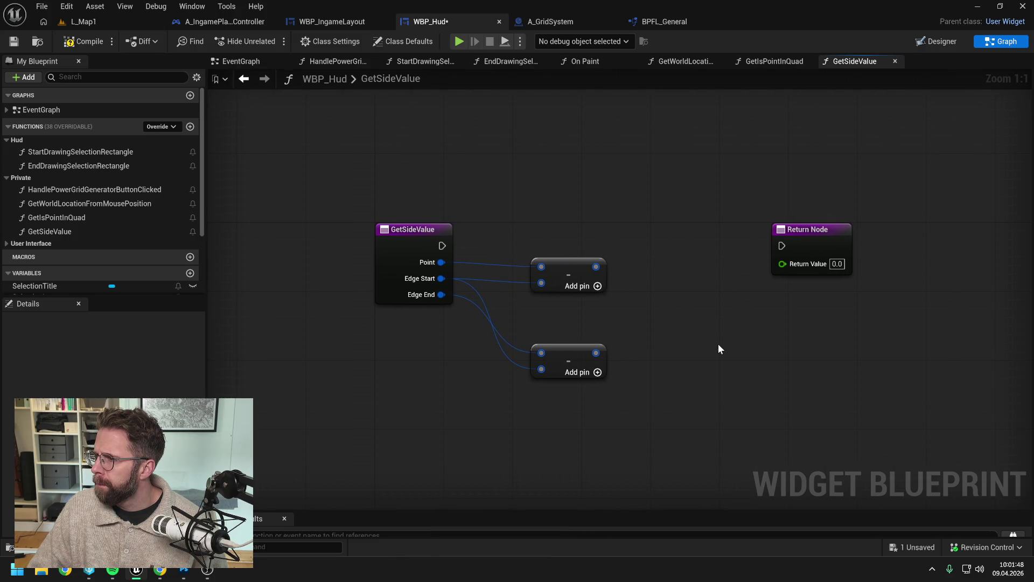
# Split both subtraction results into X and Y pins.
pyautogui.rightClick(595, 267)
pyautogui.click(642, 331)
pyautogui.rightClick(593, 351)
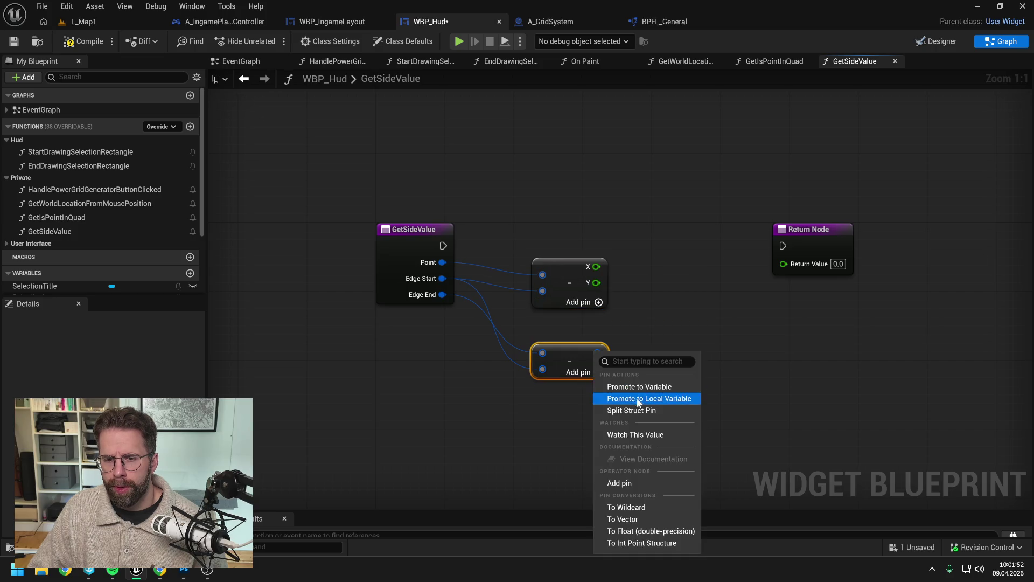
pyautogui.click(628, 410)
pyautogui.click(667, 355)
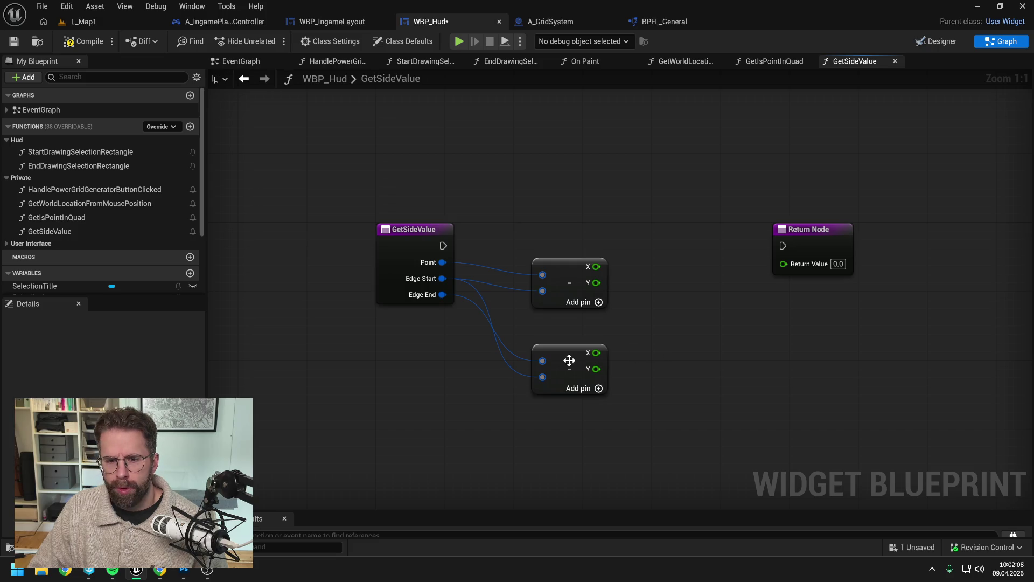
# Reorder the two subtract nodes, compile, and undo an accidentally added input pin.
pyautogui.moveTo(569, 360); pyautogui.dragTo(573, 182)
pyautogui.moveTo(576, 284); pyautogui.dragTo(577, 369)
pyautogui.moveTo(566, 188); pyautogui.dragTo(567, 299)
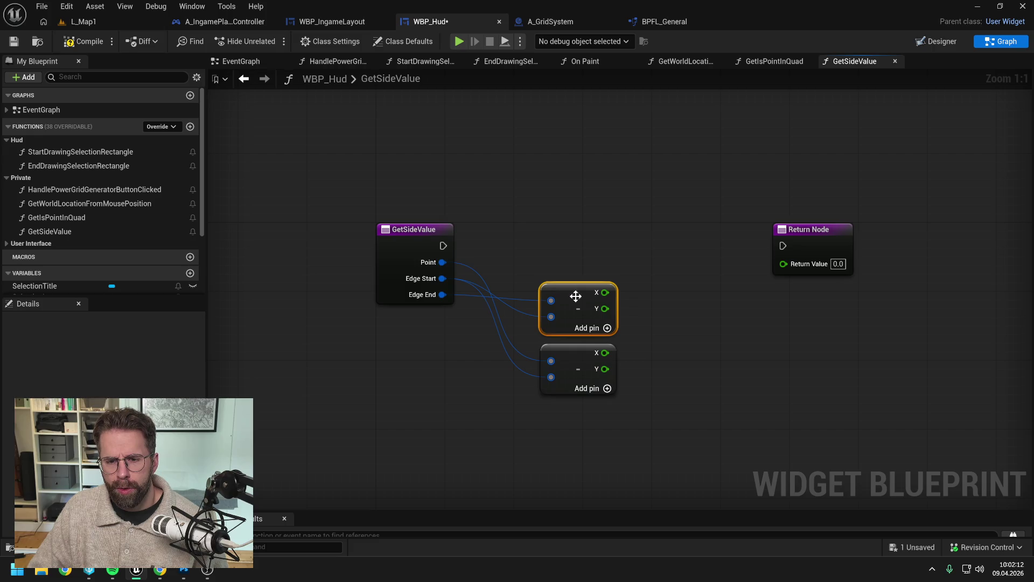
pyautogui.click(682, 300)
pyautogui.click(86, 41)
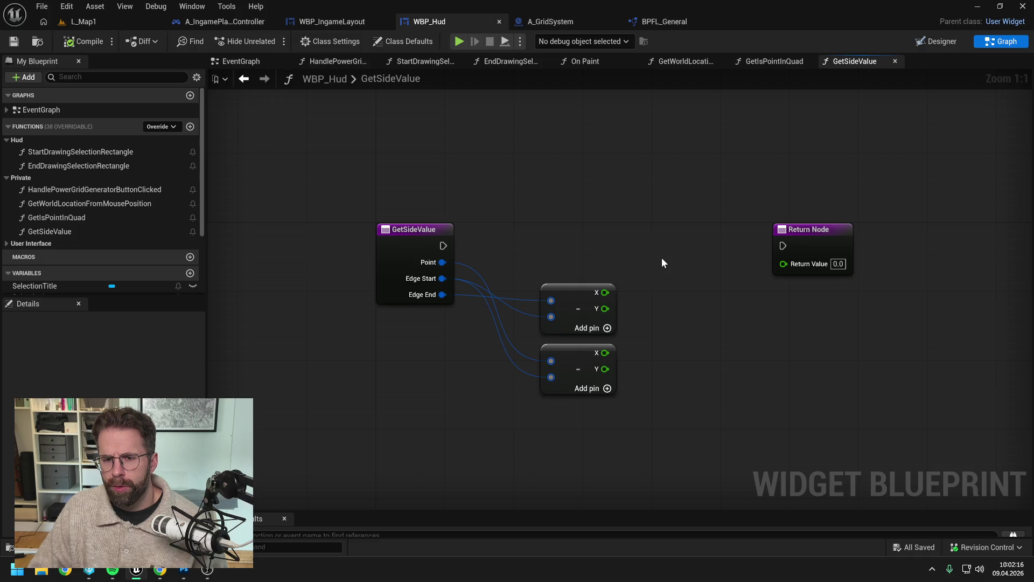
pyautogui.click(606, 329)
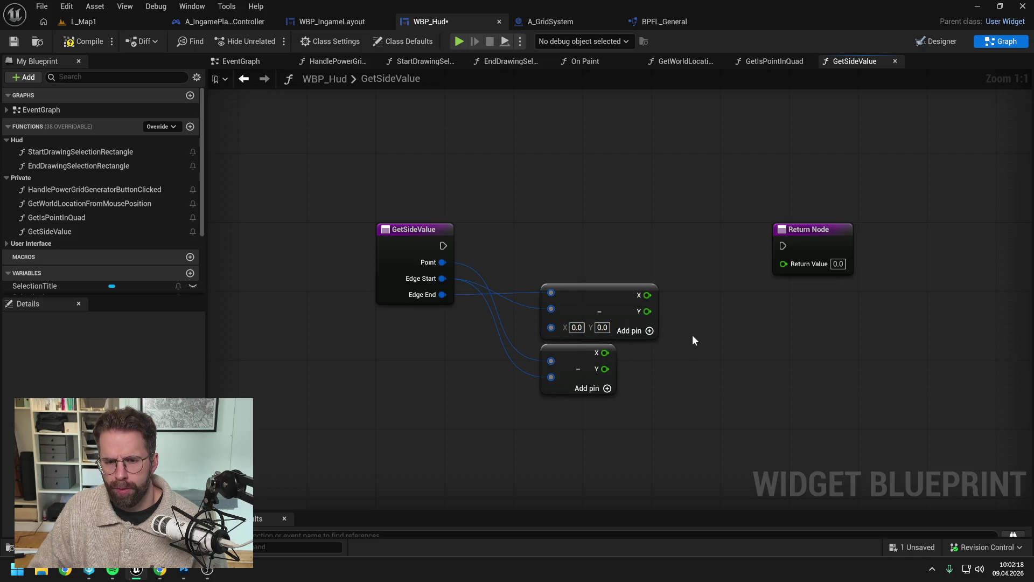
pyautogui.hotkey('ctrl', 'z')
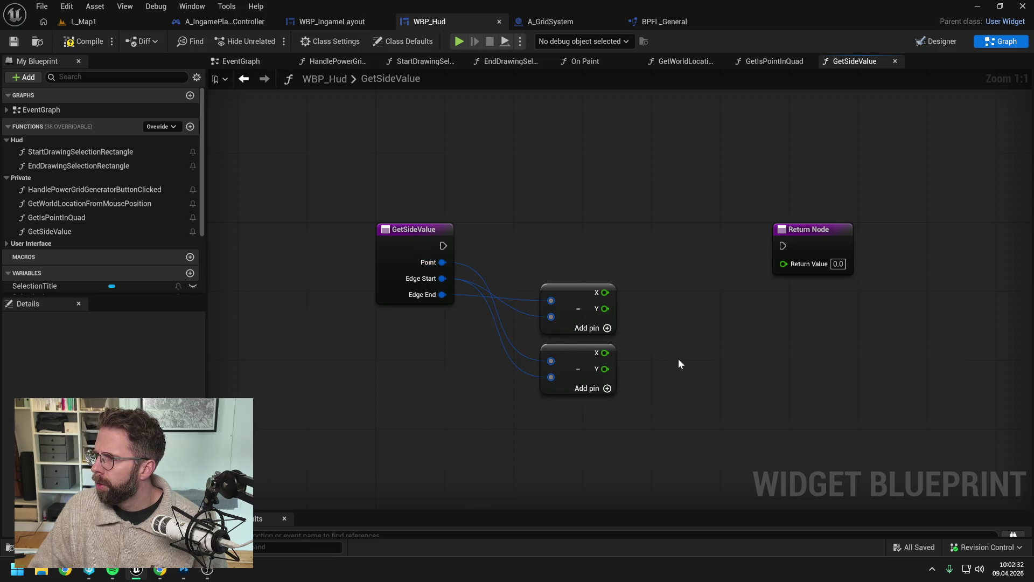
# Add a Multiply node fed by the upper subtraction's X result.
pyautogui.moveTo(602, 292)
pyautogui.mouseDown()
pyautogui.moveTo(649, 299)
pyautogui.moveTo(679, 325)
pyautogui.mouseUp()
pyautogui.write('*')
pyautogui.press('Return')
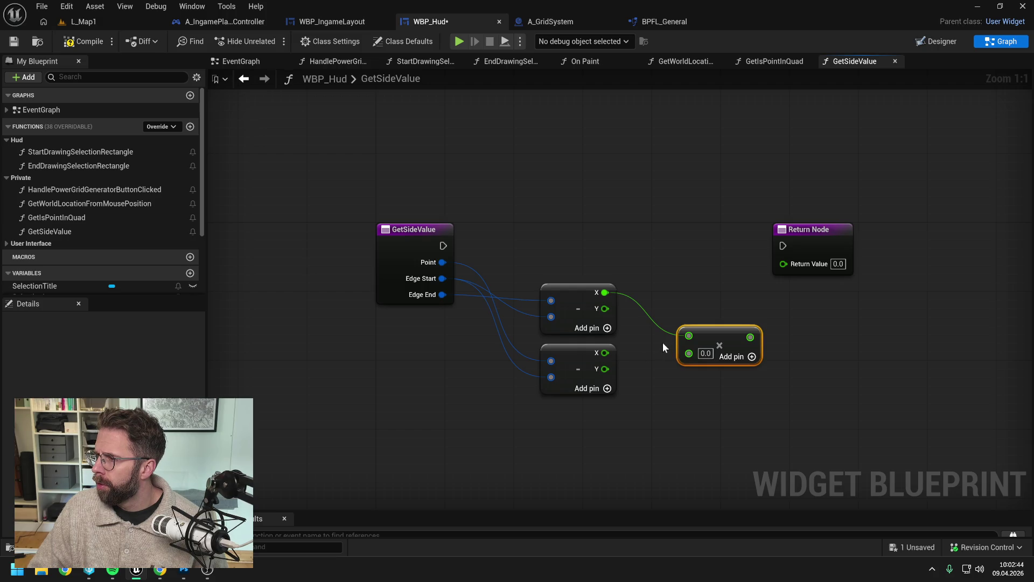
pyautogui.click(693, 298)
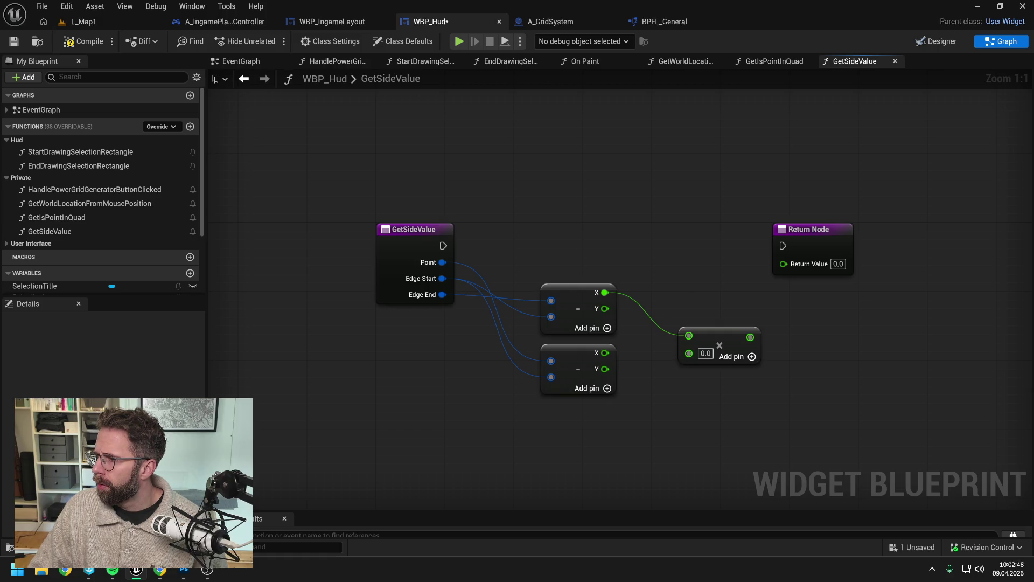
pyautogui.hotkey('alt', 'Tab')
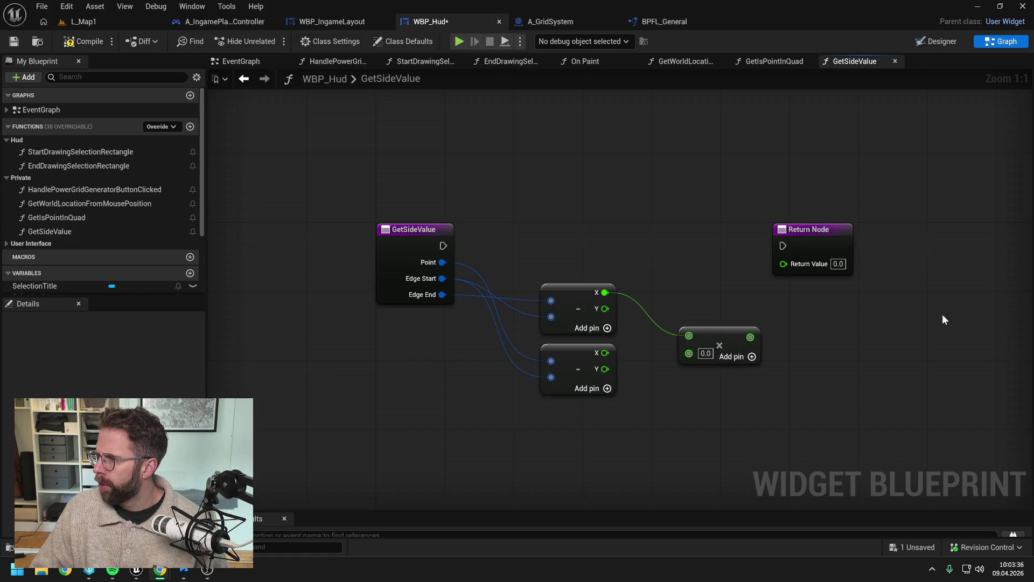
pyautogui.moveTo(841, 348); pyautogui.dragTo(799, 338)
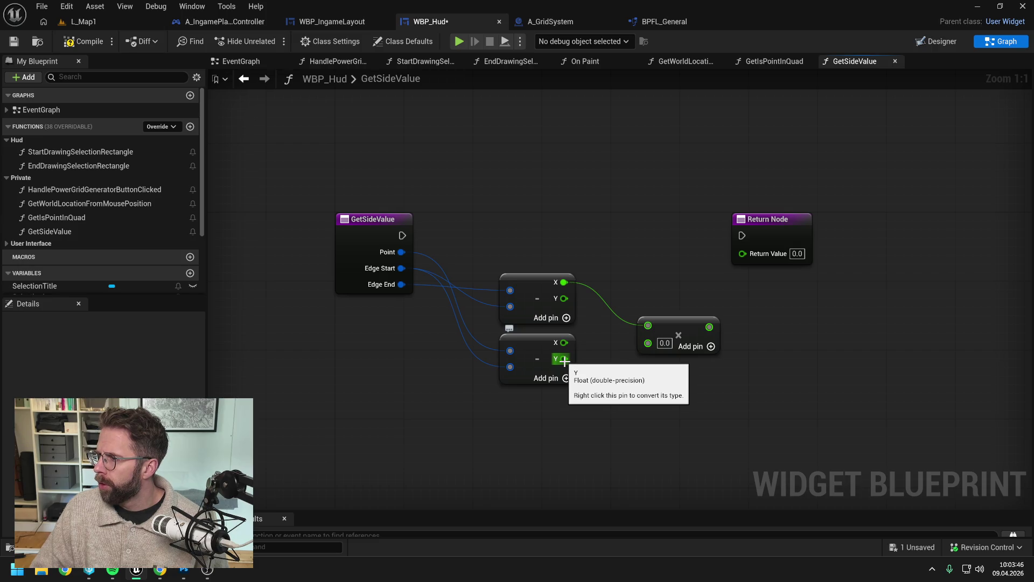
# Cross-multiply: lower Y into the first Multiply, and a duplicate taking upper Y and lower X.
pyautogui.moveTo(563, 360)
pyautogui.mouseDown()
pyautogui.moveTo(645, 344)
pyautogui.moveTo(676, 320)
pyautogui.mouseUp()
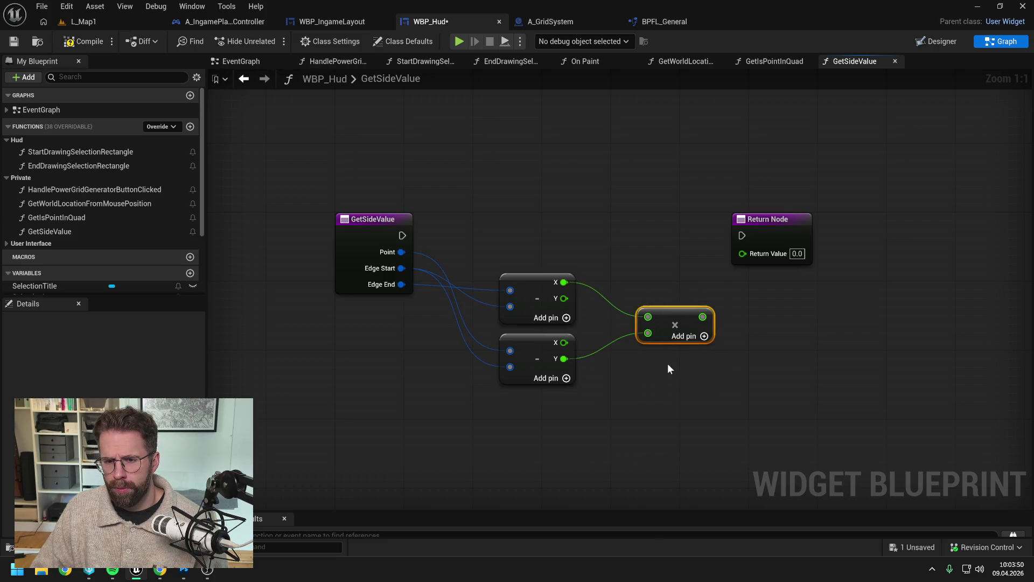
pyautogui.hotkey('ctrl', 'd')
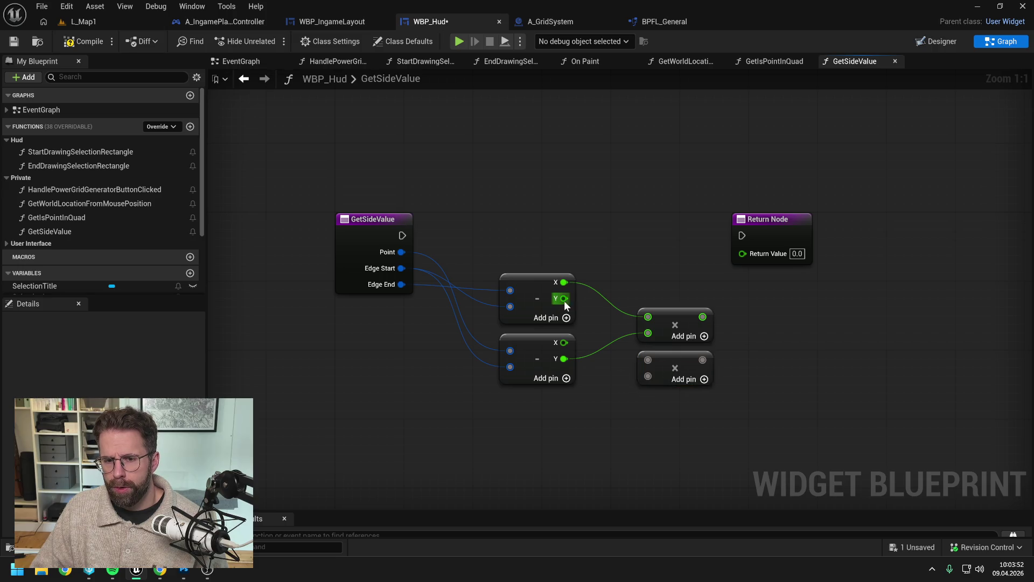
pyautogui.moveTo(563, 299)
pyautogui.mouseDown()
pyautogui.moveTo(606, 318)
pyautogui.moveTo(648, 360)
pyautogui.mouseUp()
pyautogui.moveTo(564, 342); pyautogui.dragTo(649, 376)
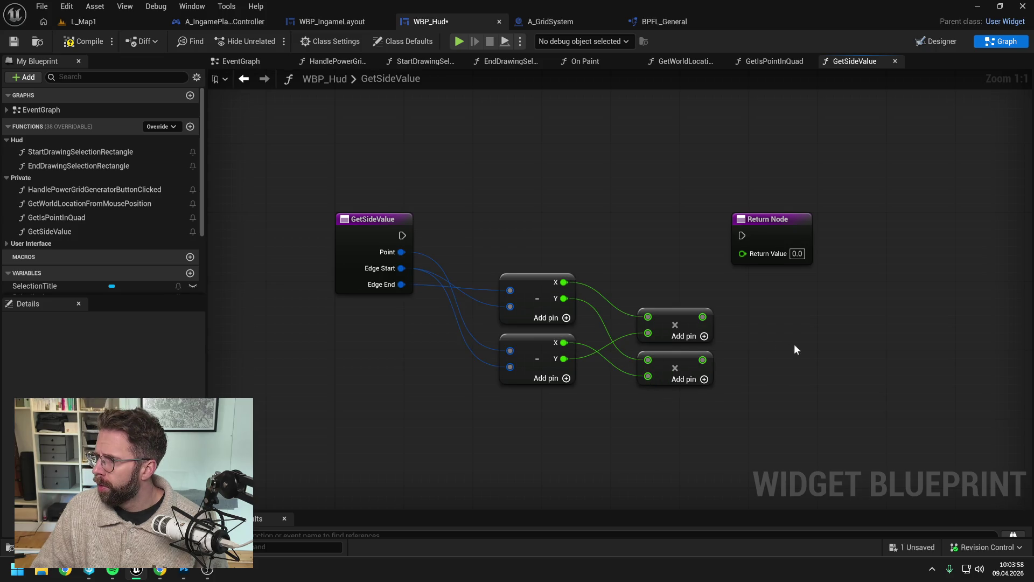
pyautogui.moveTo(794, 344); pyautogui.dragTo(747, 344)
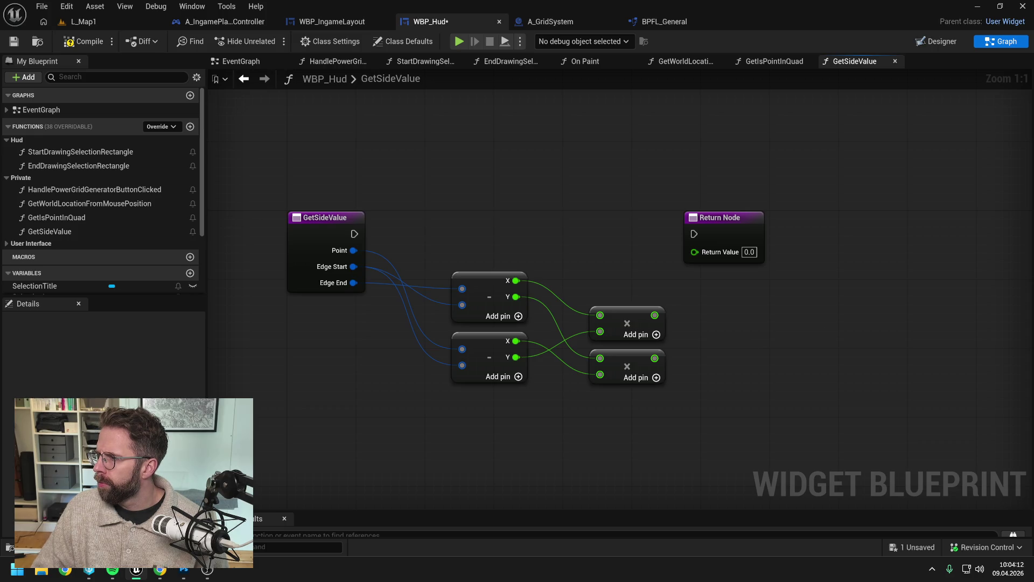
pyautogui.hotkey('alt', 'Tab')
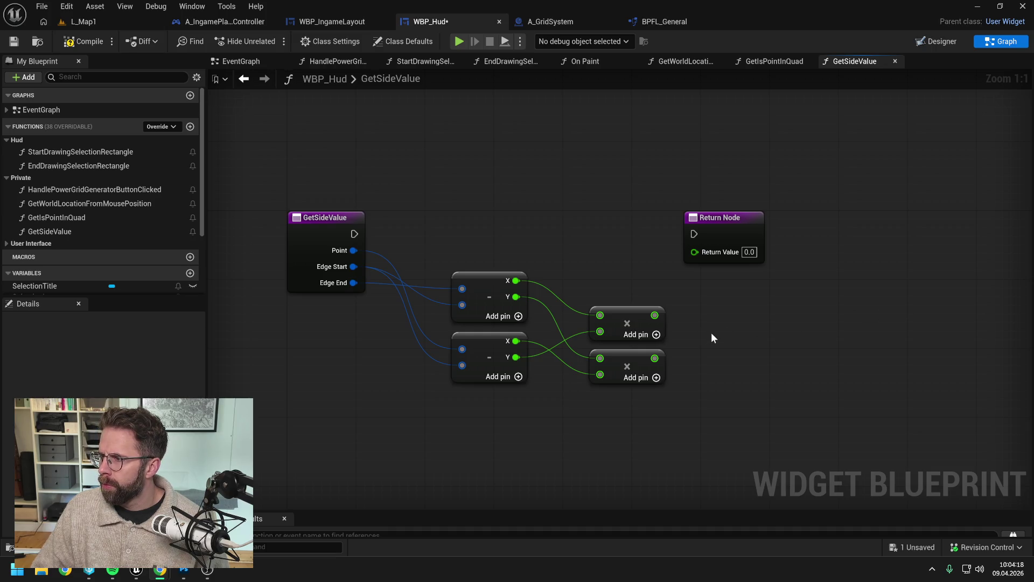
# Subtract the second product from the first, return it with execution to Return Node, and compile.
pyautogui.moveTo(654, 315); pyautogui.dragTo(710, 324)
pyautogui.write('-')
pyautogui.press('Return')
pyautogui.moveTo(655, 357); pyautogui.dragTo(720, 350)
pyautogui.moveTo(743, 234); pyautogui.dragTo(846, 235)
pyautogui.moveTo(355, 234)
pyautogui.mouseDown()
pyautogui.moveTo(755, 245)
pyautogui.moveTo(850, 232)
pyautogui.mouseUp()
pyautogui.moveTo(775, 333); pyautogui.dragTo(841, 250)
pyautogui.click(80, 41)
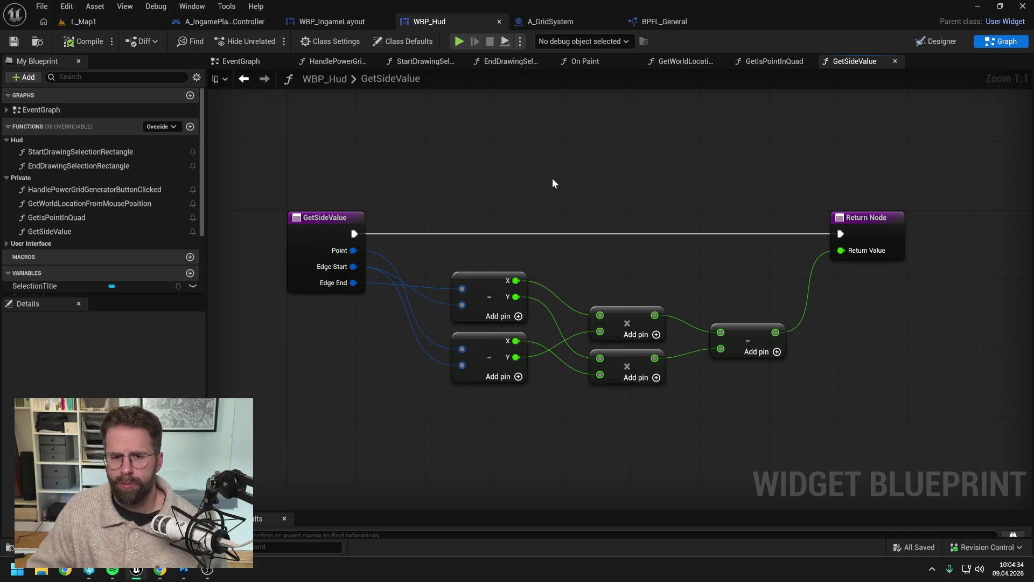
# Go via the On Paint graph to EndDrawingSelectionRectangle and pan to the Branch inside the nested loops.
pyautogui.click(696, 62)
pyautogui.click(591, 63)
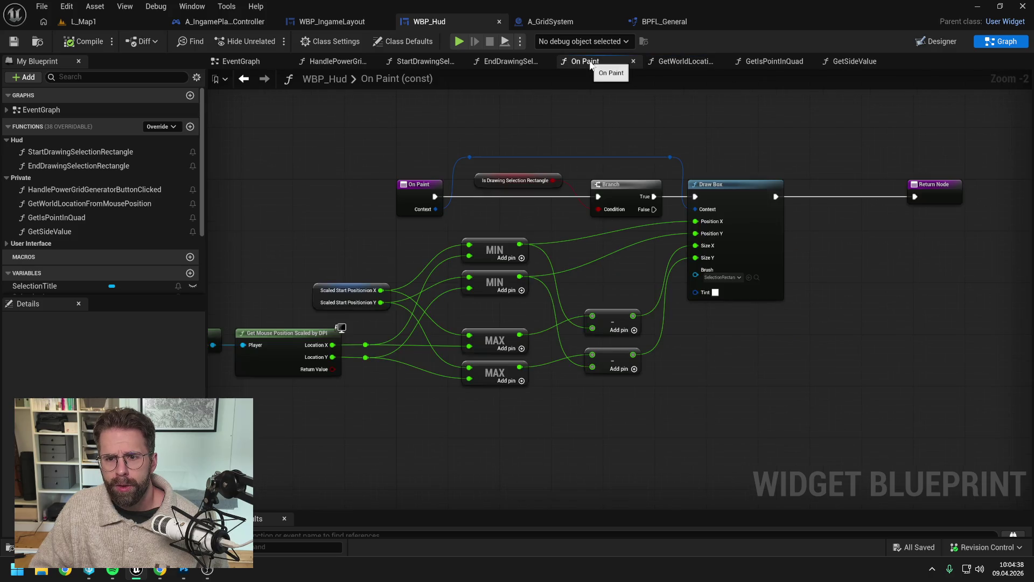
pyautogui.click(501, 61)
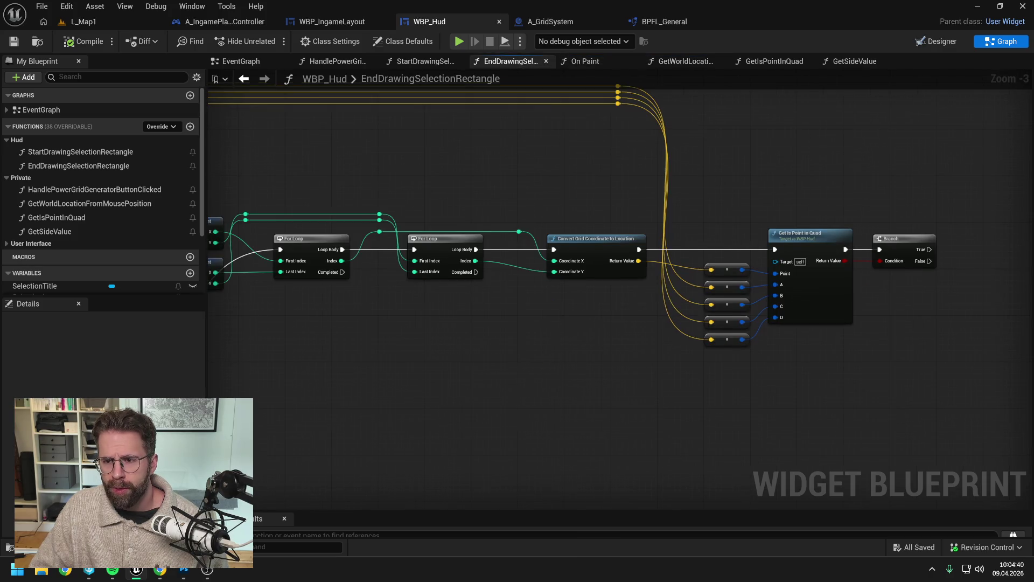
pyautogui.scroll(-1, 638, 176)
pyautogui.moveTo(882, 175)
pyautogui.mouseDown()
pyautogui.moveTo(1013, 179)
pyautogui.moveTo(712, 172)
pyautogui.mouseUp()
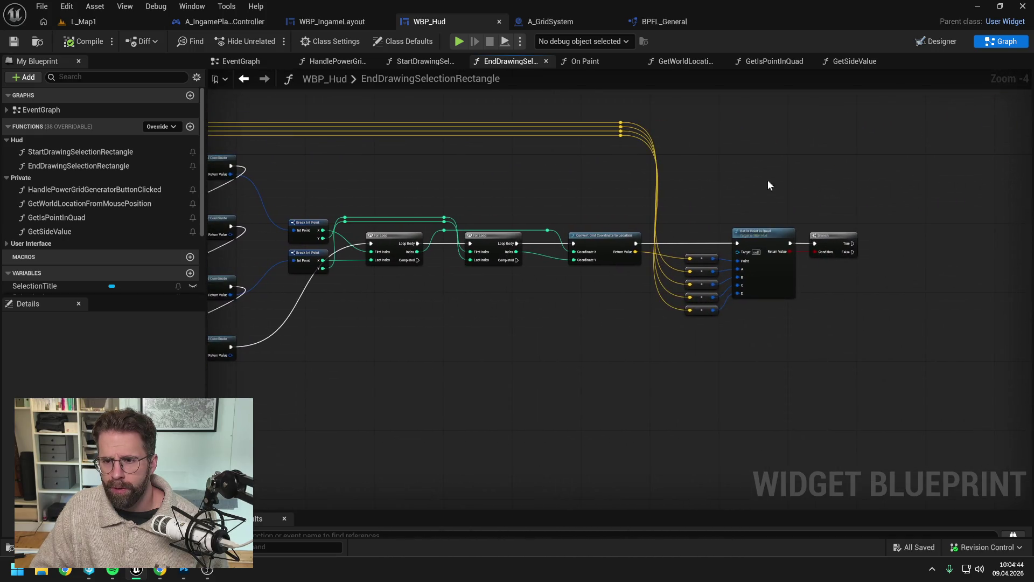
pyautogui.moveTo(769, 185); pyautogui.dragTo(769, 226)
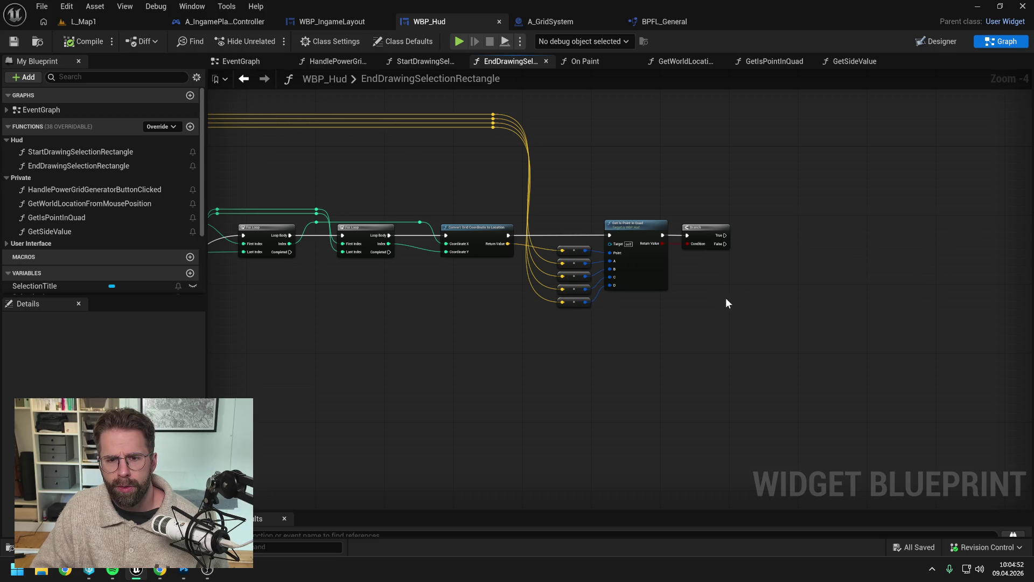
pyautogui.moveTo(503, 202); pyautogui.dragTo(843, 205)
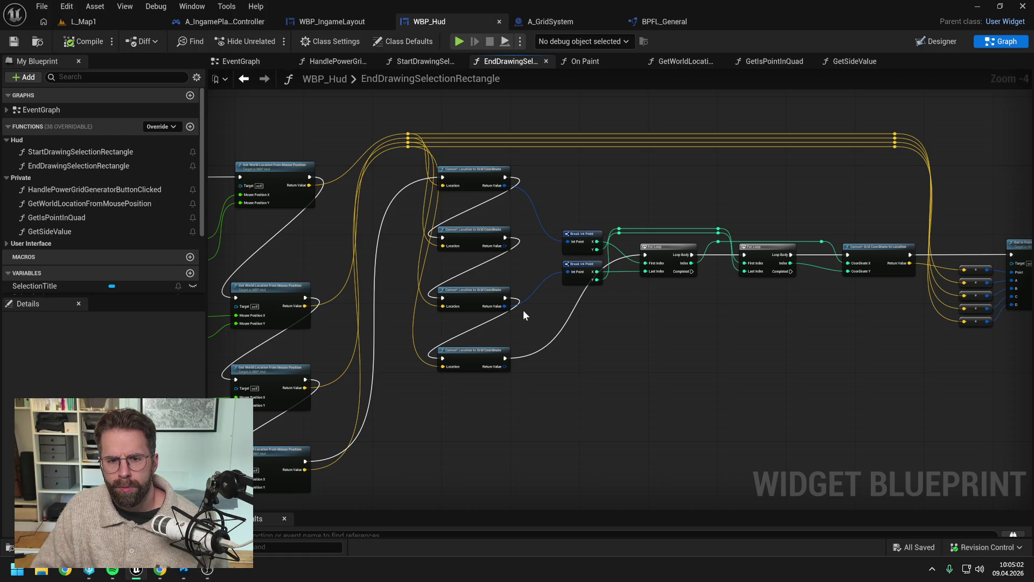
# Delete two redundant Convert Location to Grid Coordinate nodes.
pyautogui.moveTo(518, 268); pyautogui.dragTo(484, 237)
pyautogui.keyDown('ctrl'); pyautogui.click(487, 351); pyautogui.keyUp('ctrl')
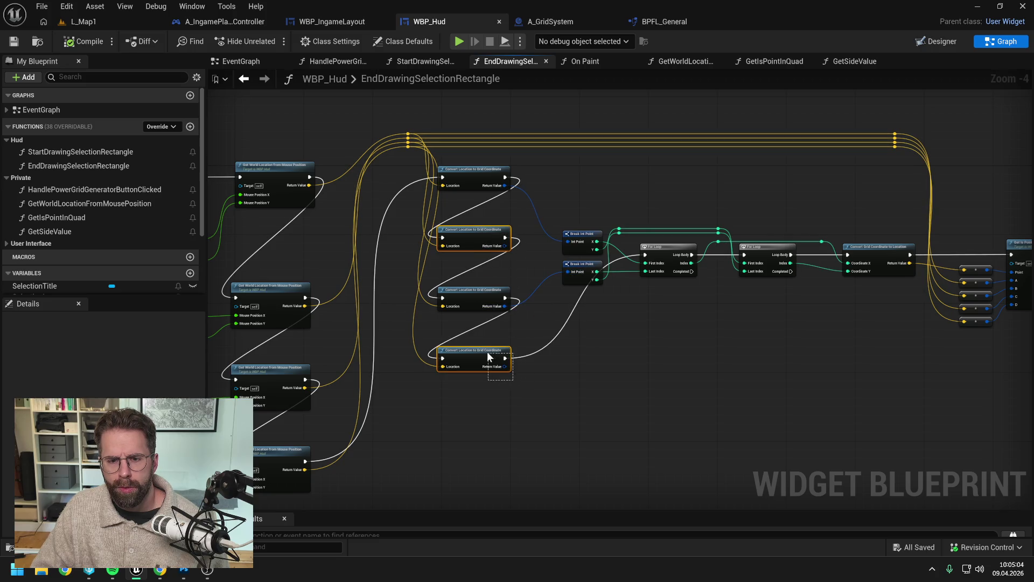
pyautogui.press('Delete')
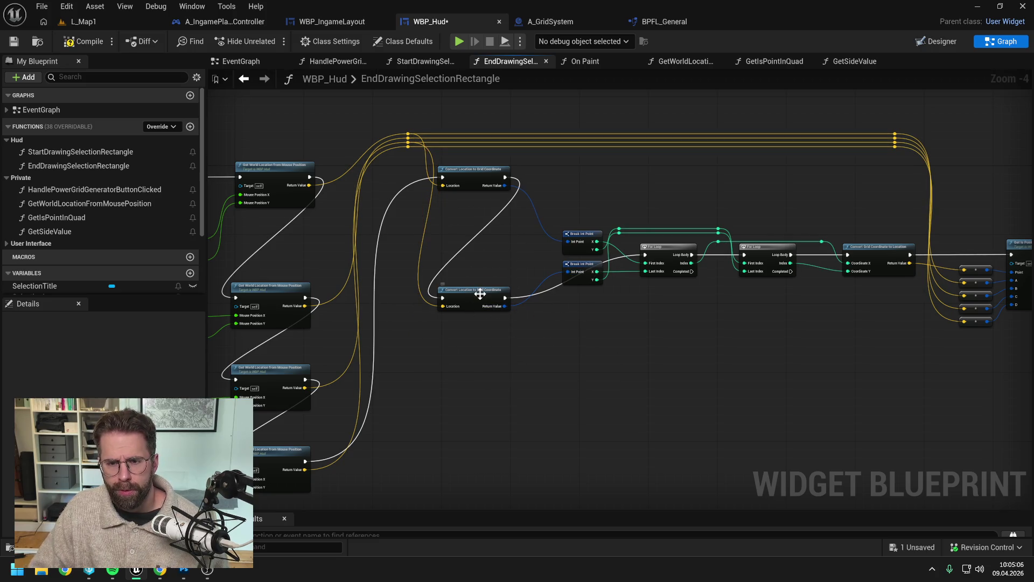
# Stack the remaining two convert nodes together, recentre the loop chain, and save WBP_Hud.
pyautogui.moveTo(480, 295); pyautogui.dragTo(476, 251)
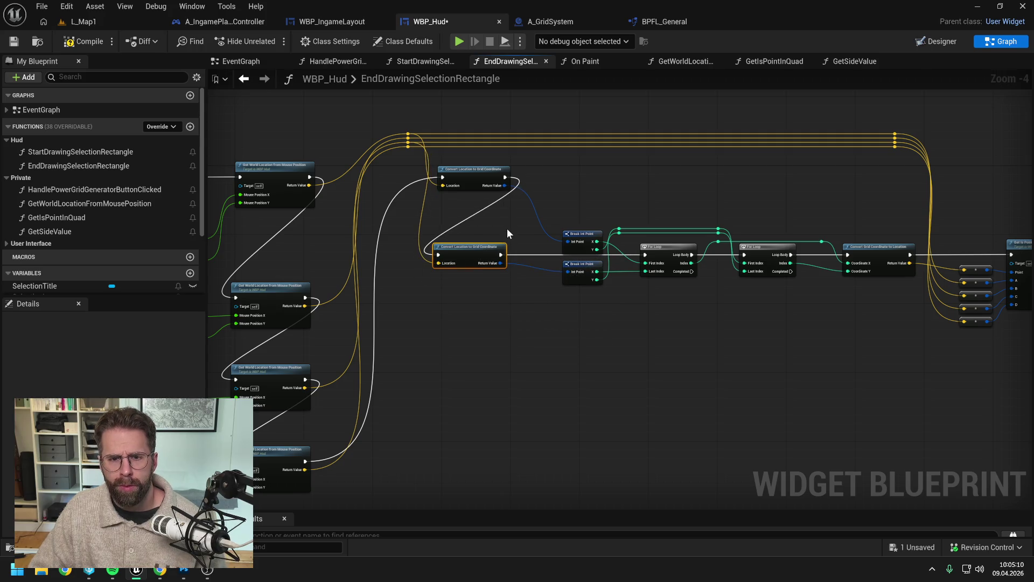
pyautogui.moveTo(504, 245); pyautogui.dragTo(509, 245)
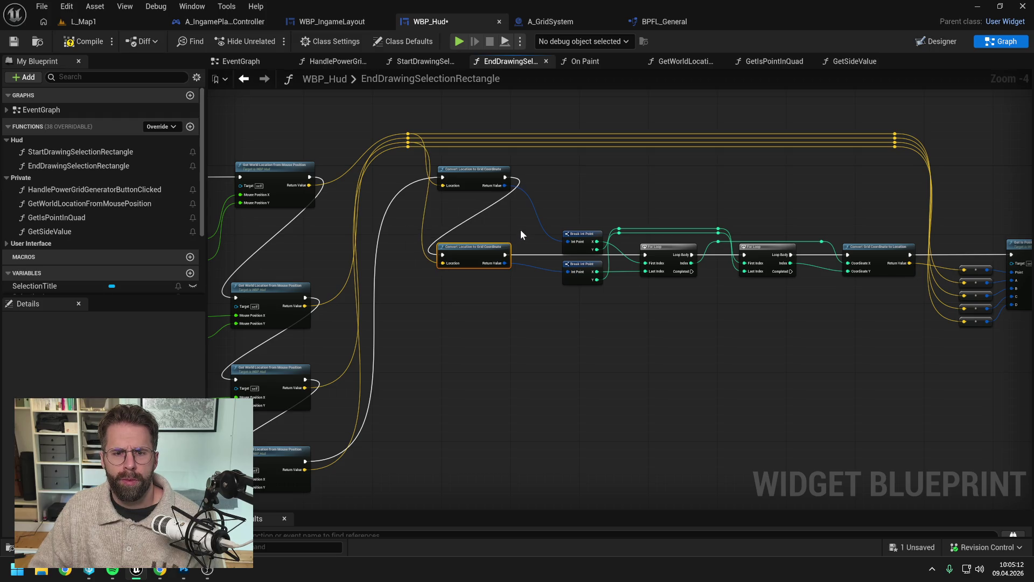
pyautogui.moveTo(496, 186); pyautogui.dragTo(497, 203)
pyautogui.click(564, 202)
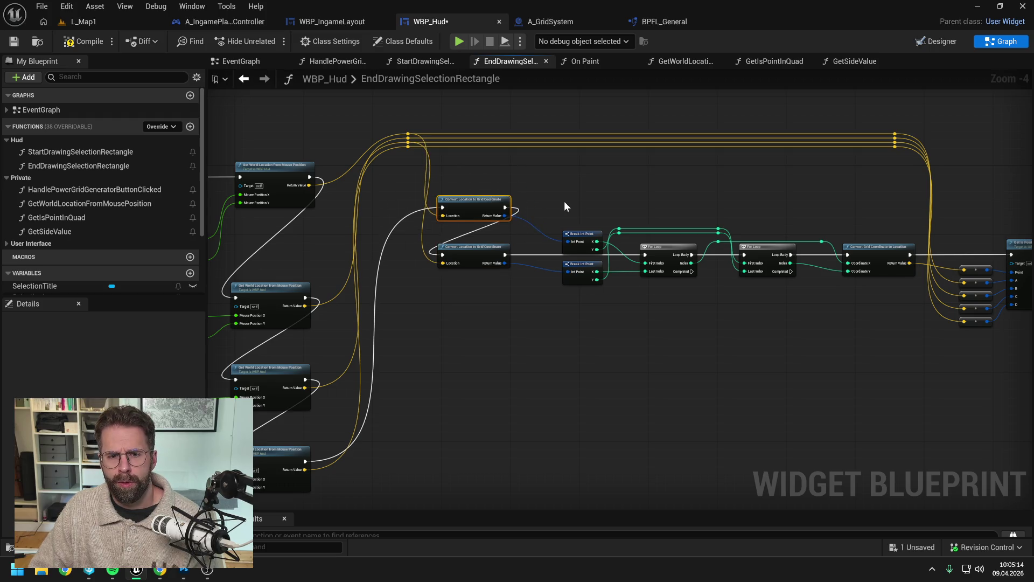
pyautogui.moveTo(564, 201)
pyautogui.mouseDown()
pyautogui.moveTo(511, 189)
pyautogui.moveTo(422, 193)
pyautogui.mouseUp()
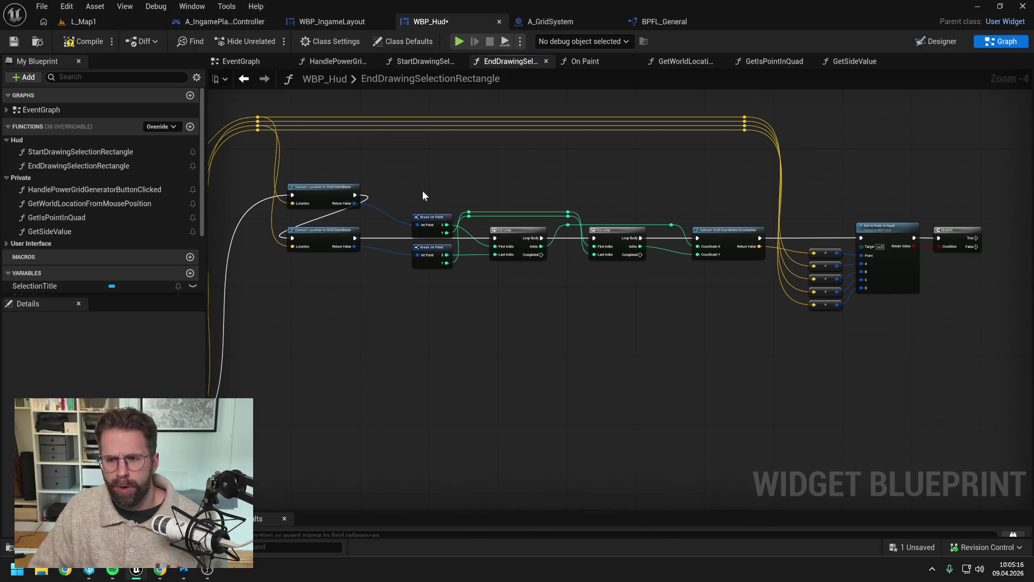
pyautogui.hotkey('ctrl', 's')
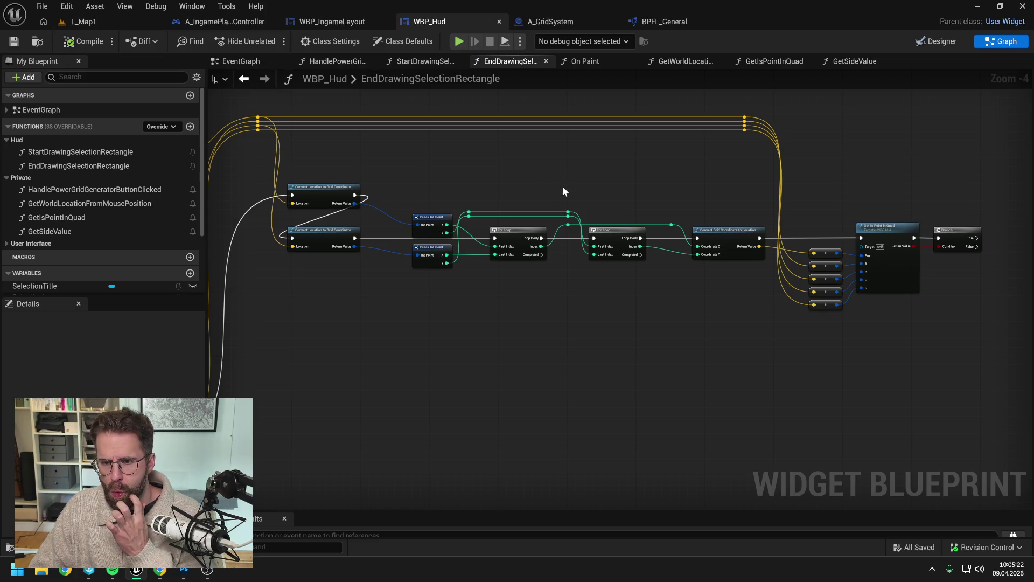
# Add a new local variable to EndDrawingSelectionRectangle typed as Int Point.
pyautogui.hscroll(5, 595, 180)
pyautogui.scroll(-3, 150, 230)
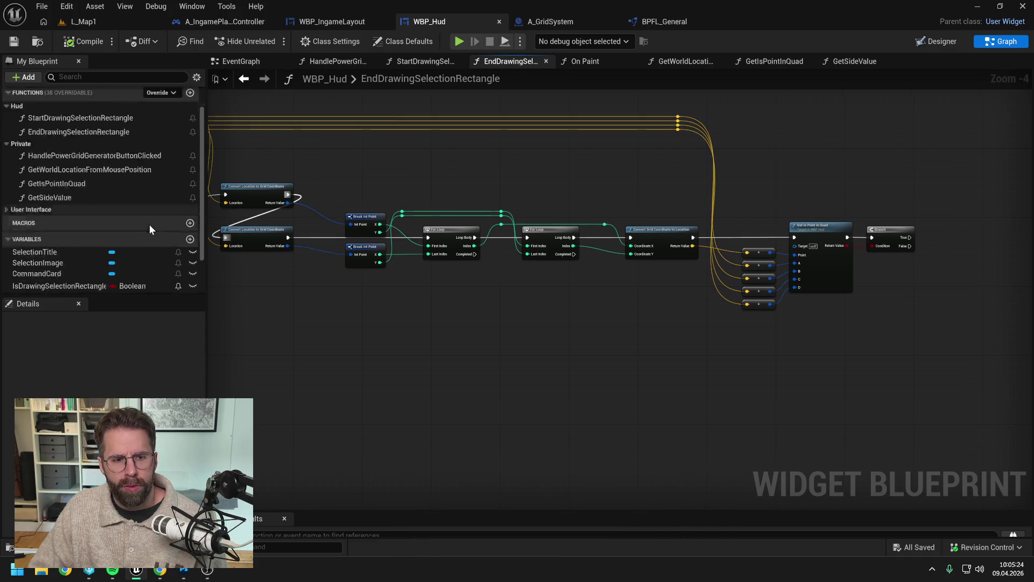
pyautogui.scroll(-2, 149, 224)
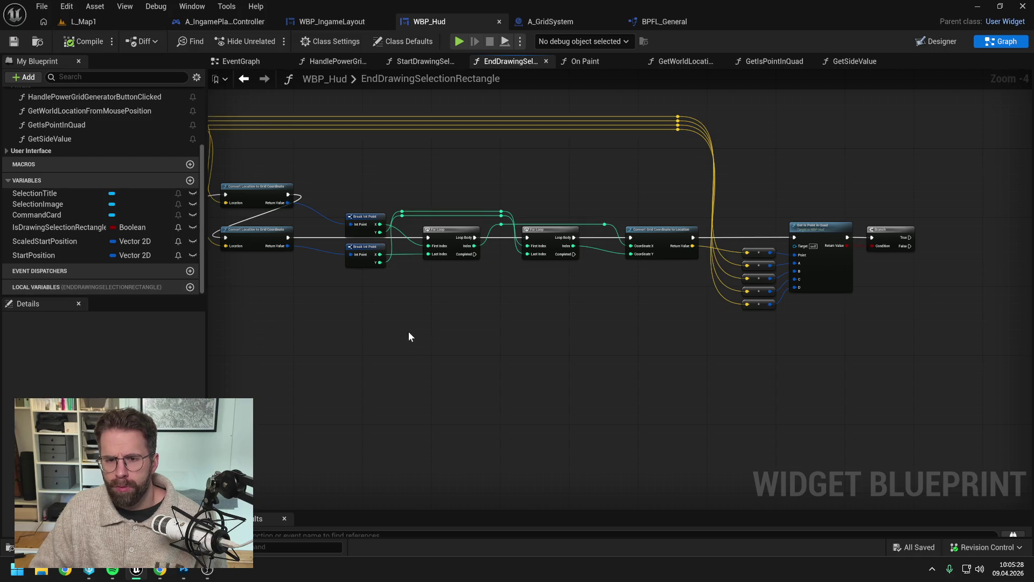
pyautogui.hscroll(-5, 409, 331)
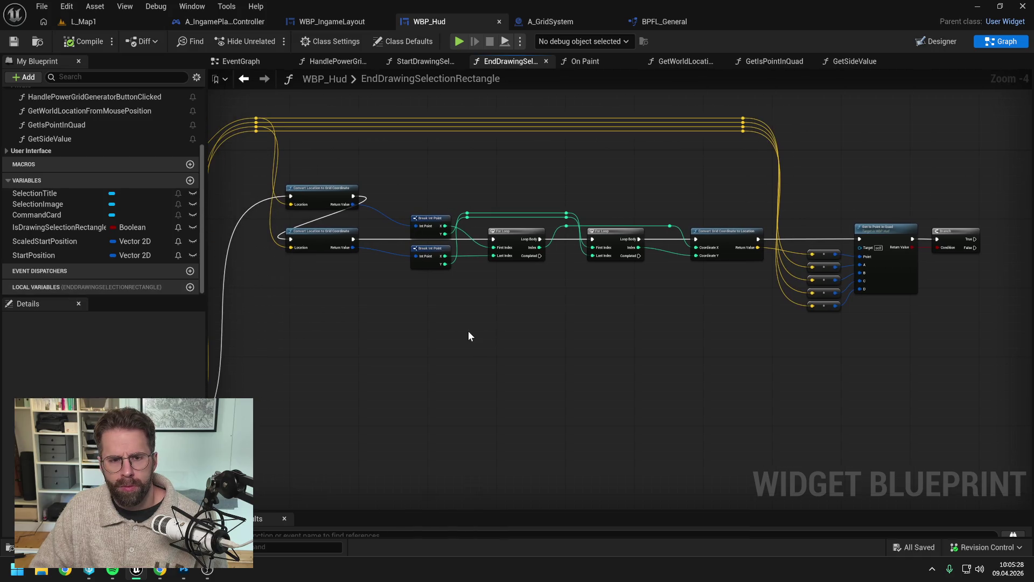
pyautogui.click(190, 288)
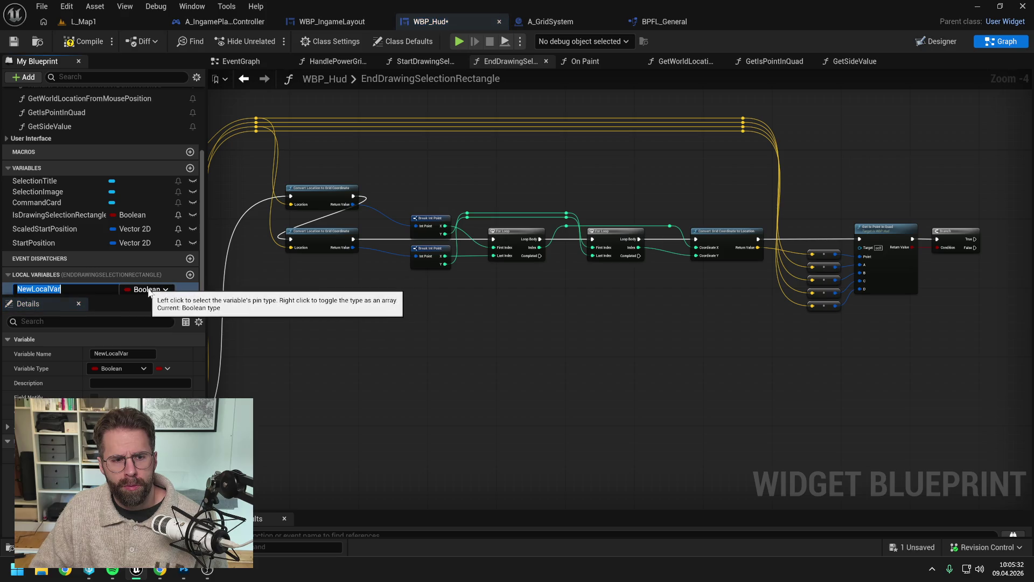
pyautogui.click(148, 288)
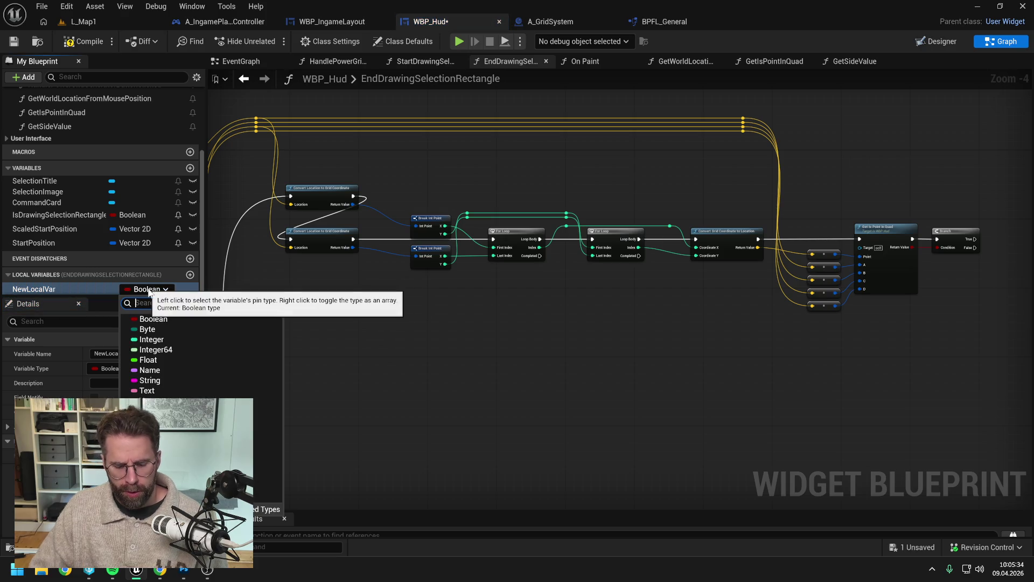
pyautogui.write('int po')
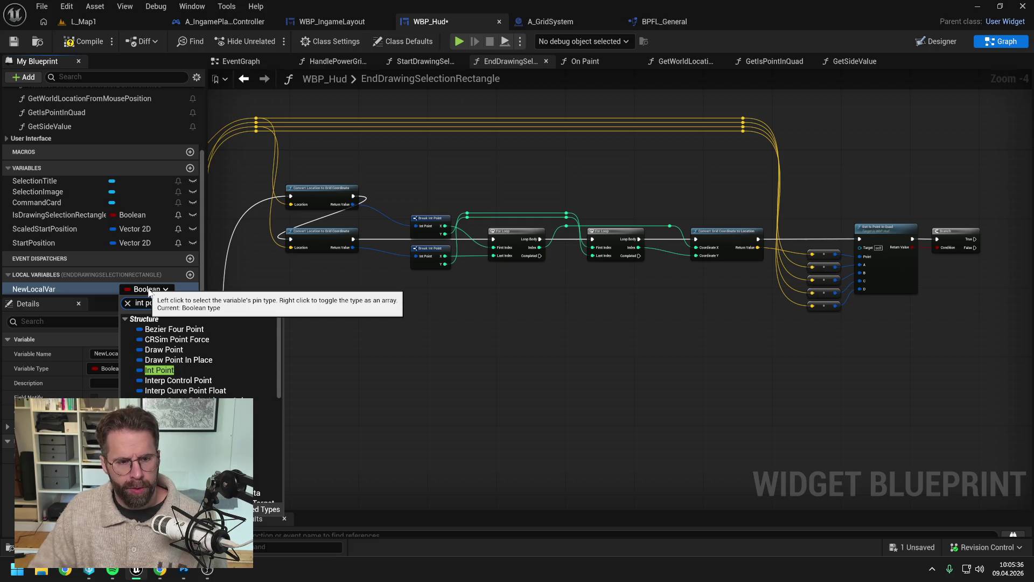
pyautogui.press('Down')
pyautogui.press('Return')
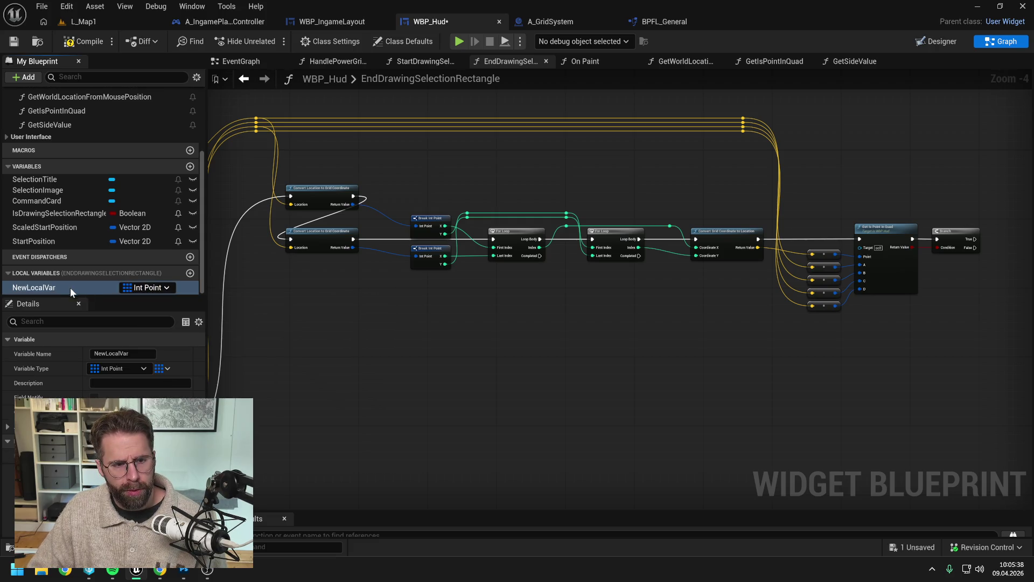
# Name the variable TilesInSelectionLocal, saving and compiling the blueprint.
pyautogui.press('F2')
pyautogui.write('Tile')
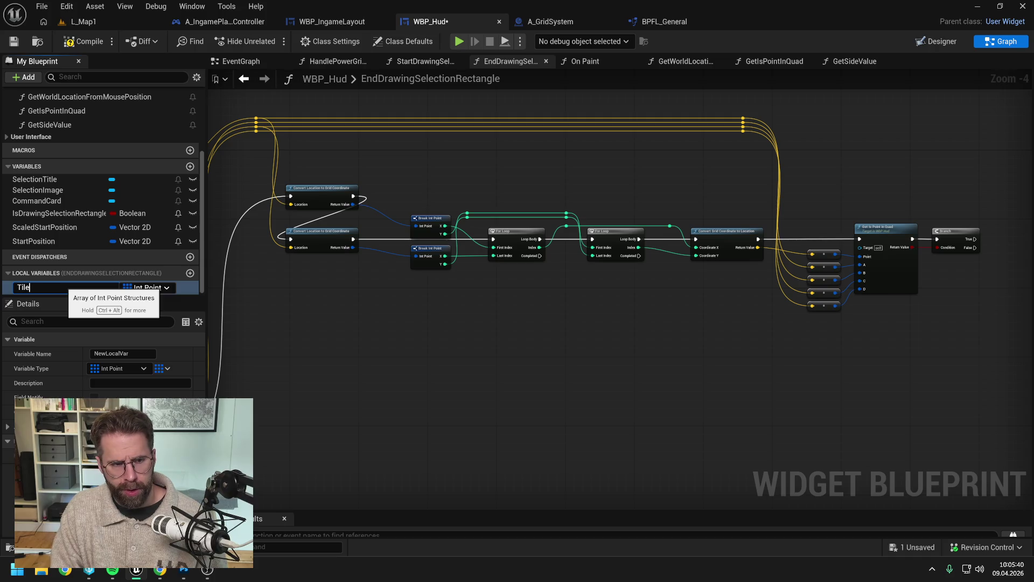
pyautogui.write('sInSelection')
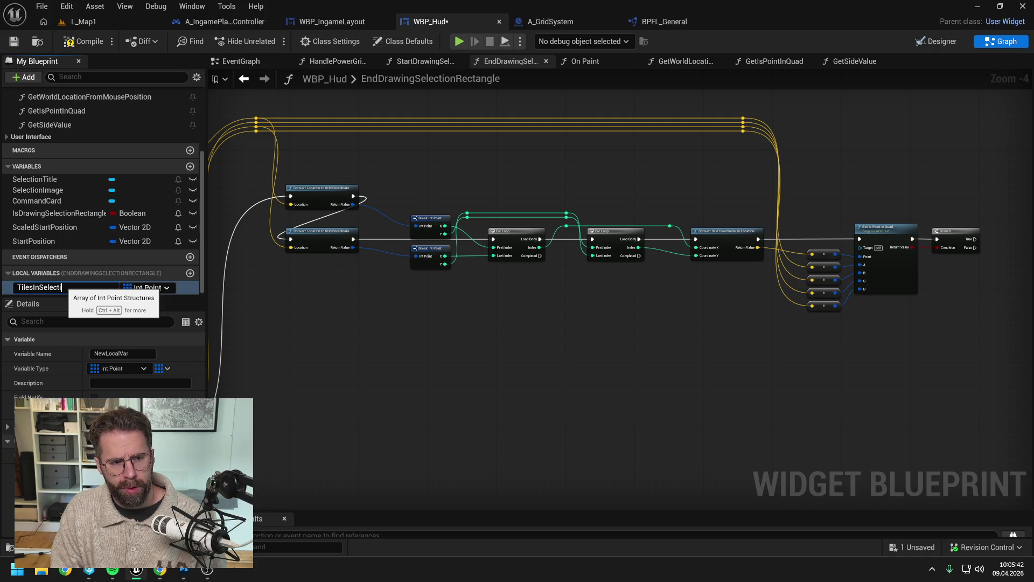
pyautogui.press('Return')
pyautogui.hotkey('ctrl', 's')
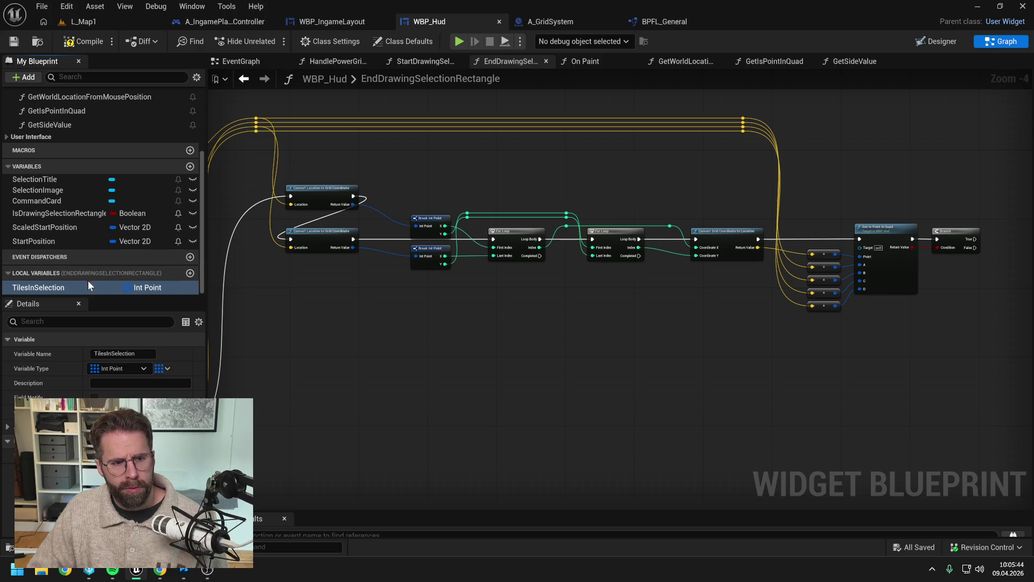
pyautogui.click(89, 285)
pyautogui.write('Local')
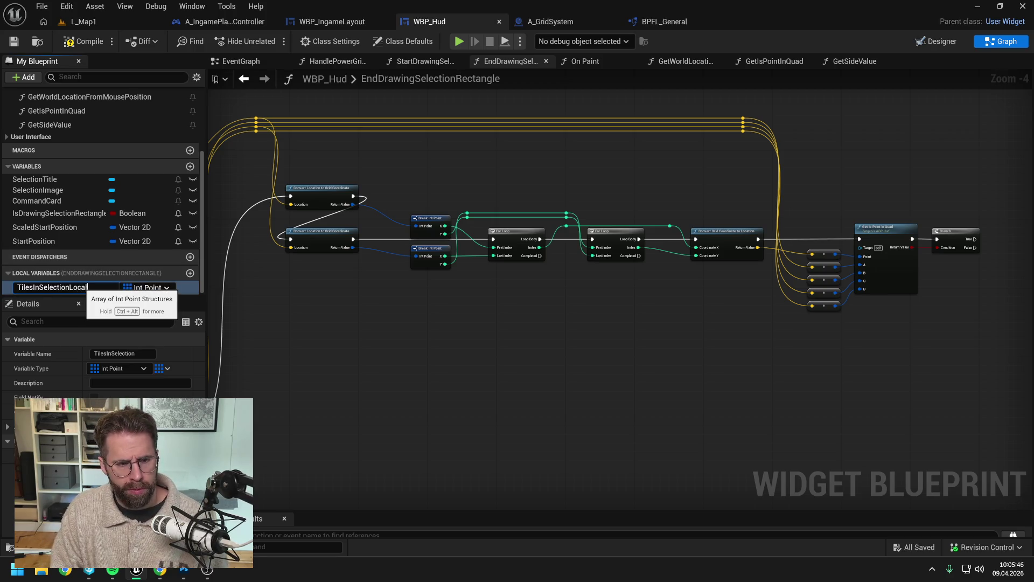
pyautogui.press('Return')
pyautogui.click(78, 43)
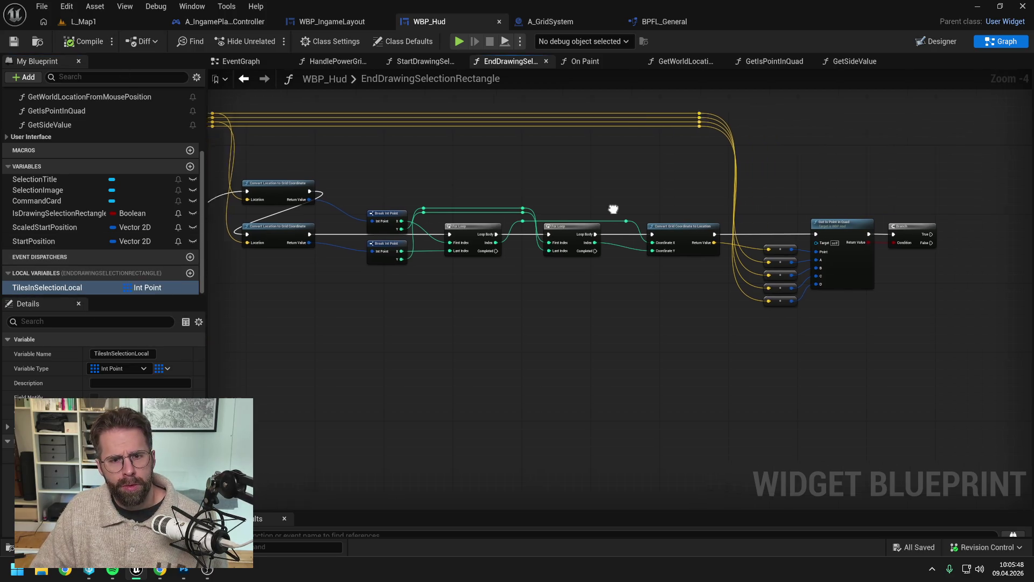
# Add a TilesInSelectionLocal Add node driven by the Branch's True output, then save.
pyautogui.moveTo(121, 291)
pyautogui.mouseDown()
pyautogui.moveTo(789, 232)
pyautogui.moveTo(851, 243)
pyautogui.mouseUp()
pyautogui.click(824, 242)
pyautogui.write('add')
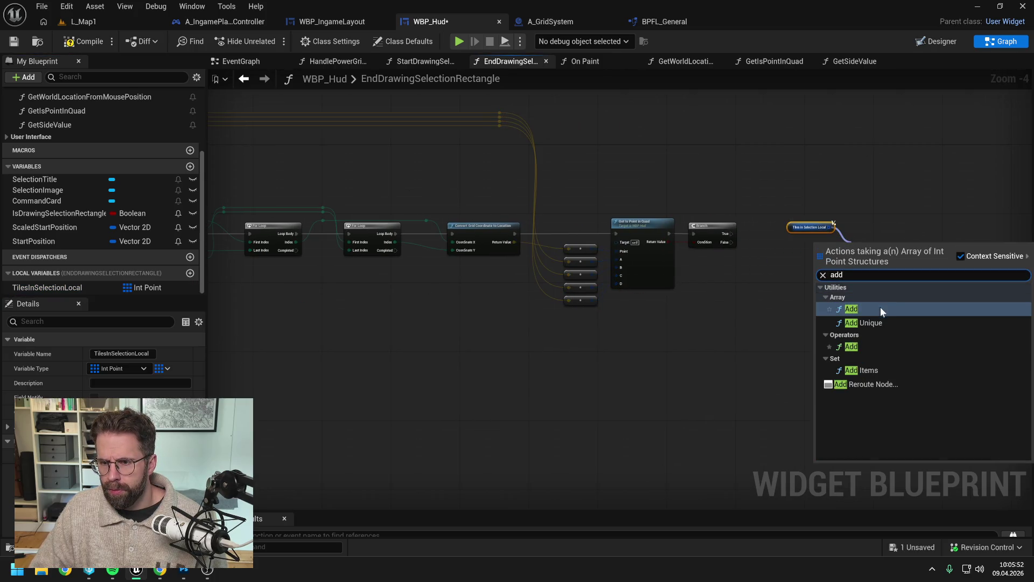
pyautogui.click(880, 307)
pyautogui.moveTo(731, 233)
pyautogui.mouseDown()
pyautogui.moveTo(858, 247)
pyautogui.moveTo(861, 231)
pyautogui.mouseUp()
pyautogui.click(815, 253)
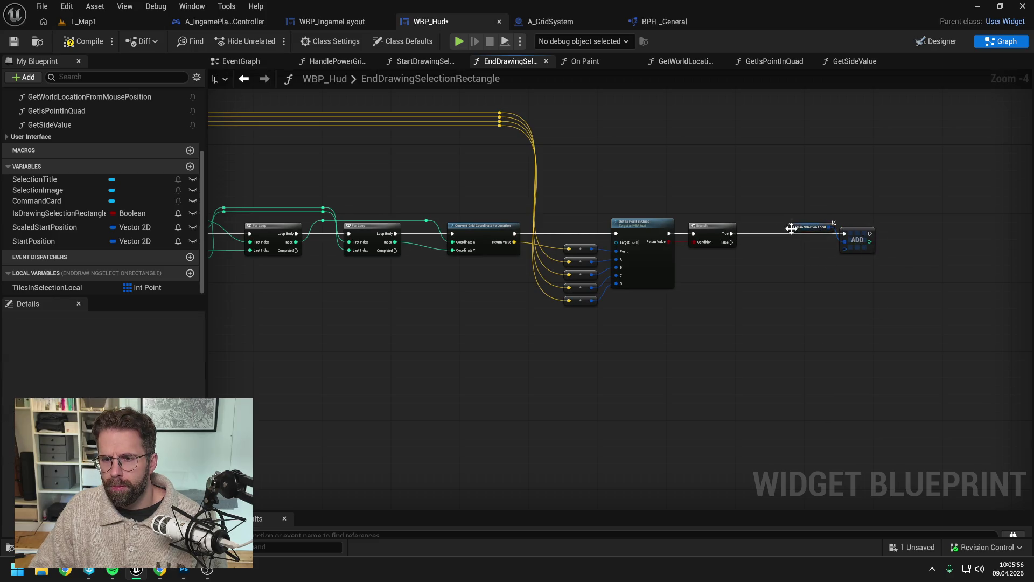
pyautogui.moveTo(790, 229); pyautogui.dragTo(783, 224)
pyautogui.click(769, 267)
pyautogui.hotkey('ctrl', 's')
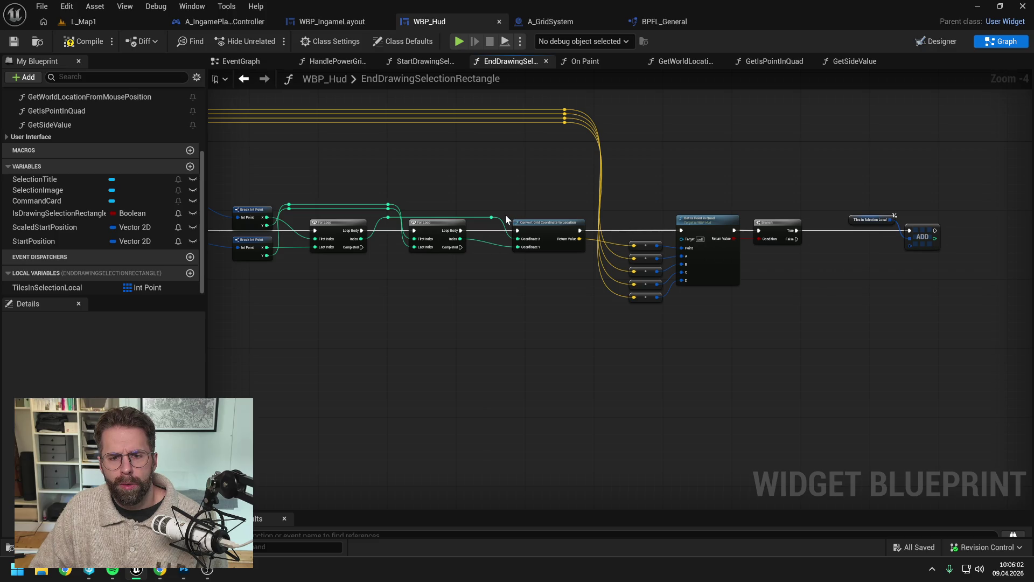
# Split the Add item pin and wire the outer loop Index to X, inner loop Index to Y.
pyautogui.moveTo(493, 218)
pyautogui.mouseDown()
pyautogui.moveTo(889, 226)
pyautogui.moveTo(909, 249)
pyautogui.mouseUp()
pyautogui.press('Escape')
pyautogui.rightClick(909, 238)
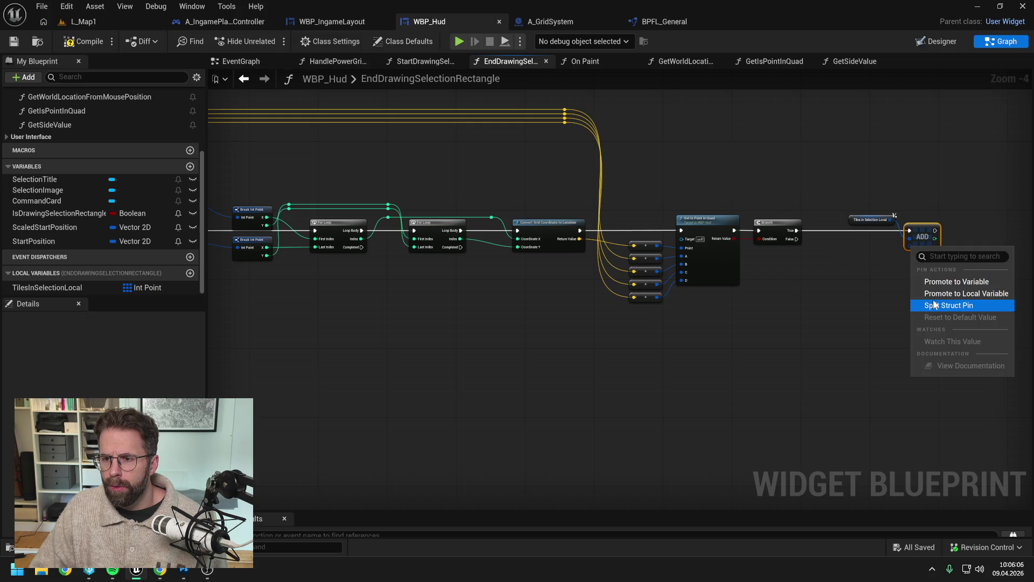
pyautogui.click(950, 293)
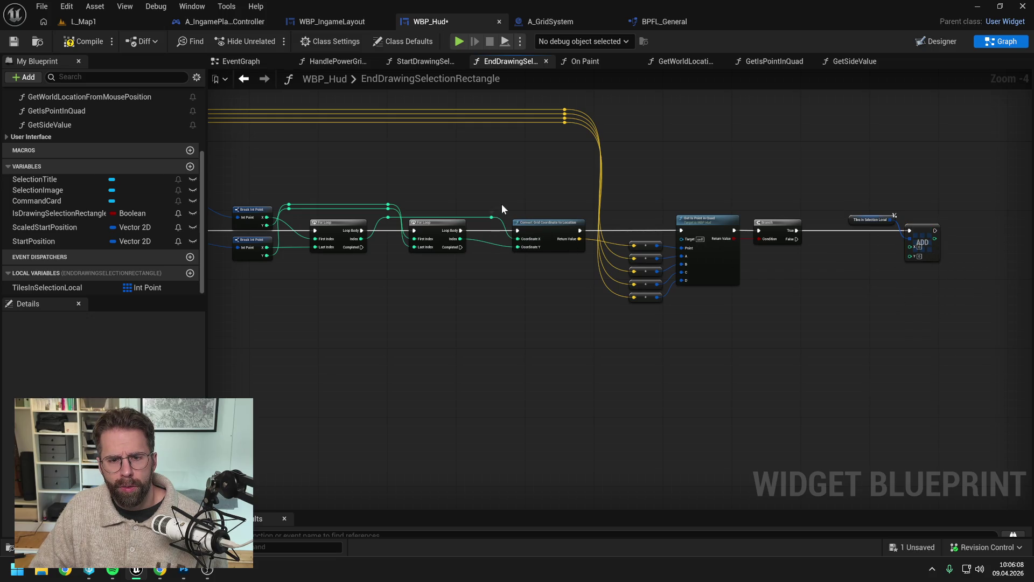
pyautogui.moveTo(491, 218)
pyautogui.mouseDown()
pyautogui.moveTo(865, 272)
pyautogui.moveTo(911, 248)
pyautogui.moveTo(896, 246)
pyautogui.moveTo(889, 210)
pyautogui.mouseUp()
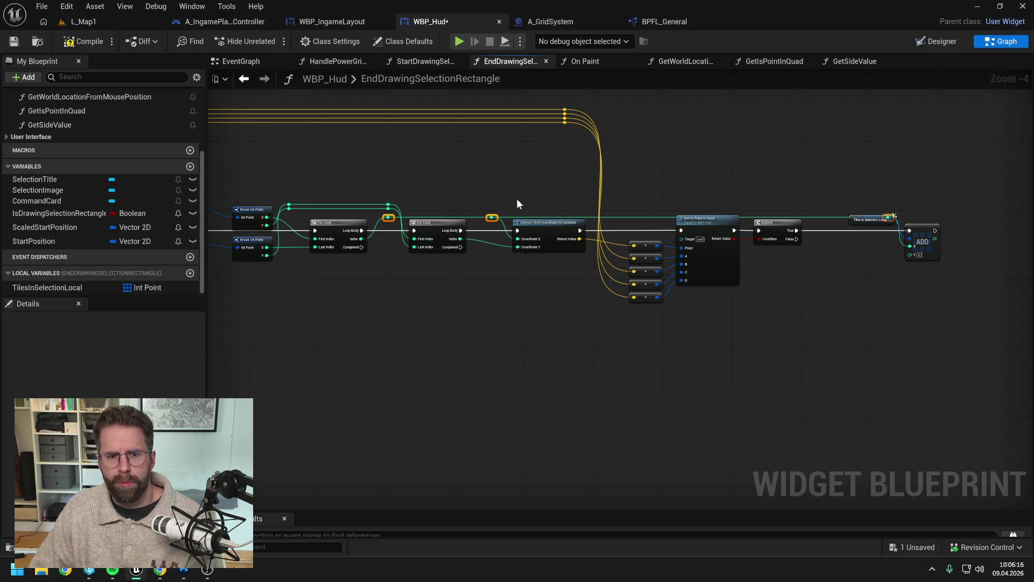
pyautogui.moveTo(297, 185)
pyautogui.mouseDown()
pyautogui.moveTo(357, 185)
pyautogui.moveTo(457, 211)
pyautogui.mouseUp()
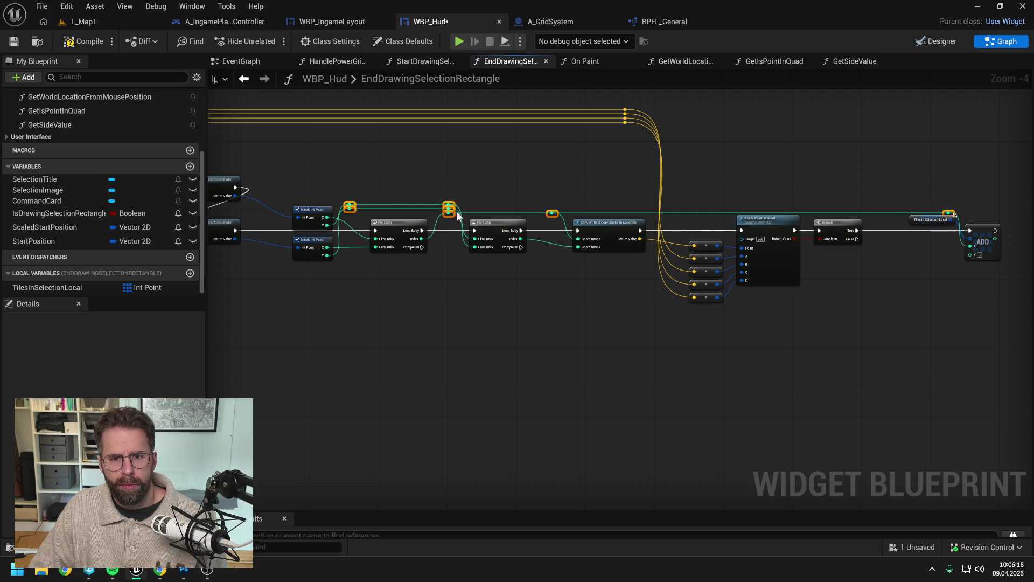
pyautogui.press('q')
pyautogui.click(547, 192)
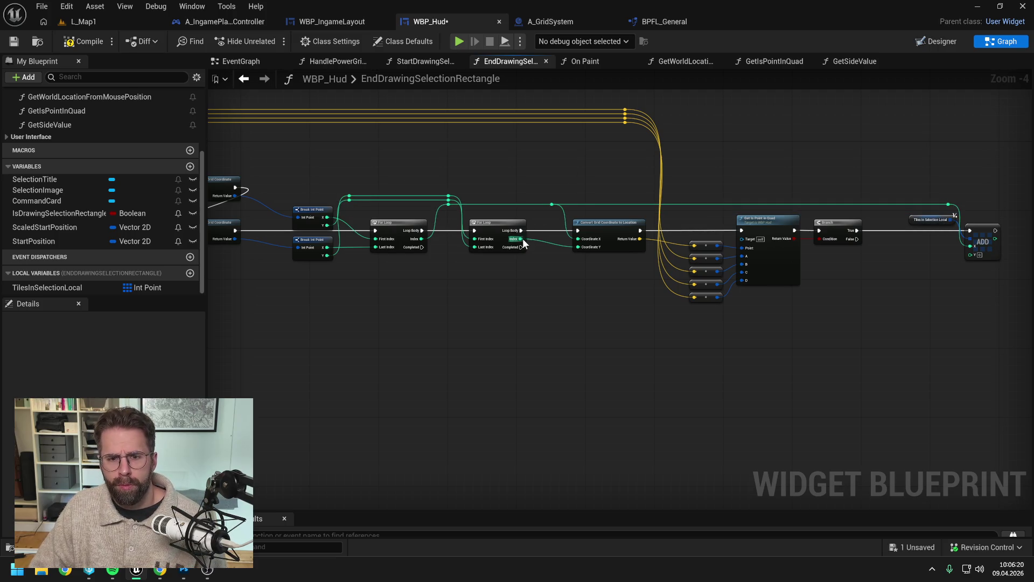
pyautogui.doubleClick(539, 240)
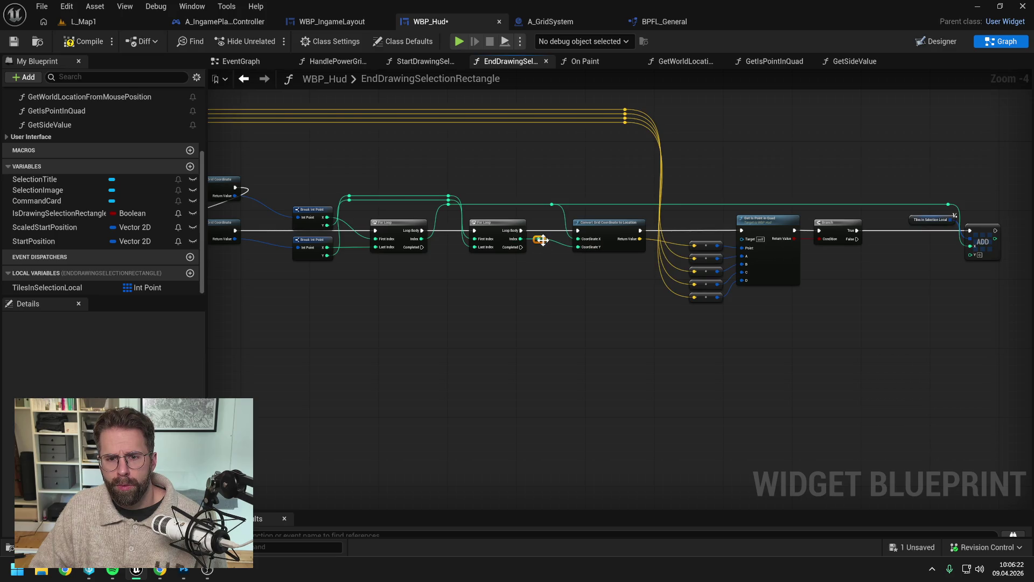
pyautogui.moveTo(542, 240)
pyautogui.mouseDown()
pyautogui.moveTo(539, 209)
pyautogui.moveTo(956, 267)
pyautogui.moveTo(972, 255)
pyautogui.mouseUp()
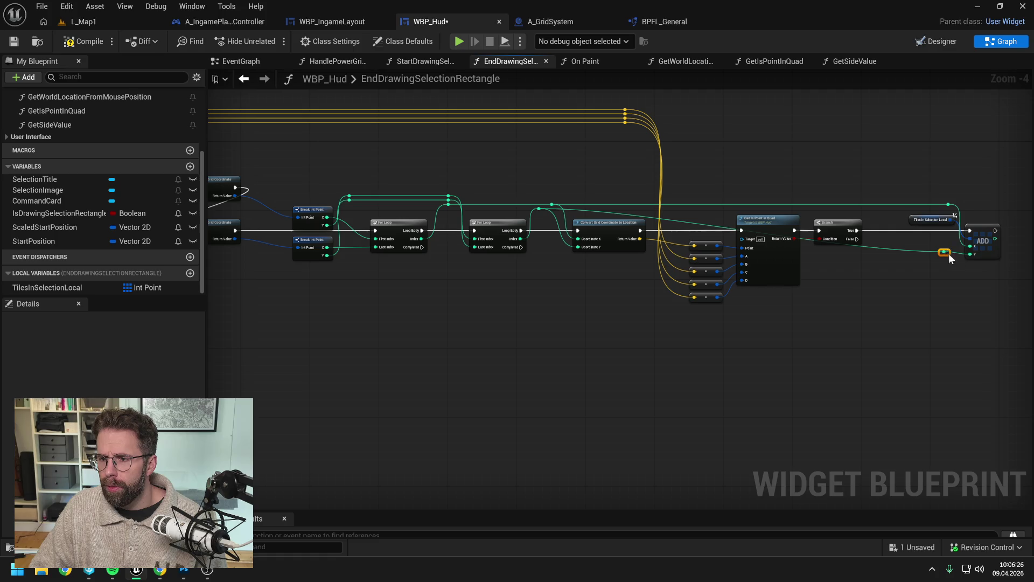
pyautogui.moveTo(949, 258); pyautogui.dragTo(946, 211)
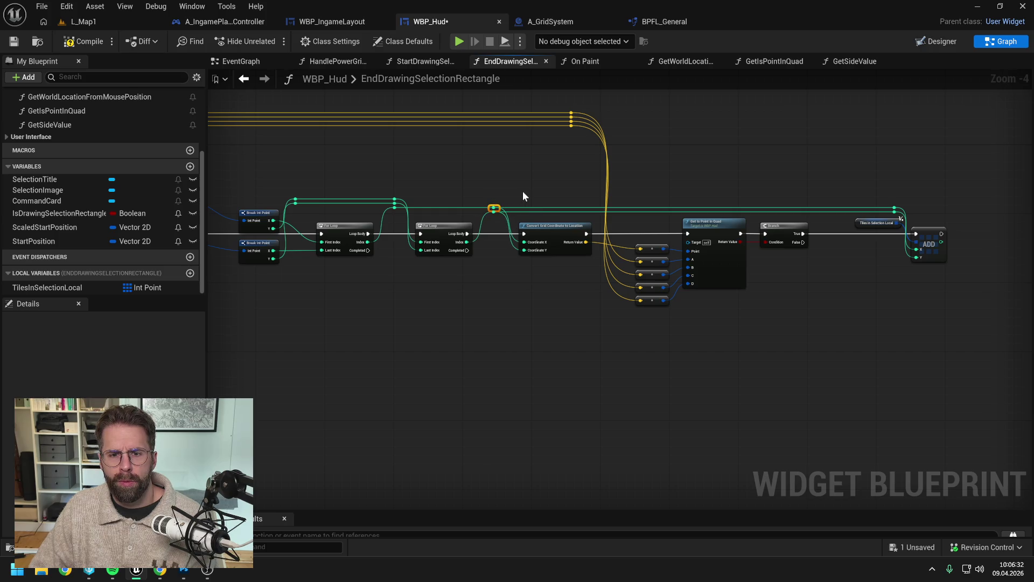
pyautogui.moveTo(819, 171); pyautogui.dragTo(757, 172)
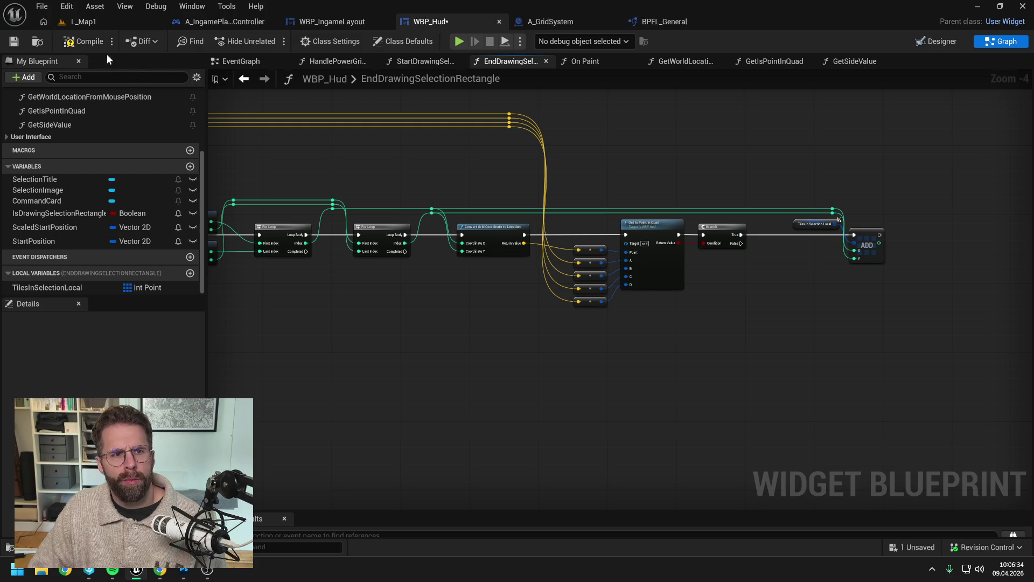
# Duplicate the Tiles in Selection Local getter and add a Print String after the Add node.
pyautogui.moveTo(561, 156); pyautogui.dragTo(435, 158)
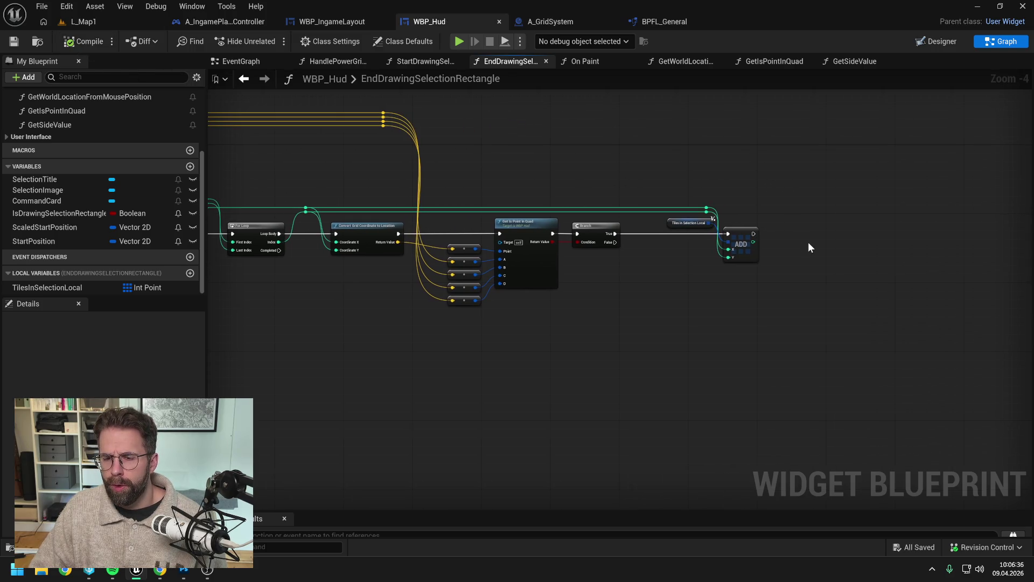
pyautogui.rightClick(808, 241)
pyautogui.click(796, 209)
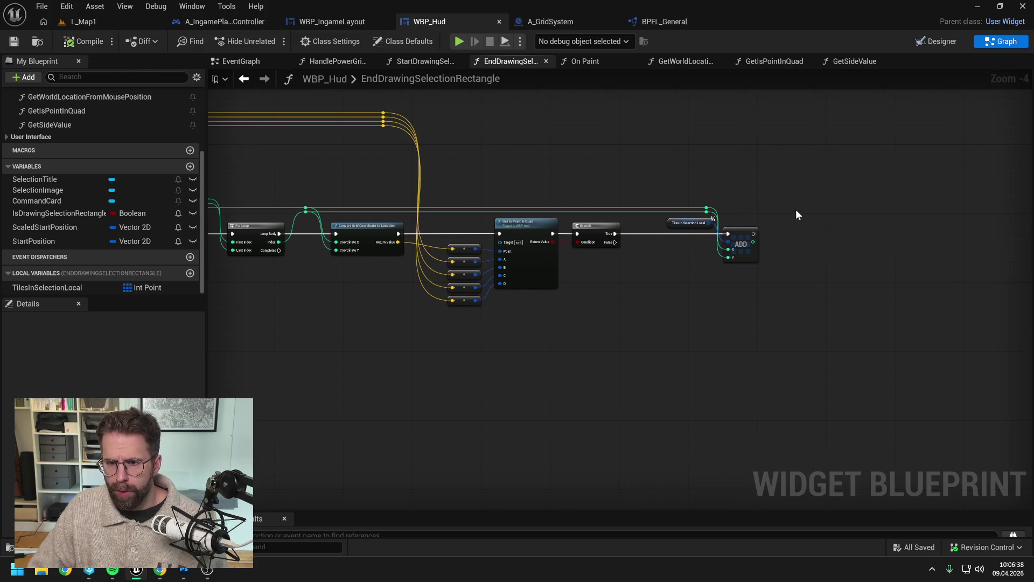
pyautogui.click(681, 223)
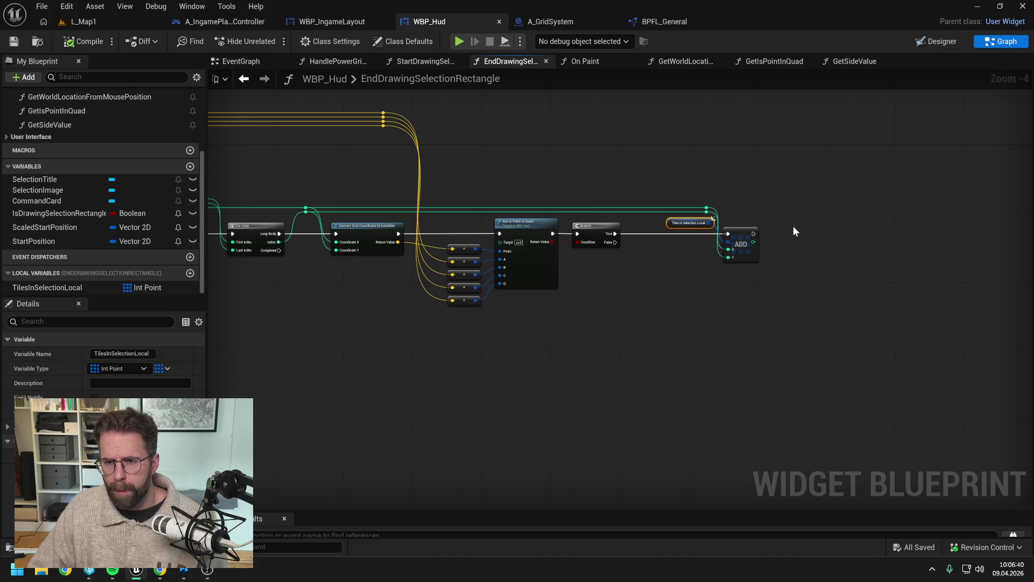
pyautogui.hotkey('ctrl', 'c')
pyautogui.hotkey('ctrl', 'v')
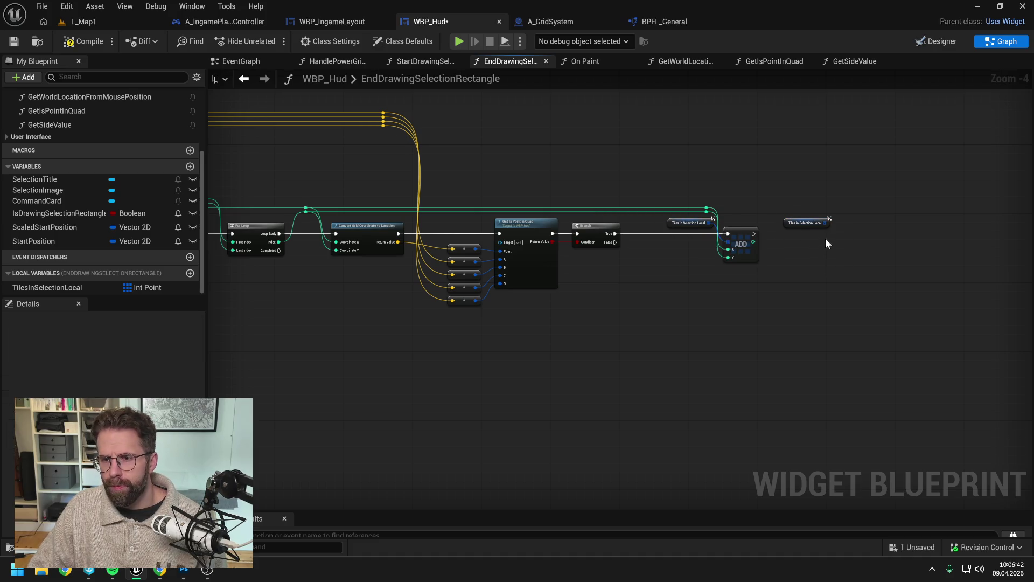
pyautogui.rightClick(845, 240)
pyautogui.write('print string')
pyautogui.press('Return')
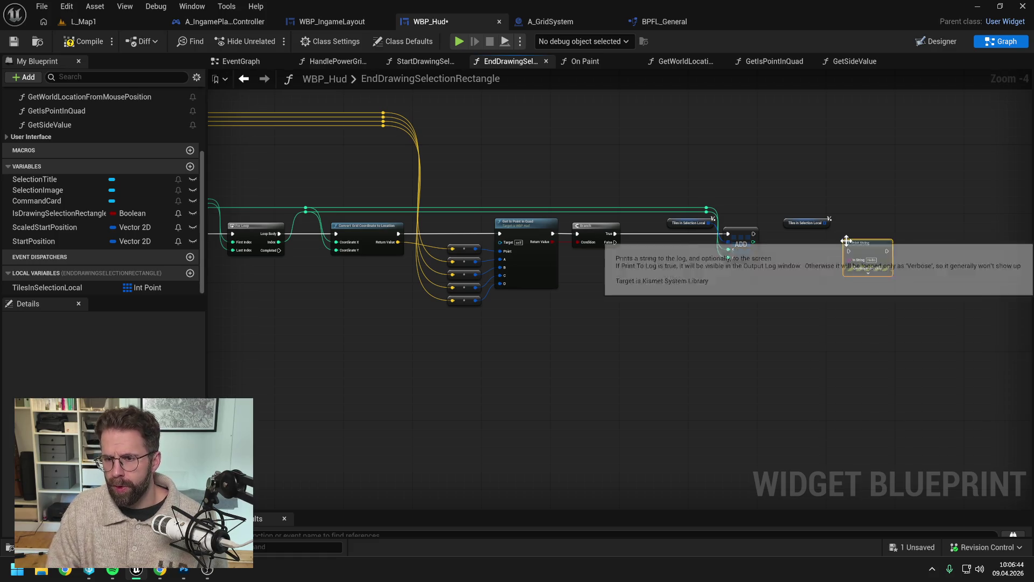
pyautogui.moveTo(754, 234); pyautogui.dragTo(910, 232)
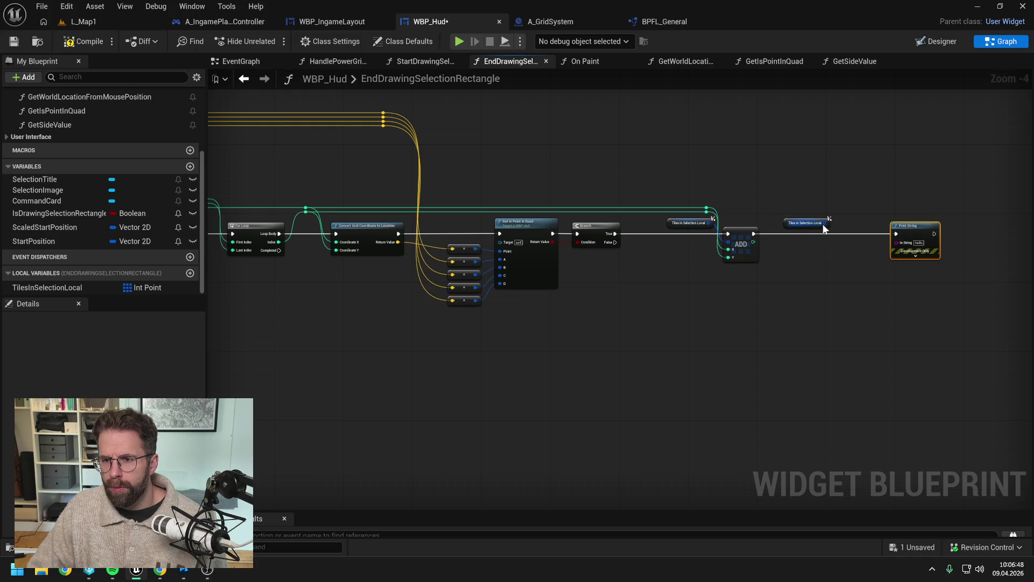
pyautogui.moveTo(824, 223); pyautogui.dragTo(899, 246)
# Feed the array's Length into Print String's In String and set a breakpoint on it.
pyautogui.moveTo(824, 223); pyautogui.dragTo(838, 246)
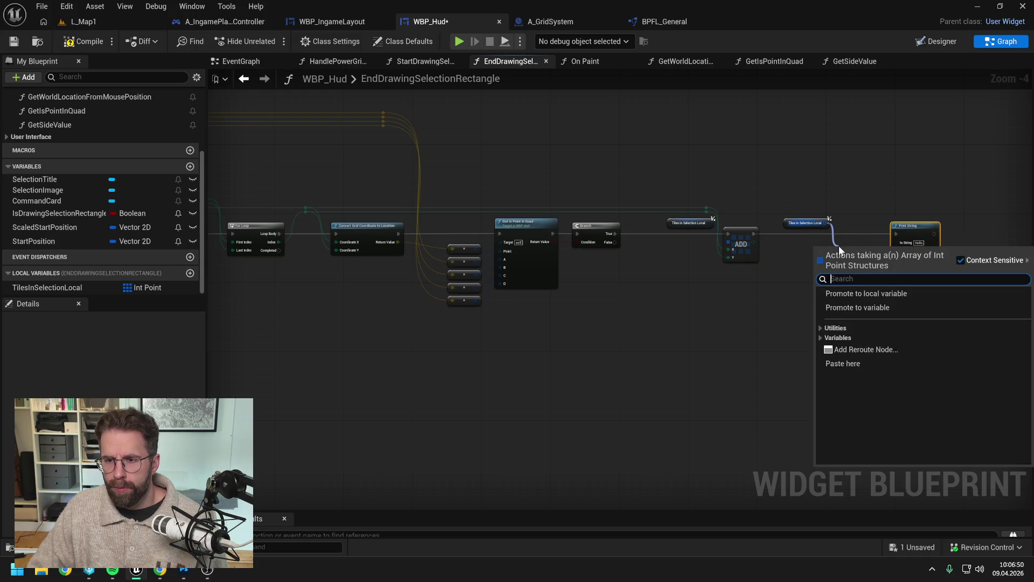
pyautogui.press('Escape')
pyautogui.write('length')
pyautogui.press('Return')
pyautogui.moveTo(923, 234); pyautogui.dragTo(948, 234)
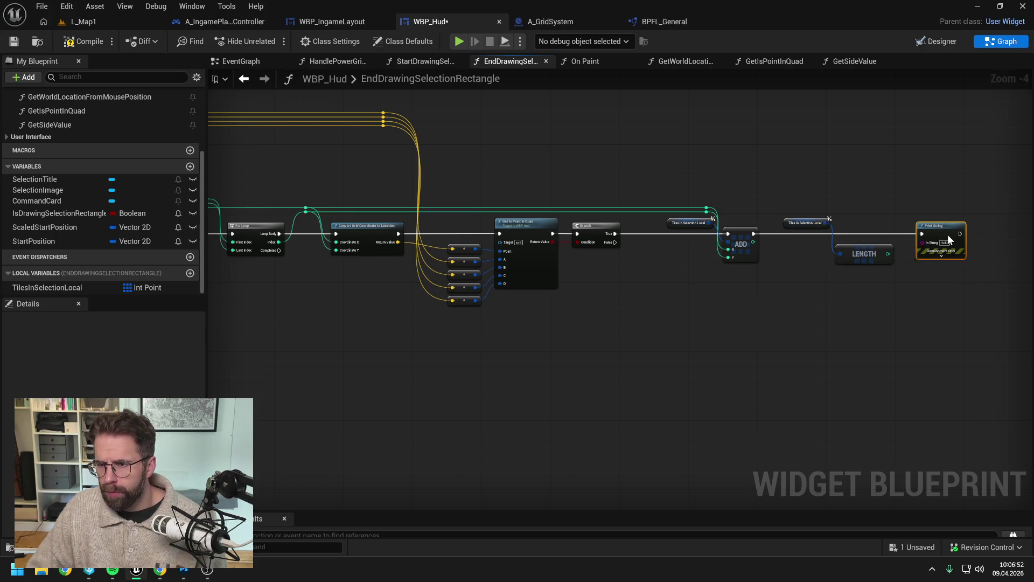
pyautogui.moveTo(887, 254); pyautogui.dragTo(936, 242)
pyautogui.press('F9')
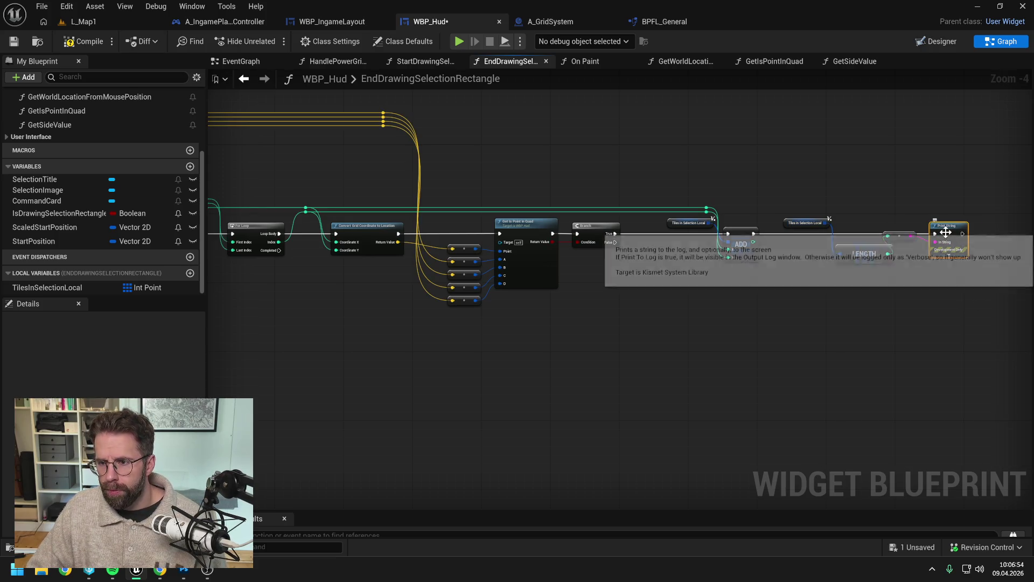
# Compile, play L_Map1 with a drag selection, and see Tiles in Selection Local holds one tile.
pyautogui.click(84, 43)
pyautogui.click(88, 24)
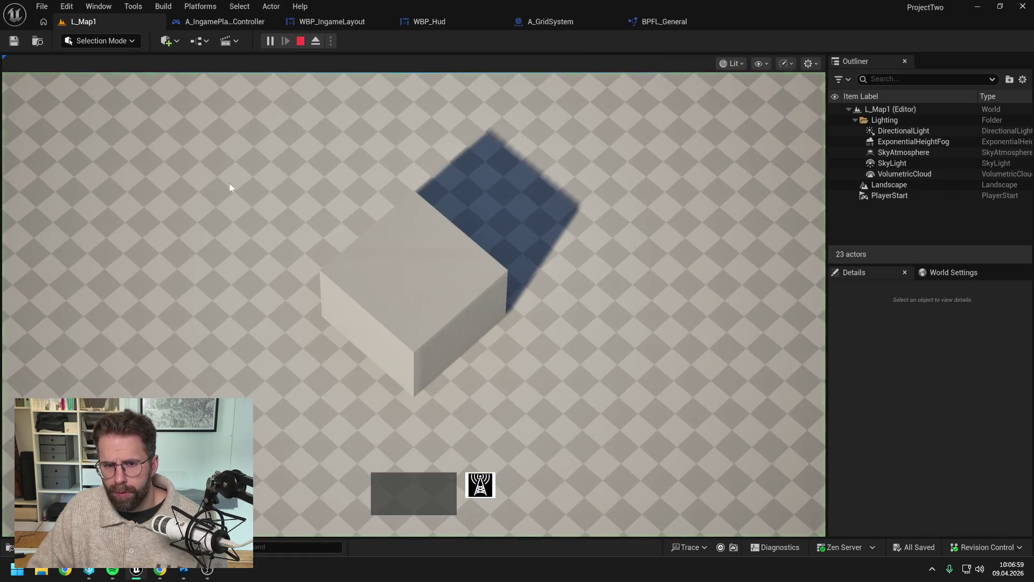
pyautogui.moveTo(198, 170); pyautogui.dragTo(657, 412)
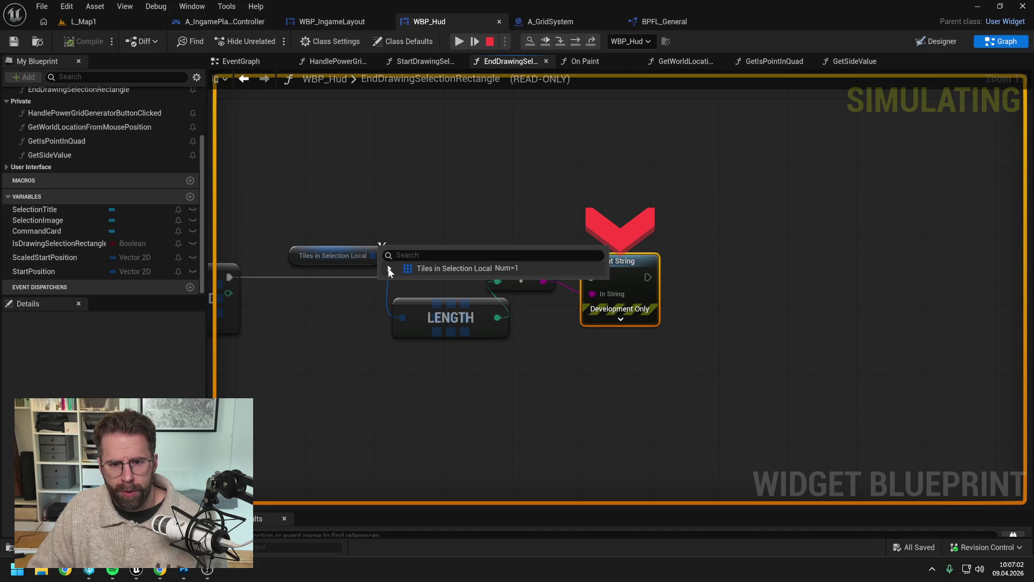
pyautogui.click(389, 269)
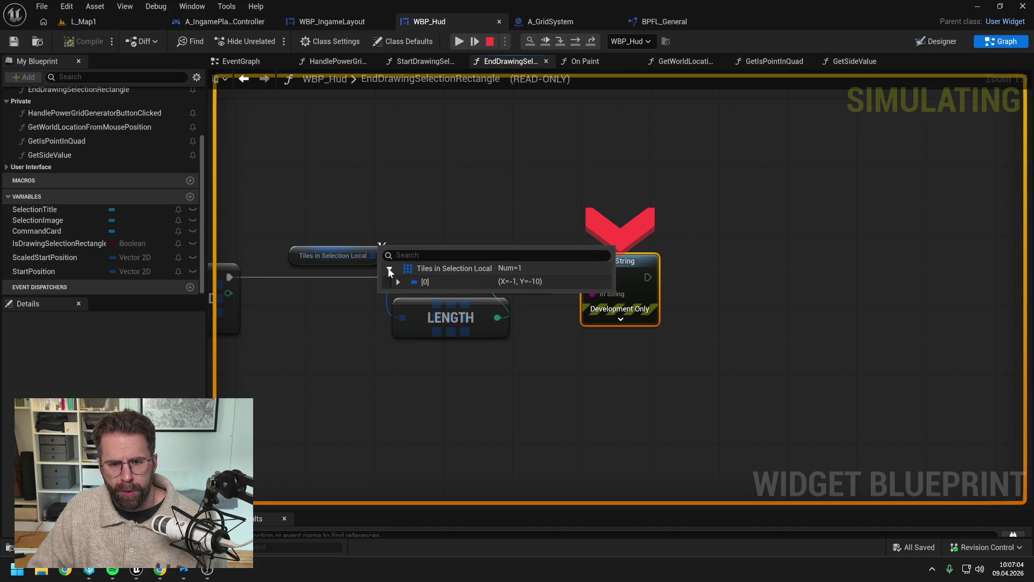
pyautogui.scroll(-5, 707, 189)
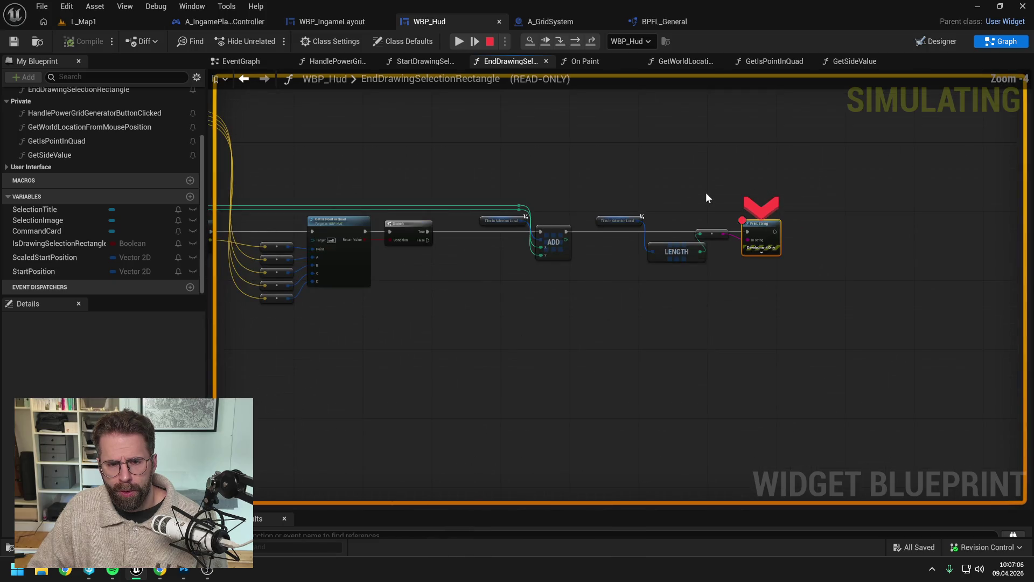
pyautogui.moveTo(624, 176); pyautogui.dragTo(628, 106)
pyautogui.click(490, 42)
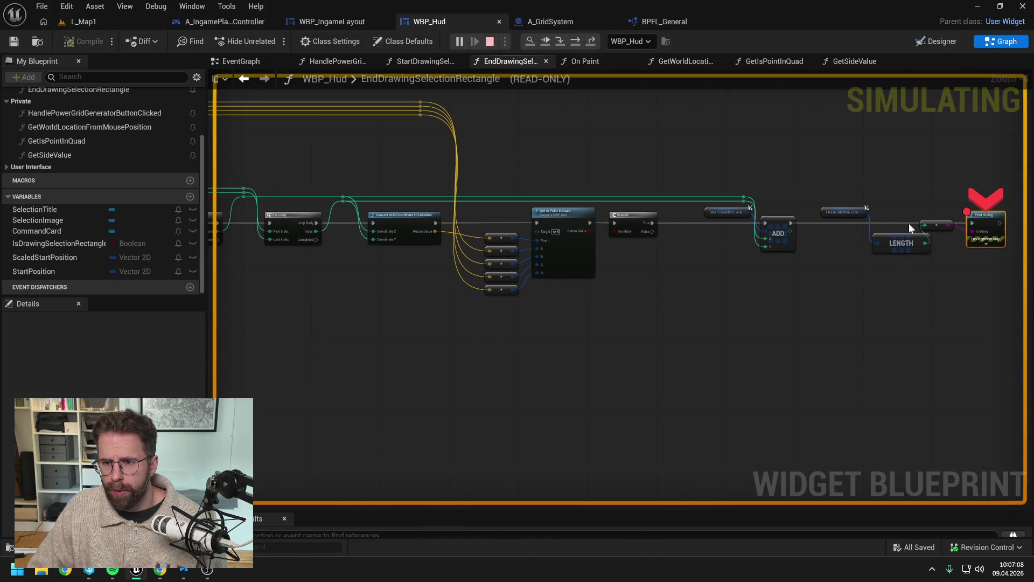
pyautogui.moveTo(761, 162); pyautogui.dragTo(935, 264)
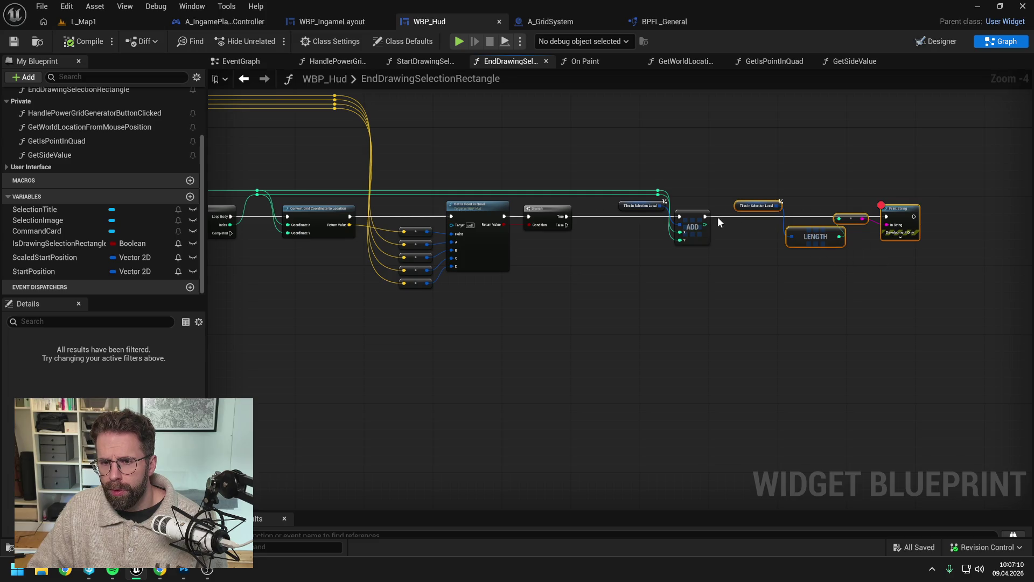
# Move the Length/Print String nodes under the loops, trigger them from the outer For Loop's Completed, and compile.
pyautogui.moveTo(700, 212); pyautogui.dragTo(818, 180)
pyautogui.moveTo(970, 233)
pyautogui.mouseDown()
pyautogui.moveTo(516, 339)
pyautogui.moveTo(773, 336)
pyautogui.mouseUp()
pyautogui.click(648, 317)
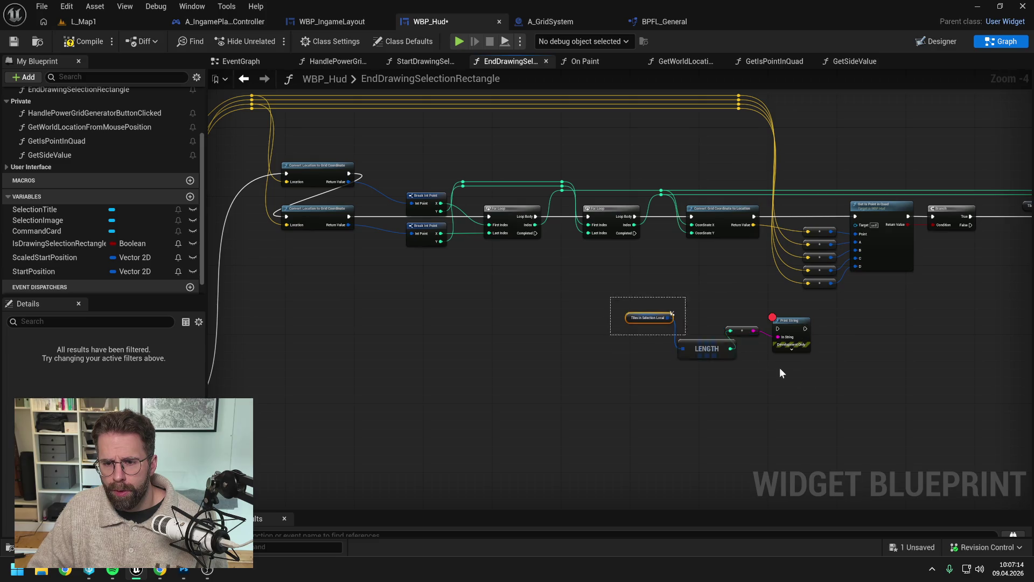
pyautogui.moveTo(780, 372)
pyautogui.mouseDown()
pyautogui.moveTo(614, 308)
pyautogui.moveTo(474, 304)
pyautogui.mouseUp()
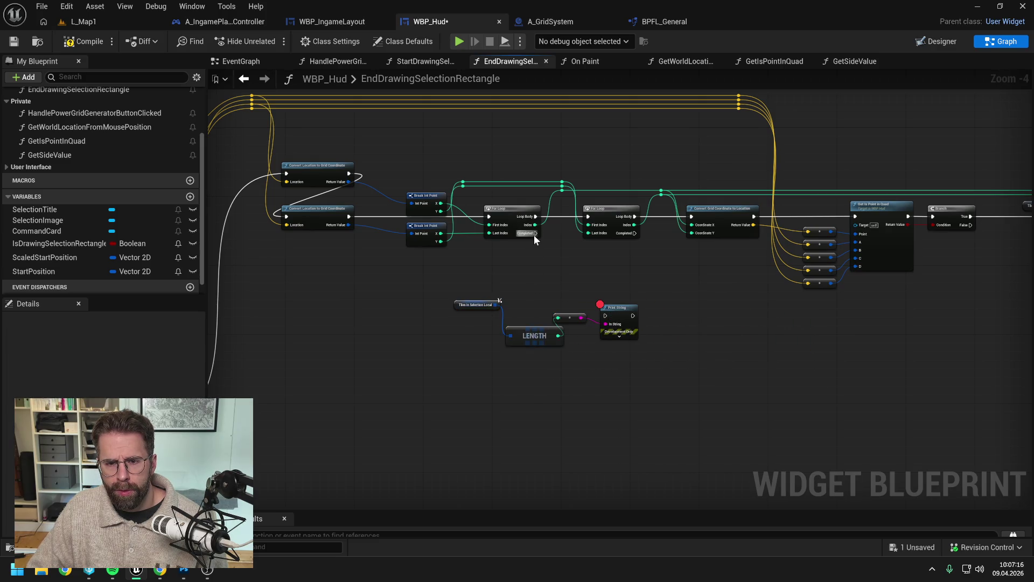
pyautogui.moveTo(534, 233); pyautogui.dragTo(605, 316)
pyautogui.moveTo(739, 311); pyautogui.dragTo(580, 301)
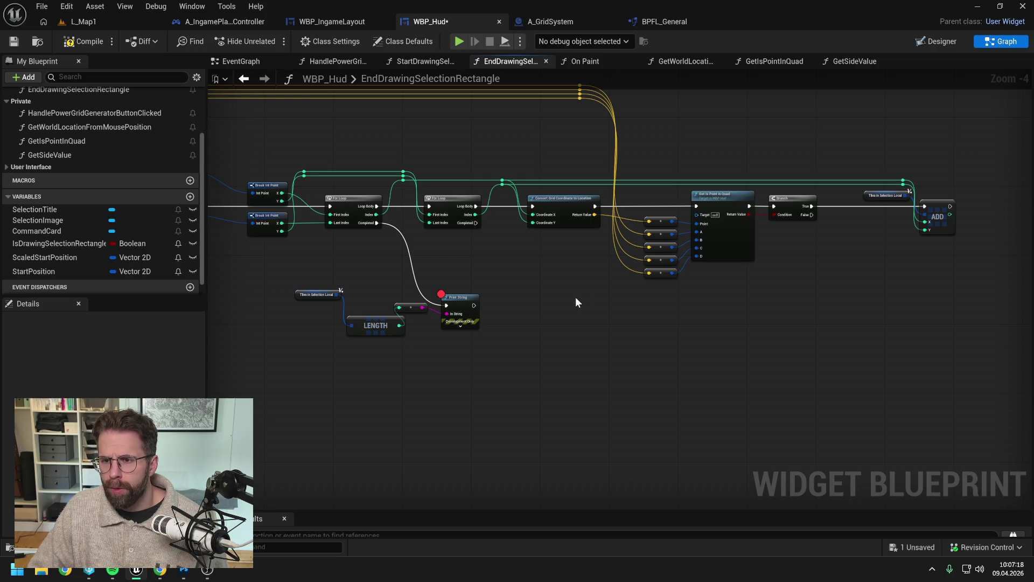
pyautogui.click(92, 45)
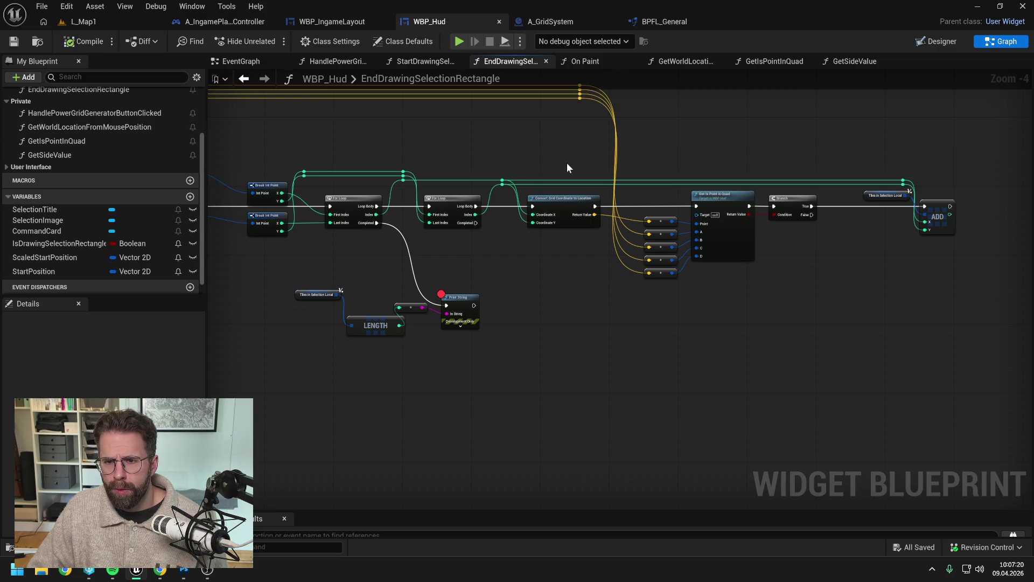
pyautogui.click(104, 18)
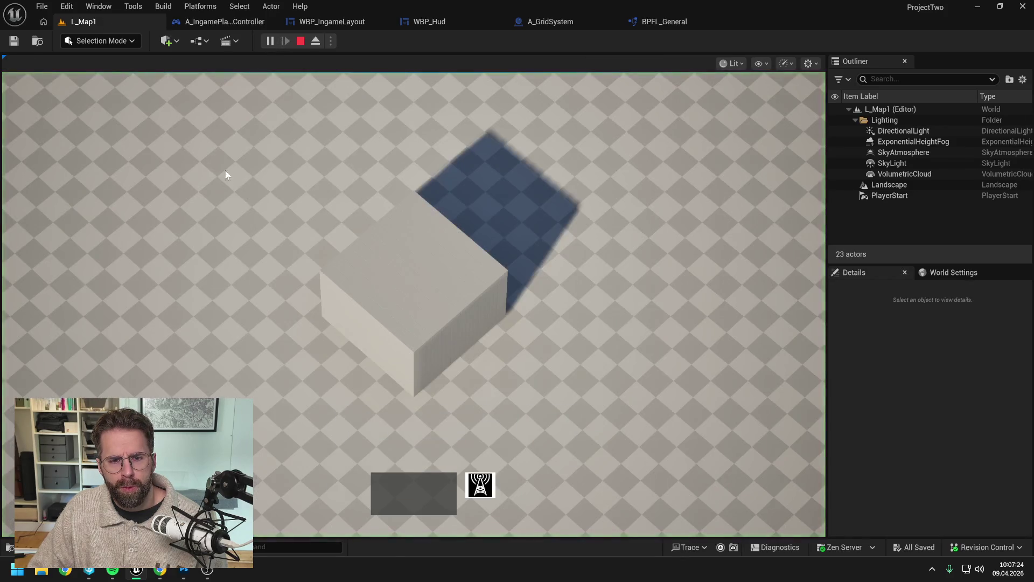
# Rerun the selection test in L_Map1, confirming Tiles in Selection Local now has 94 entries.
pyautogui.moveTo(221, 170); pyautogui.dragTo(700, 455)
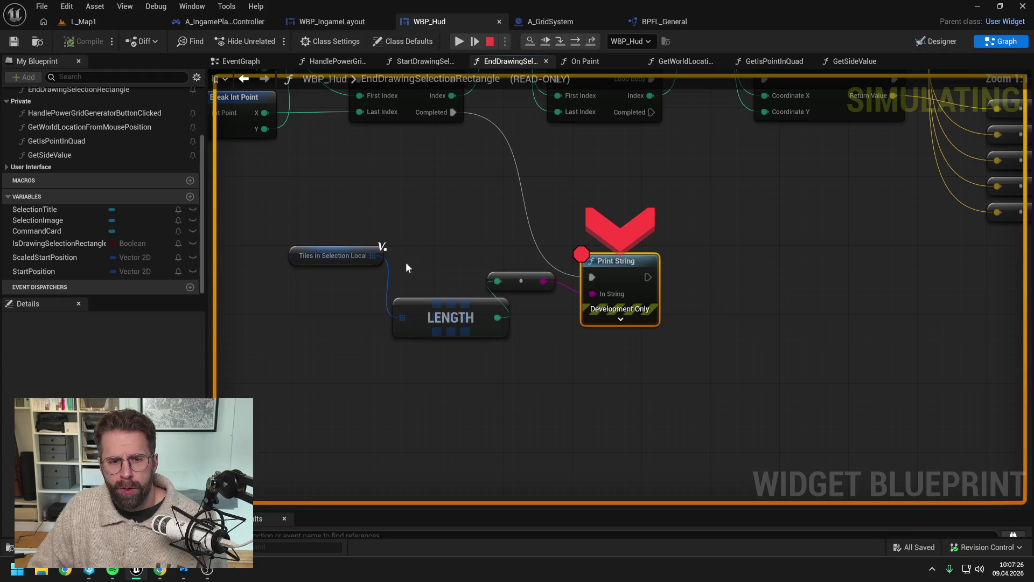
pyautogui.moveTo(374, 255)
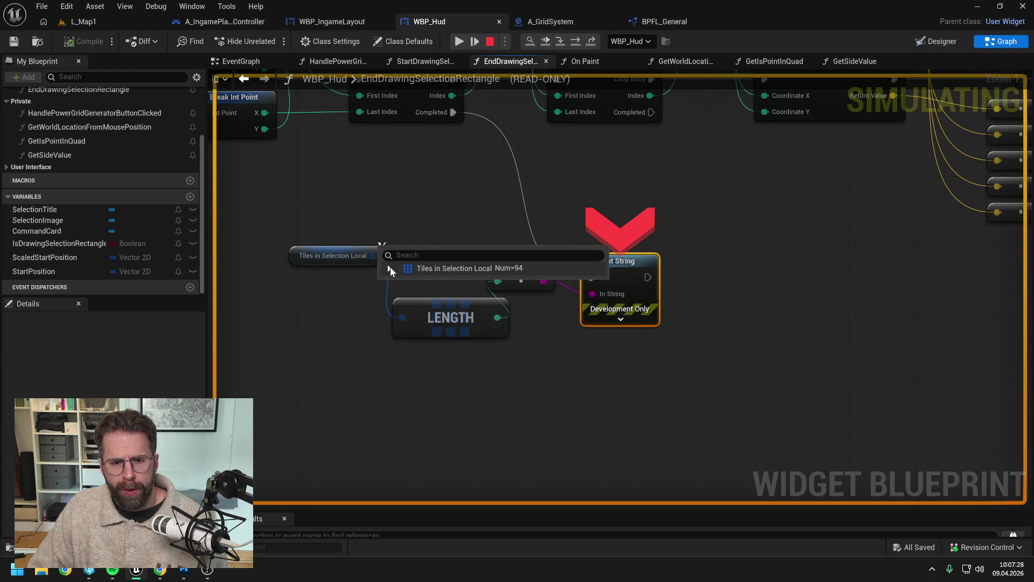
pyautogui.click(390, 268)
pyautogui.scroll(-5, 539, 316)
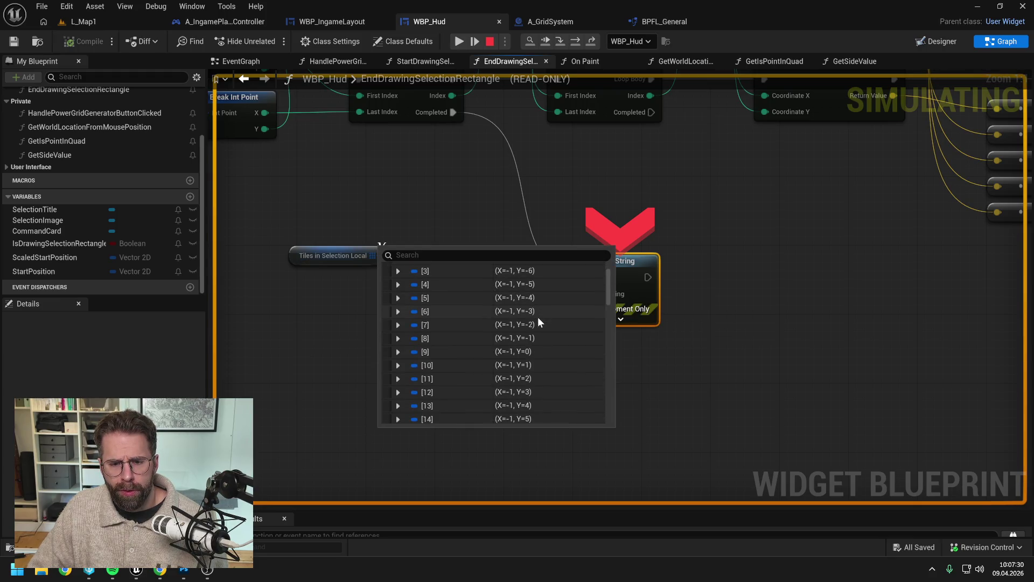
pyautogui.scroll(-14, 539, 319)
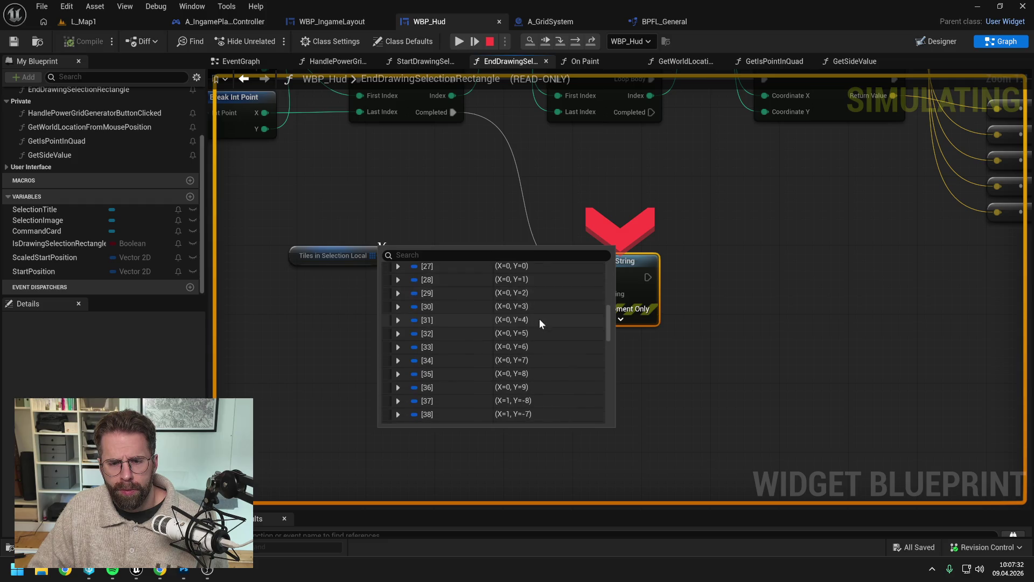
pyautogui.scroll(-7, 540, 321)
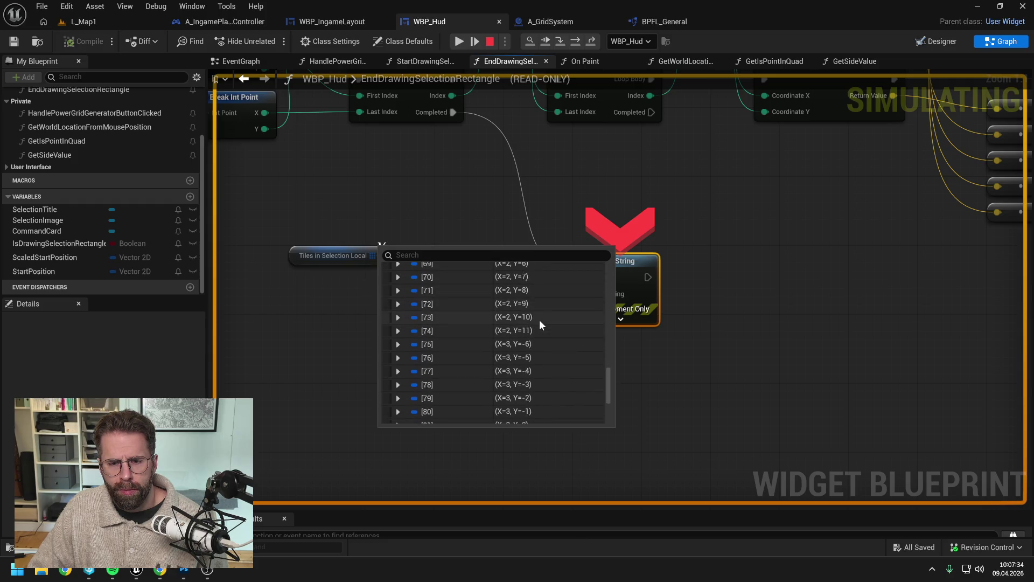
pyautogui.scroll(20, 546, 328)
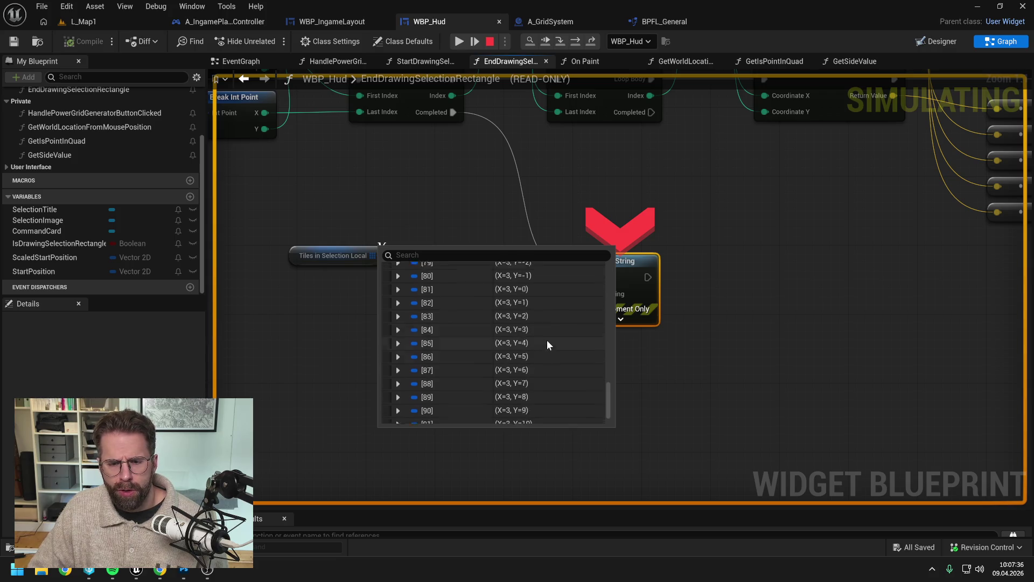
pyautogui.scroll(5, 548, 339)
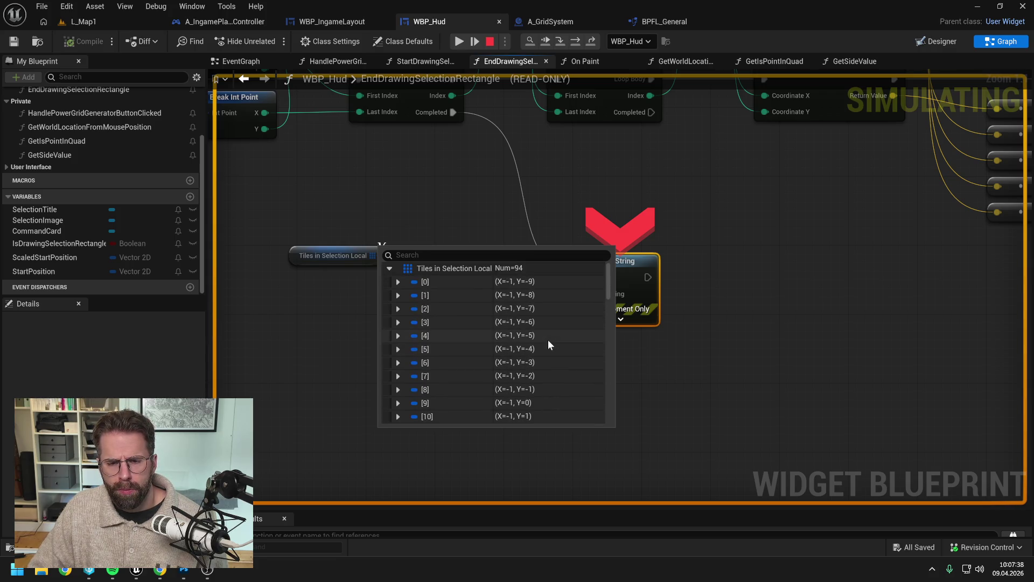
pyautogui.click(489, 41)
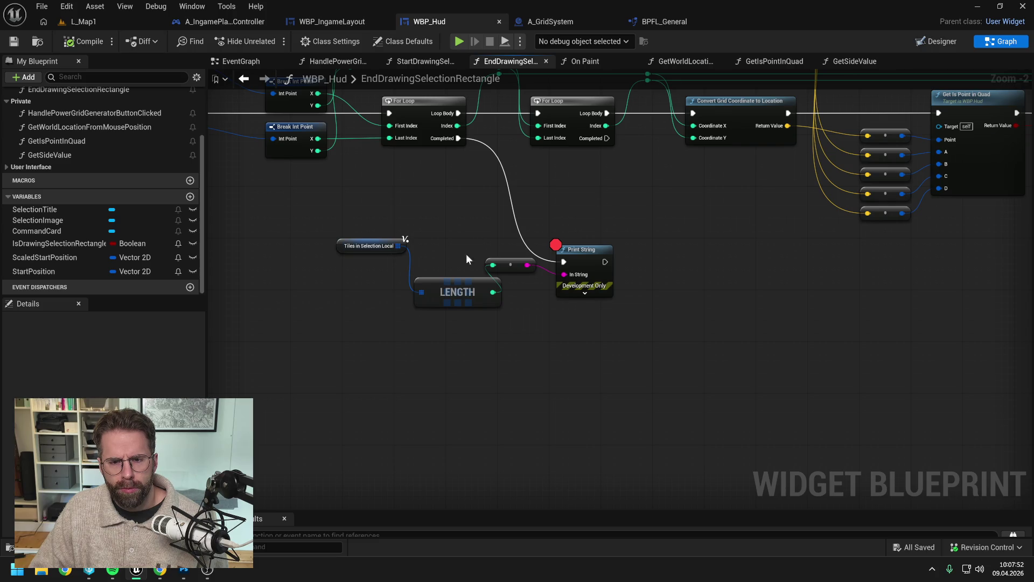
pyautogui.rightClick(665, 305)
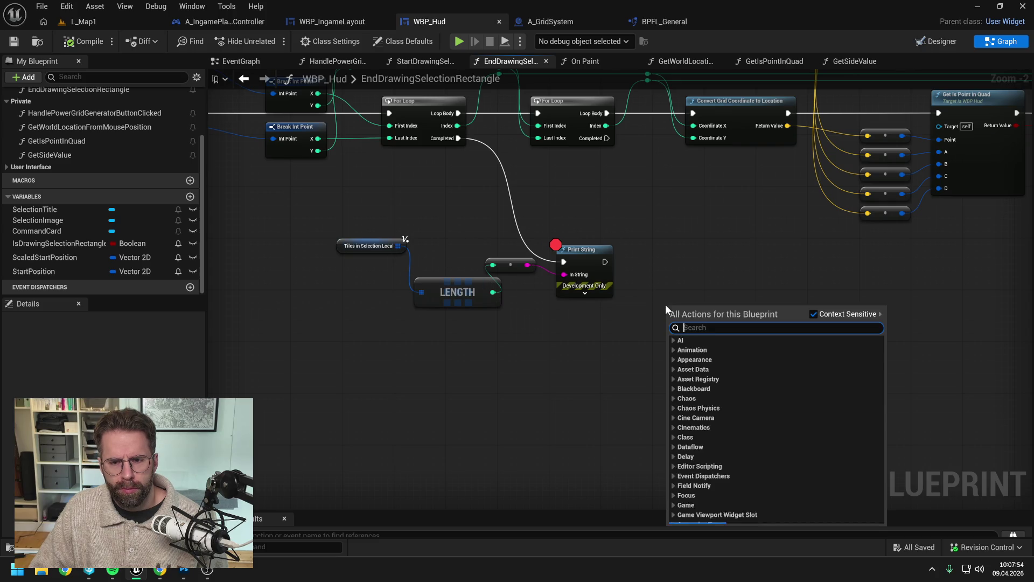
# Add a Spawn Actor from Class node for A_Dummy with Spawn Transform split.
pyautogui.write('spawn ac')
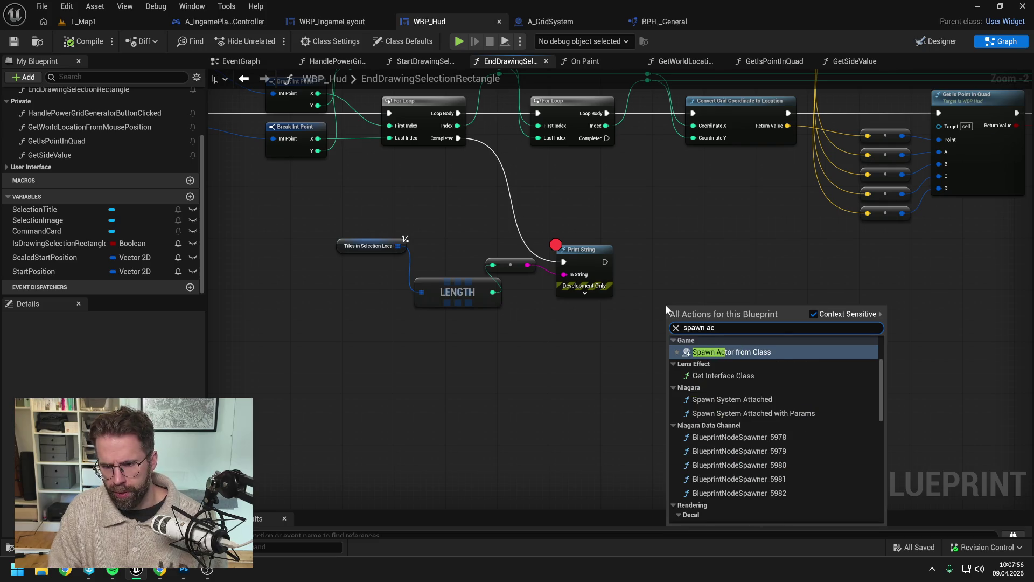
pyautogui.press('Return')
pyautogui.click(696, 340)
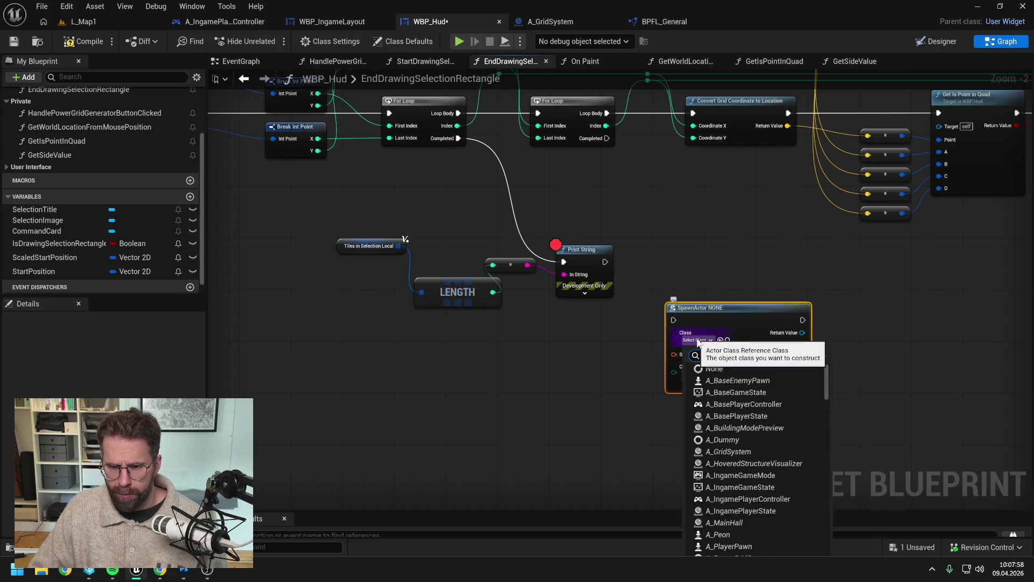
pyautogui.write('dummy')
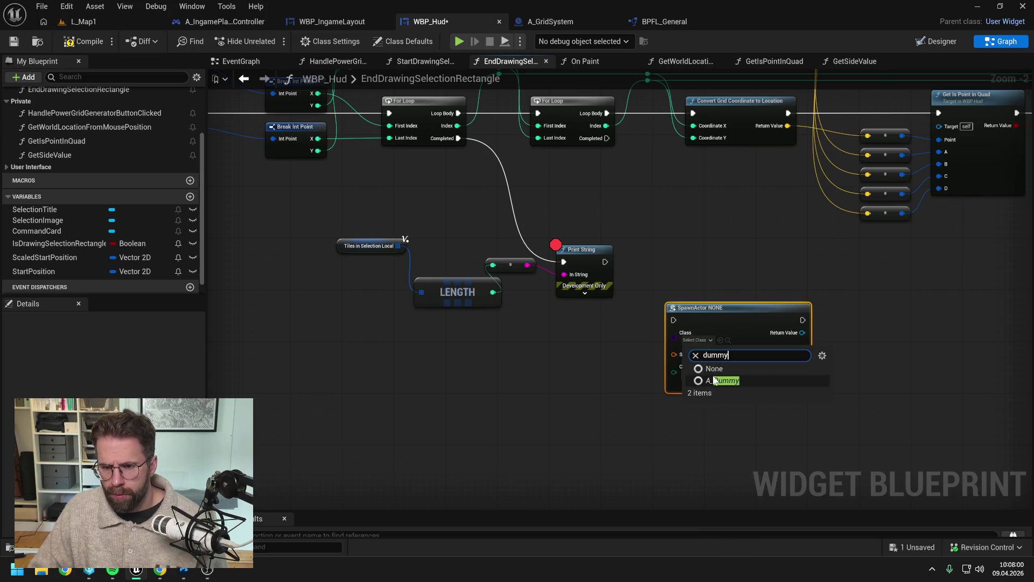
pyautogui.click(722, 379)
pyautogui.rightClick(728, 331)
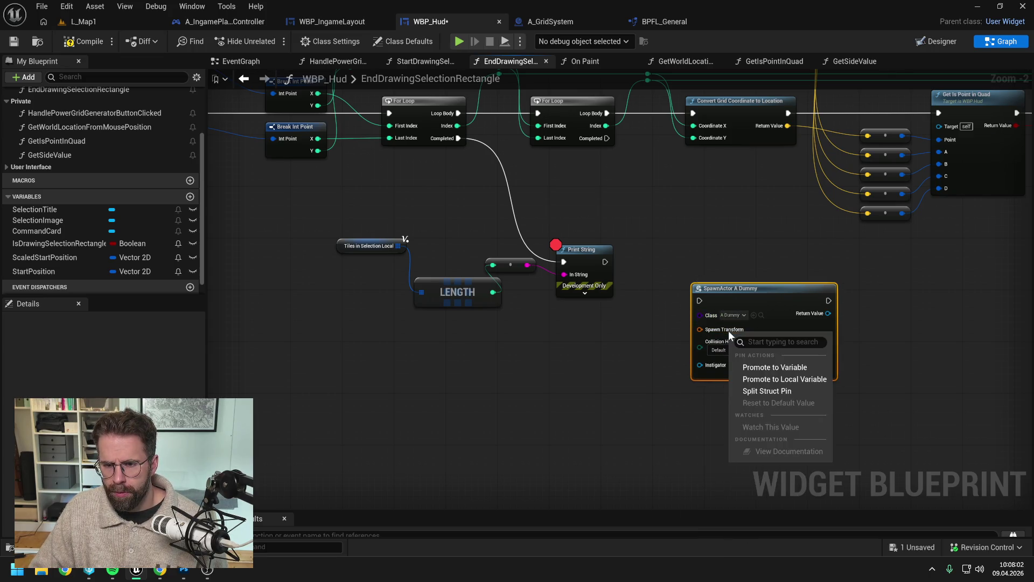
pyautogui.click(748, 394)
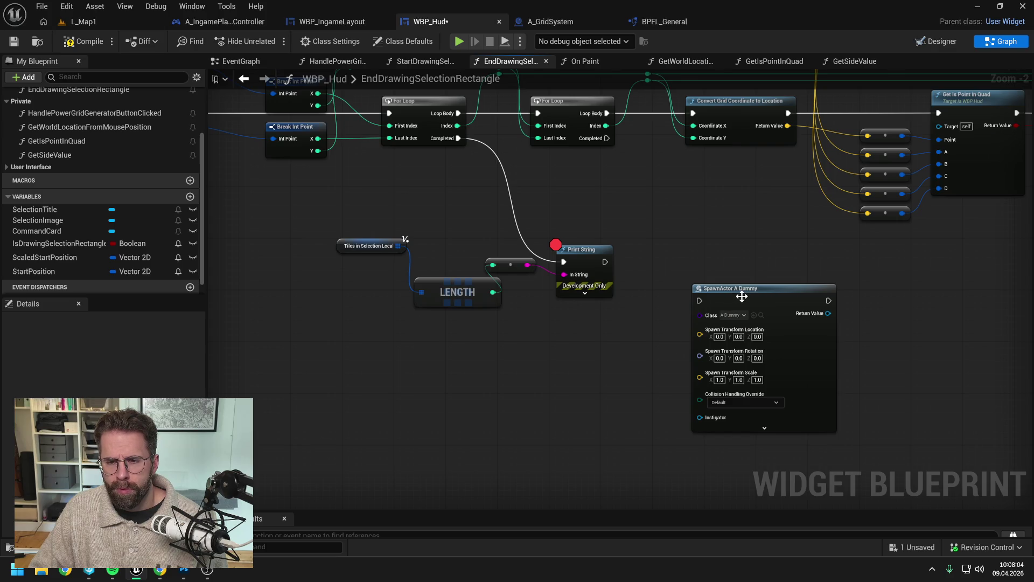
pyautogui.moveTo(737, 290); pyautogui.dragTo(769, 278)
# Delete the debug LENGTH, reroute and Print String nodes.
pyautogui.moveTo(447, 246); pyautogui.dragTo(589, 321)
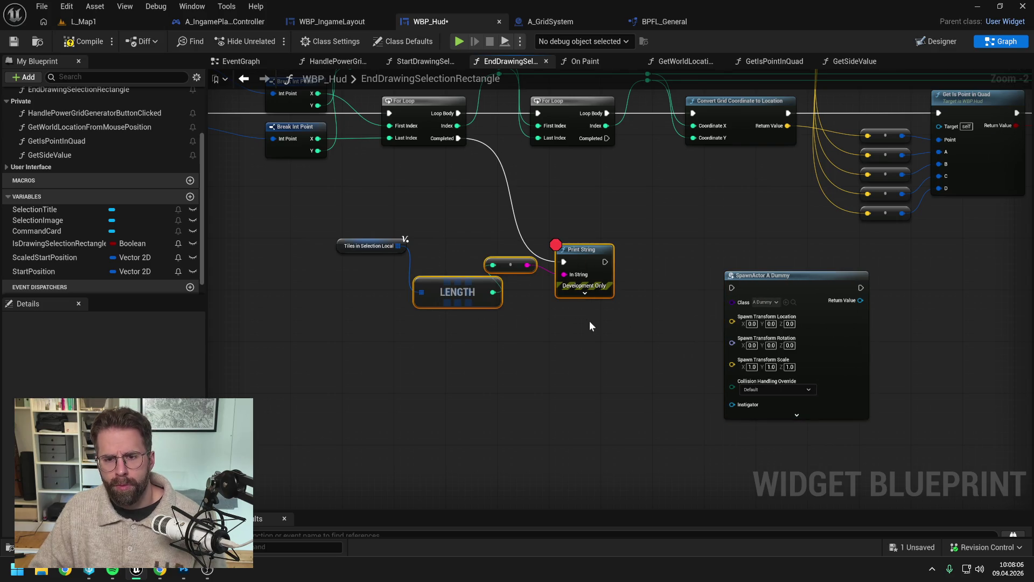
pyautogui.press('Delete')
pyautogui.moveTo(401, 247); pyautogui.dragTo(503, 273)
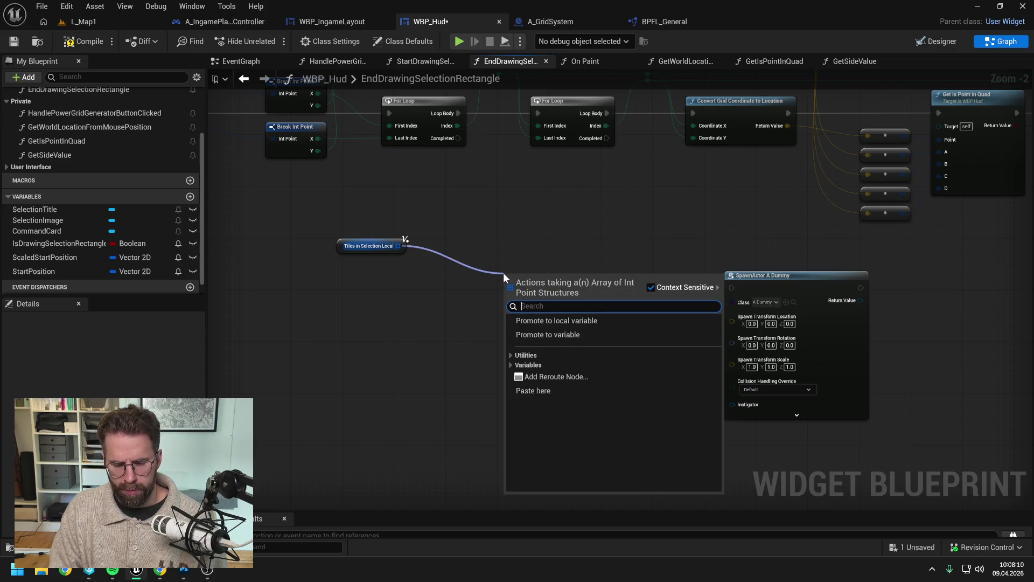
# Add a For Each Loop over Tiles in Selection Local, run after the outer loop completes.
pyautogui.write('for each')
pyautogui.press('Return')
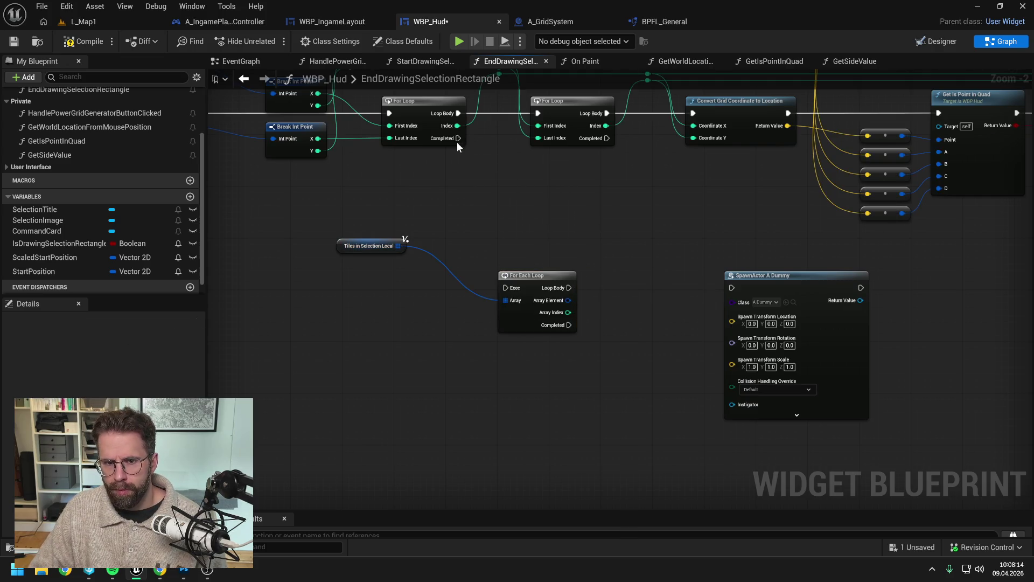
pyautogui.moveTo(458, 139)
pyautogui.mouseDown()
pyautogui.moveTo(506, 293)
pyautogui.moveTo(557, 244)
pyautogui.moveTo(567, 211)
pyautogui.mouseUp()
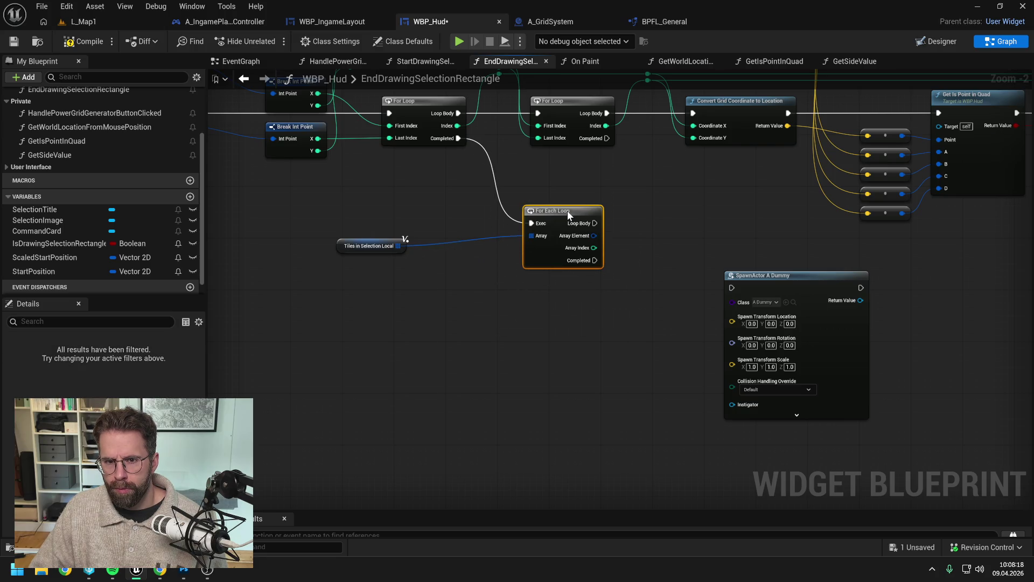
pyautogui.click(490, 269)
pyautogui.moveTo(384, 252); pyautogui.dragTo(478, 250)
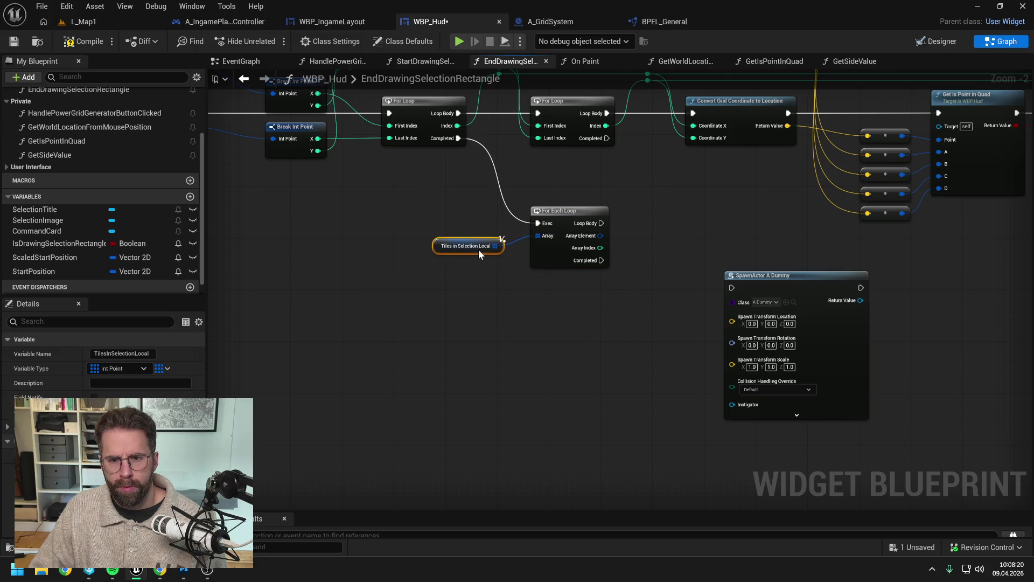
pyautogui.moveTo(538, 286); pyautogui.dragTo(422, 240)
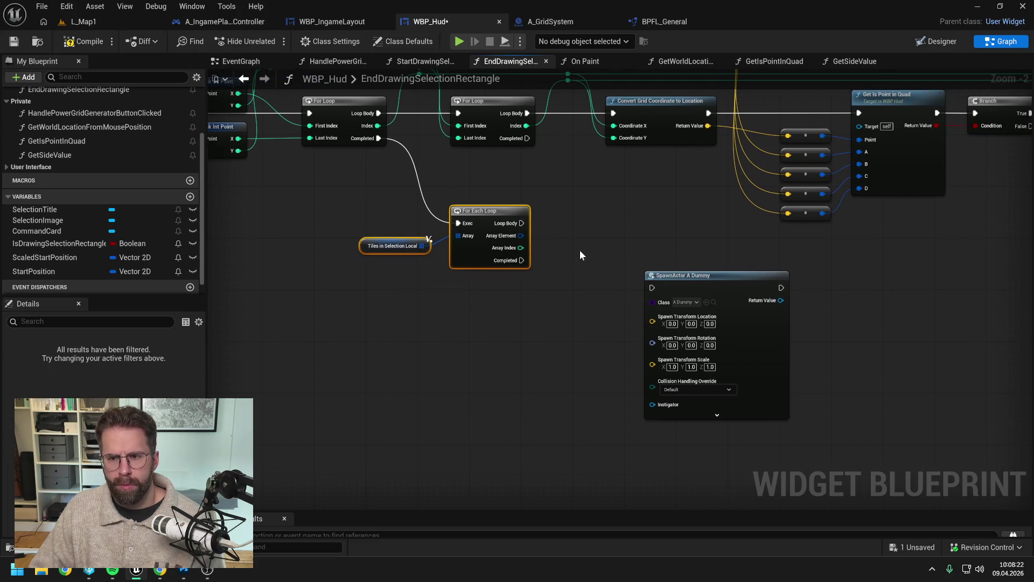
pyautogui.moveTo(531, 217)
pyautogui.mouseDown()
pyautogui.moveTo(531, 275)
pyautogui.moveTo(661, 288)
pyautogui.mouseUp()
pyautogui.press('Escape')
# Spawn A_Dummy from the Loop Body with collision handling set to Always Spawn, Ignore Collisions.
pyautogui.moveTo(534, 279)
pyautogui.mouseDown()
pyautogui.moveTo(659, 290)
pyautogui.moveTo(720, 269)
pyautogui.mouseUp()
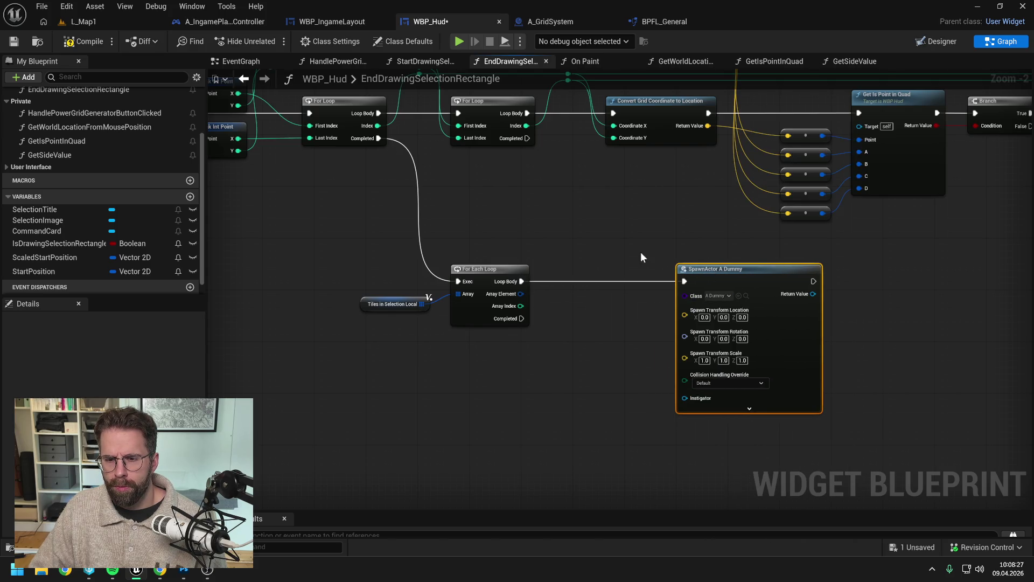
pyautogui.rightClick(685, 316)
pyautogui.click(713, 384)
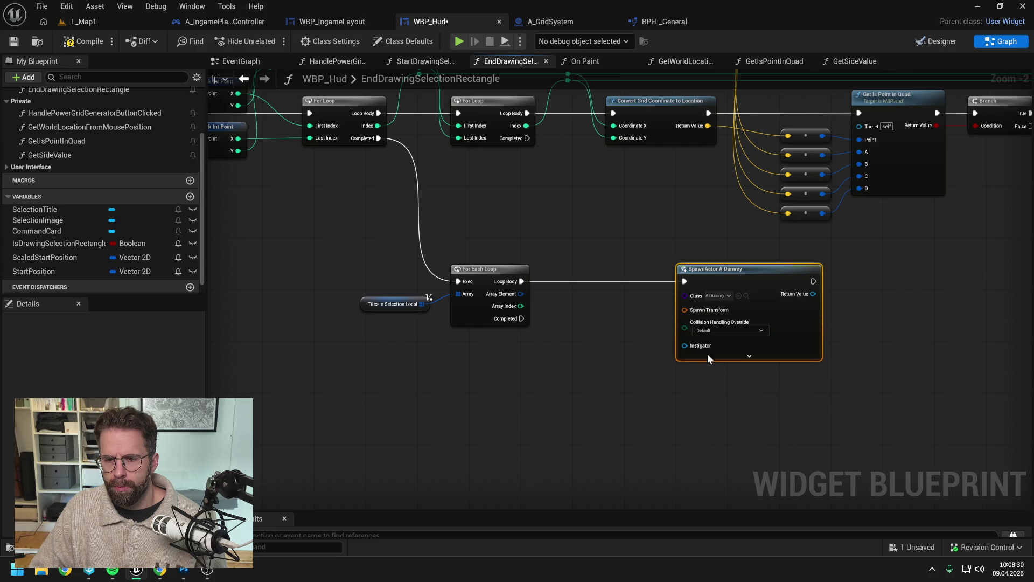
pyautogui.rightClick(696, 309)
pyautogui.click(724, 370)
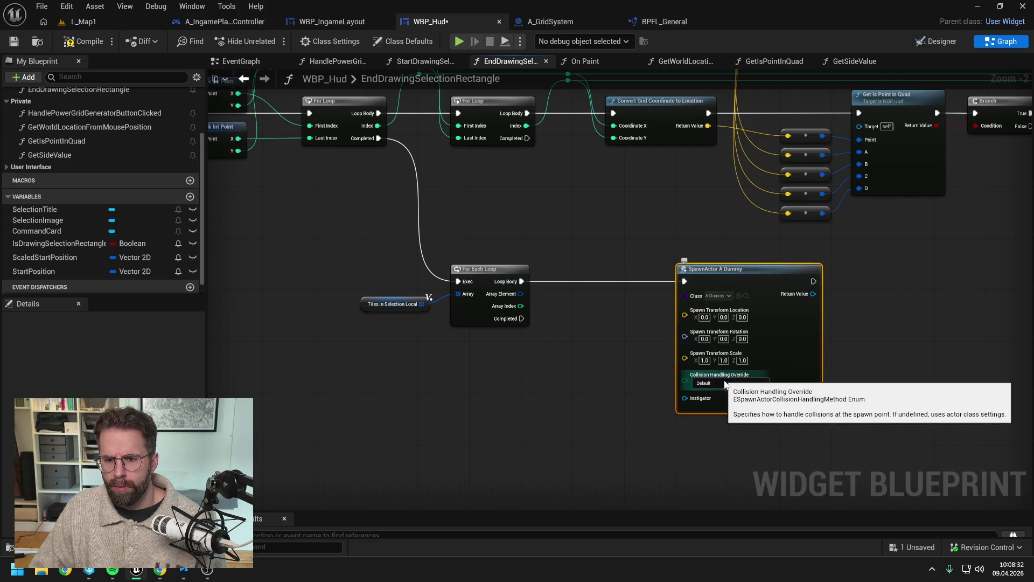
pyautogui.click(727, 383)
pyautogui.click(722, 405)
pyautogui.click(586, 359)
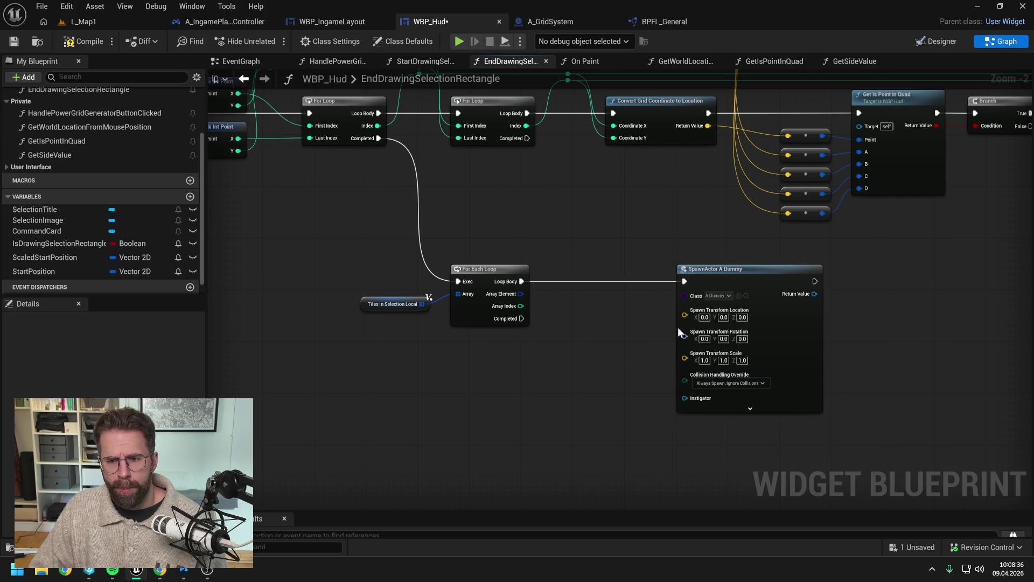
# Split the Spawn Transform and then its Location into X, Y and Z pins.
pyautogui.rightClick(684, 315)
pyautogui.click(723, 387)
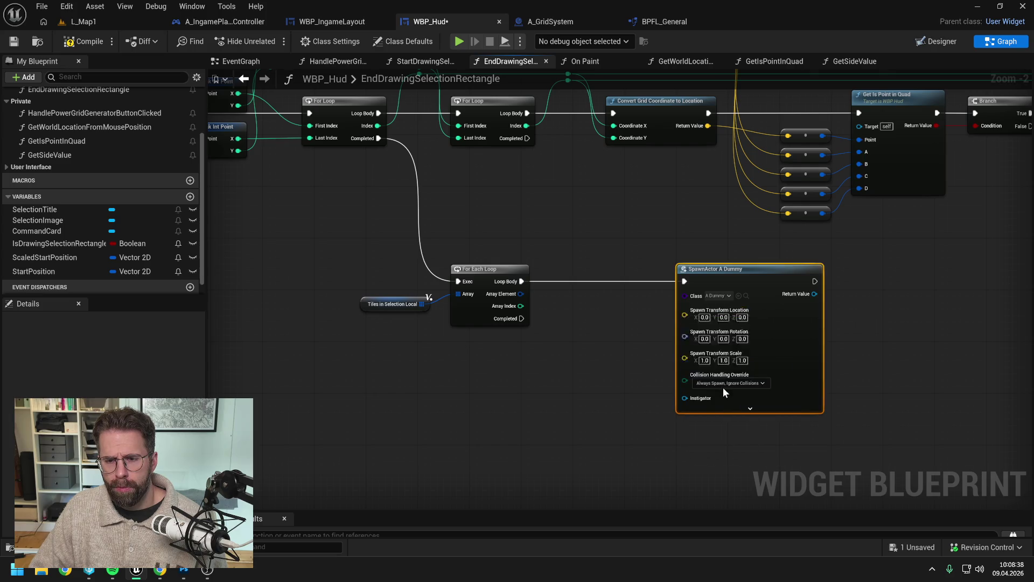
pyautogui.rightClick(684, 311)
pyautogui.click(709, 369)
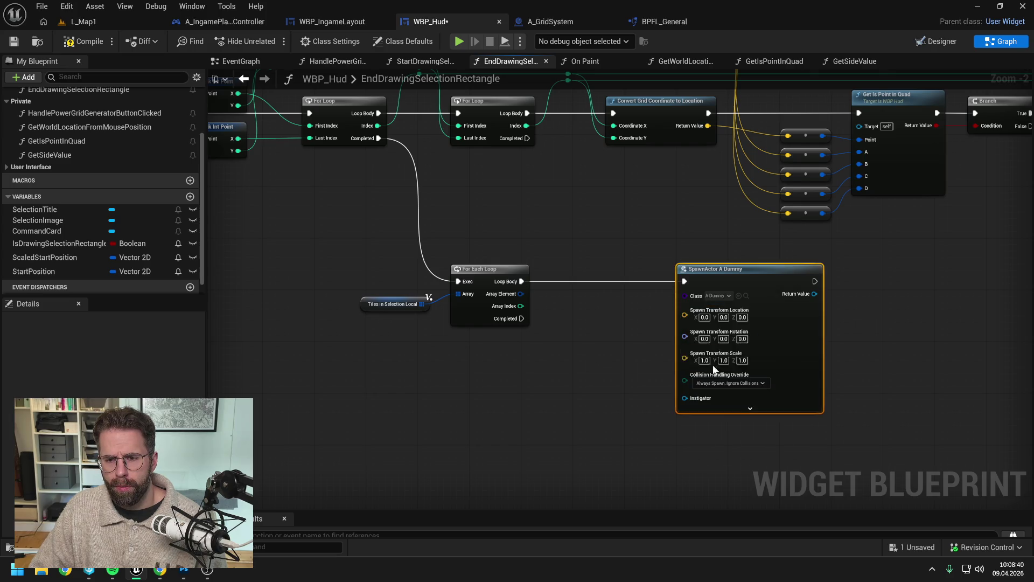
pyautogui.rightClick(686, 315)
pyautogui.click(712, 384)
pyautogui.rightClick(684, 311)
pyautogui.click(722, 369)
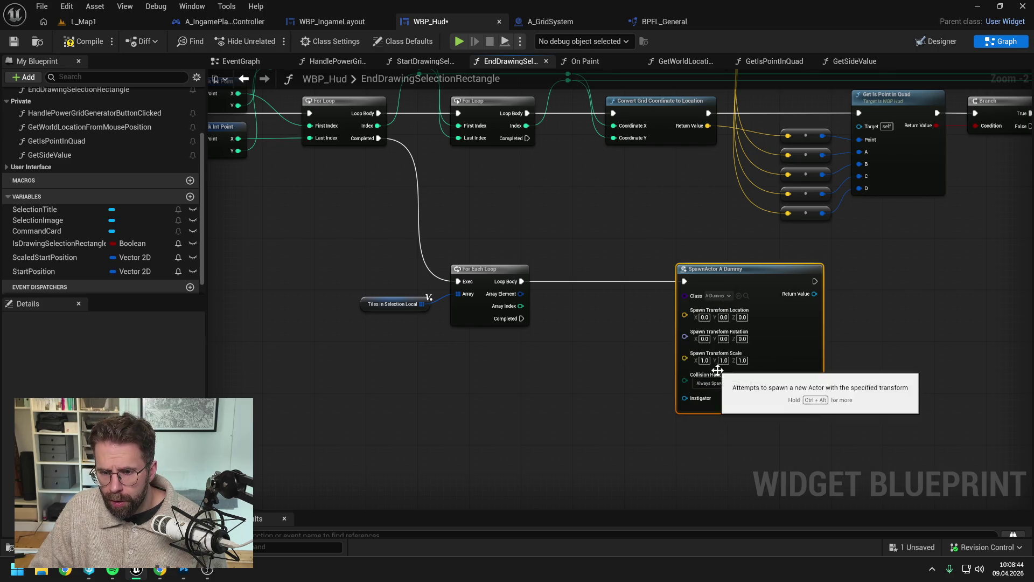
pyautogui.rightClick(685, 315)
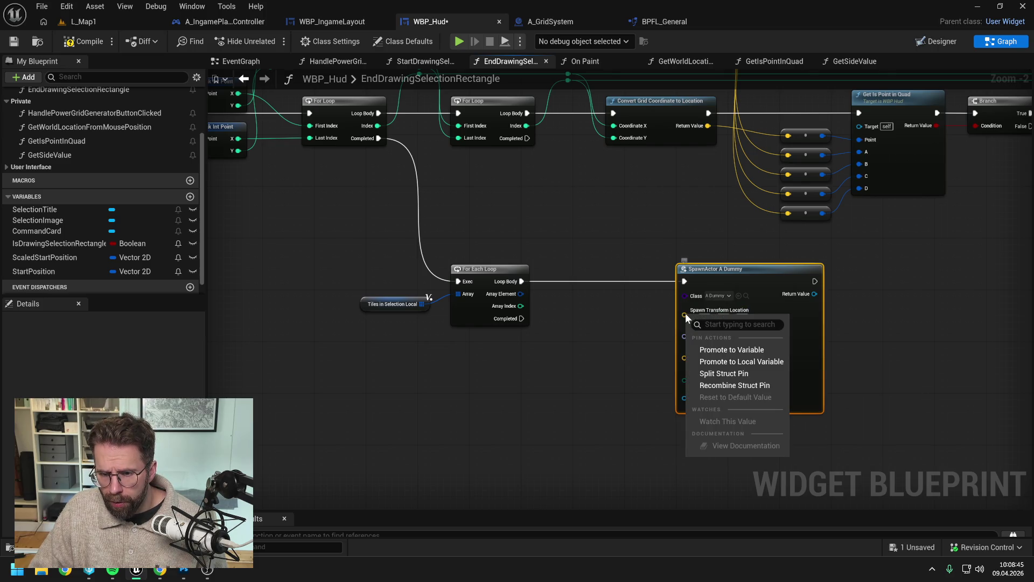
pyautogui.click(720, 374)
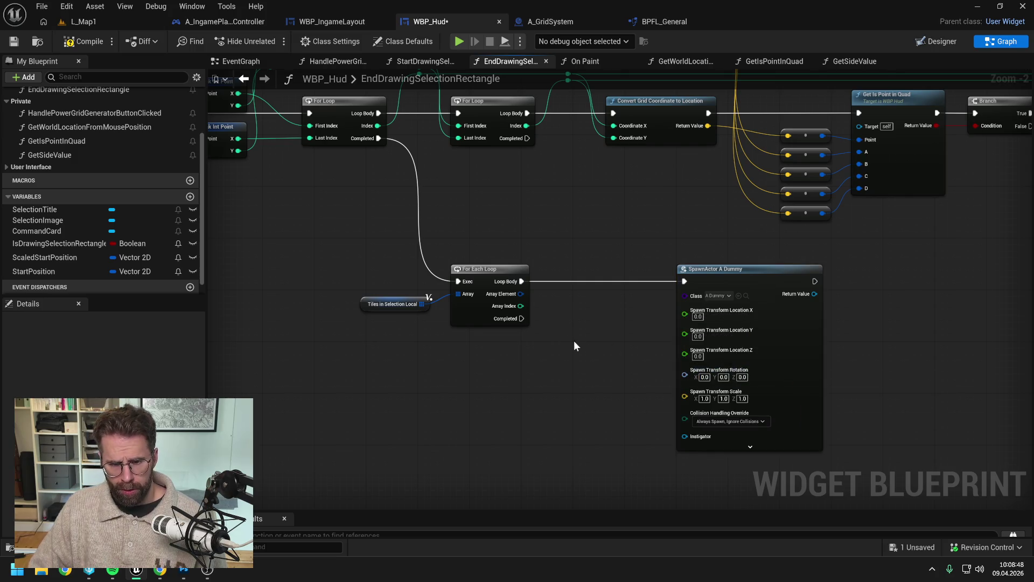
pyautogui.rightClick(521, 293)
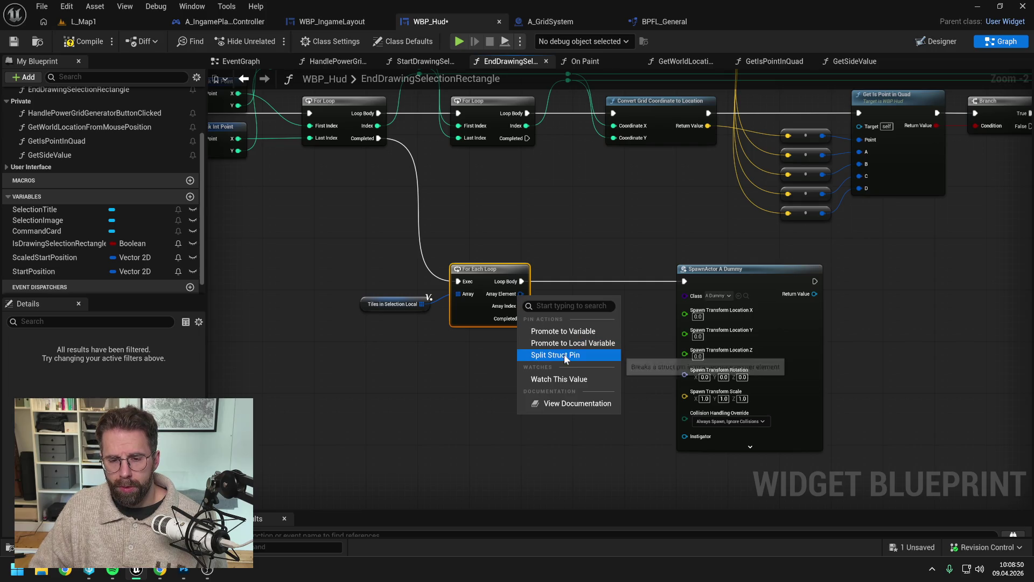
# Route Array Element through Convert Grid Coordinate to Location into A_Dummy's recombined spawn Location pin.
pyautogui.moveTo(522, 294); pyautogui.dragTo(573, 322)
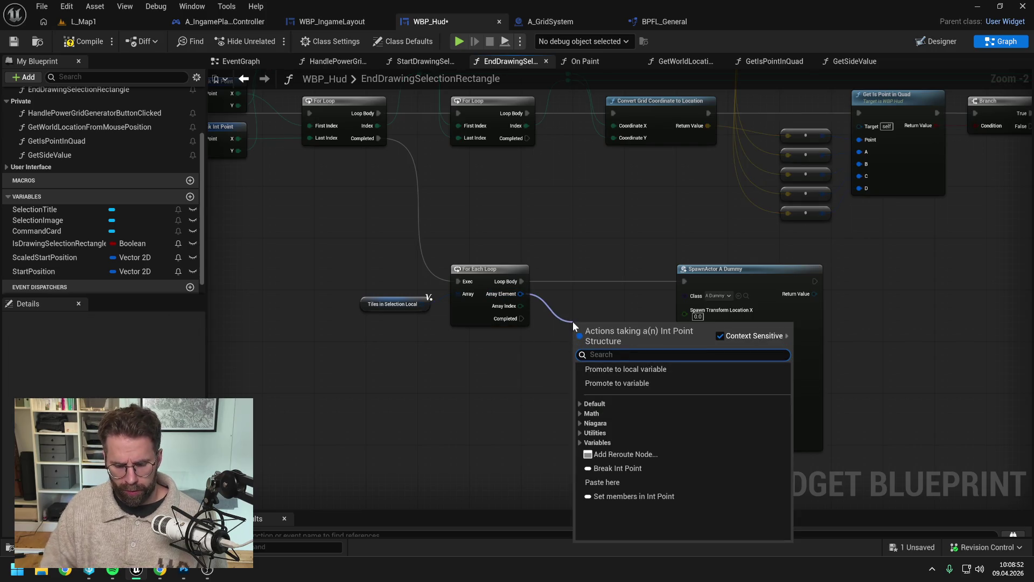
pyautogui.write('convert')
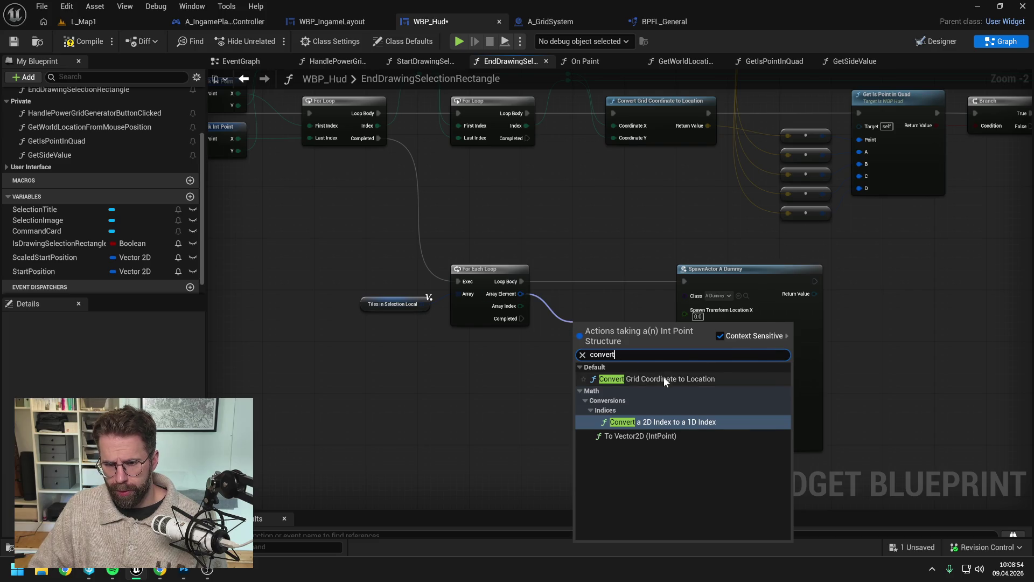
pyautogui.click(664, 378)
pyautogui.moveTo(725, 280)
pyautogui.mouseDown()
pyautogui.moveTo(805, 277)
pyautogui.moveTo(776, 284)
pyautogui.mouseUp()
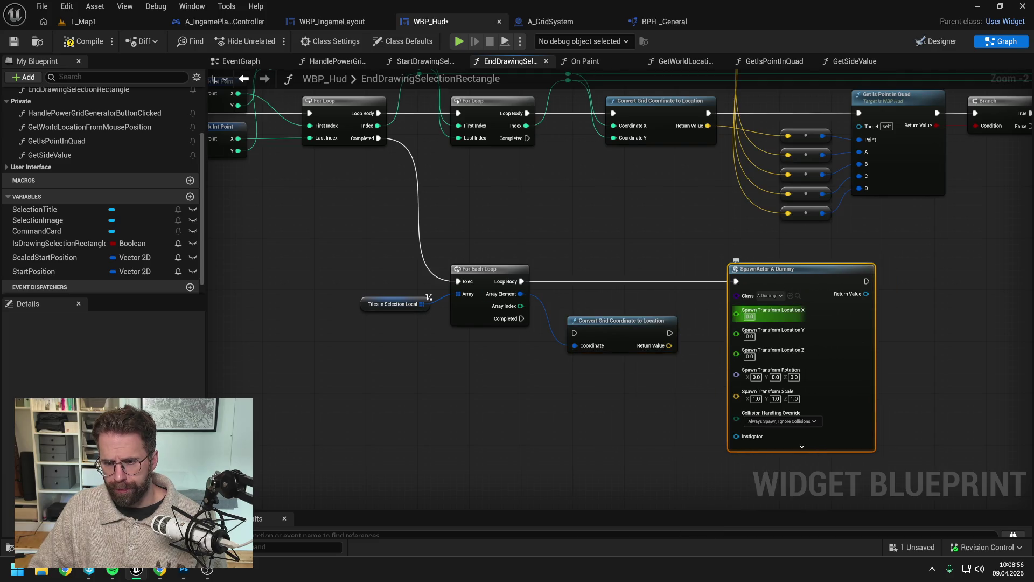
pyautogui.rightClick(736, 313)
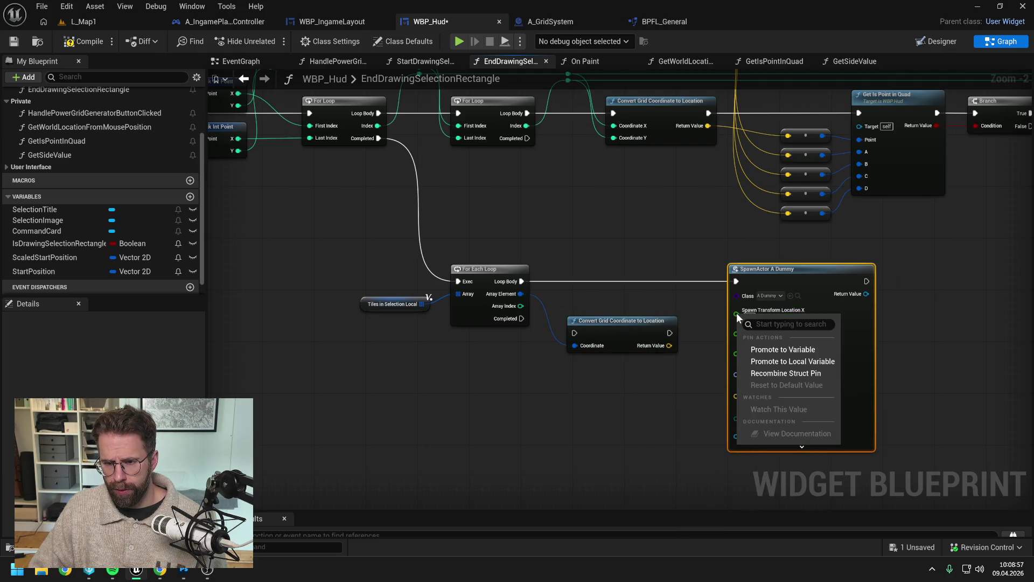
pyautogui.click(774, 374)
pyautogui.moveTo(632, 323); pyautogui.dragTo(639, 272)
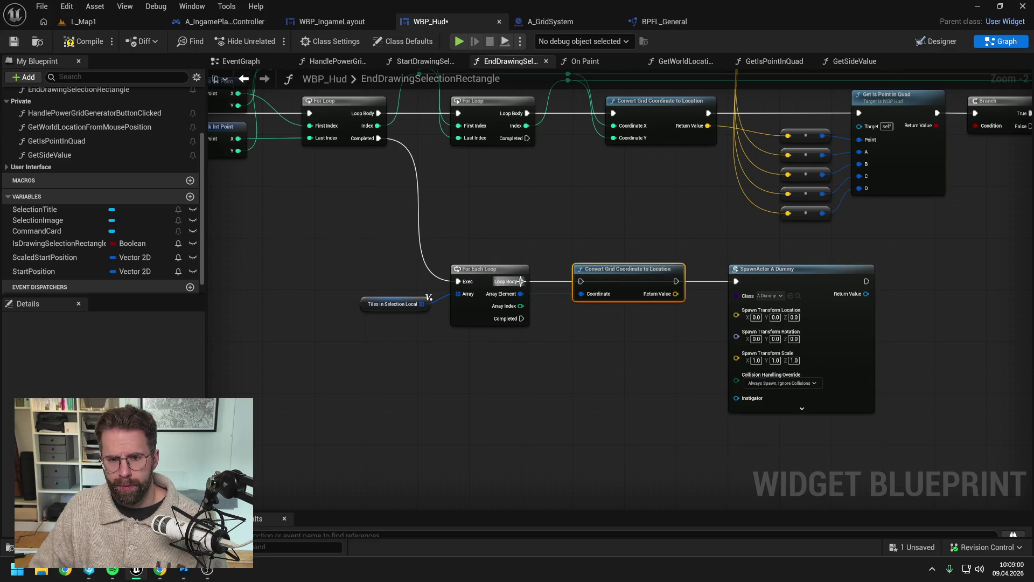
pyautogui.moveTo(522, 282); pyautogui.dragTo(582, 282)
pyautogui.moveTo(675, 293)
pyautogui.mouseDown()
pyautogui.moveTo(733, 280)
pyautogui.moveTo(725, 319)
pyautogui.moveTo(738, 316)
pyautogui.mouseUp()
pyautogui.click(686, 342)
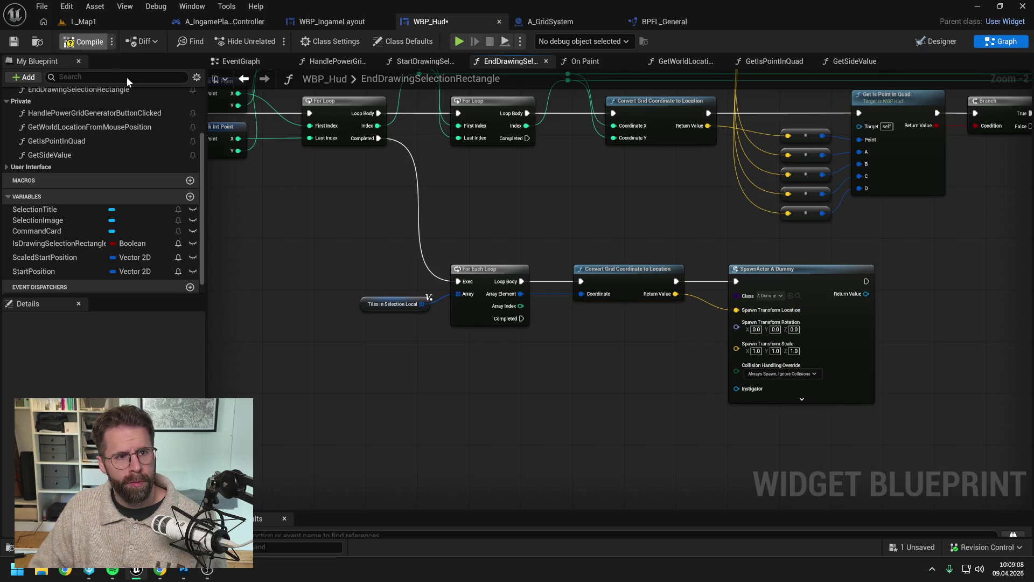
# Review the StartDrawingSelectionRectangle and EndDrawingSelectionRectangle graphs, then switch to On Paint.
pyautogui.click(430, 60)
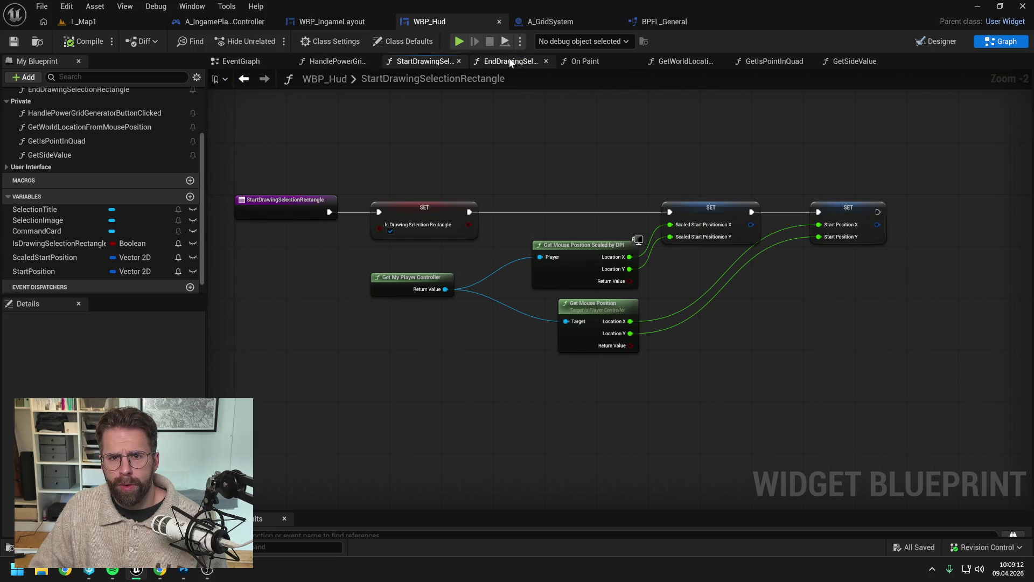
pyautogui.click(509, 60)
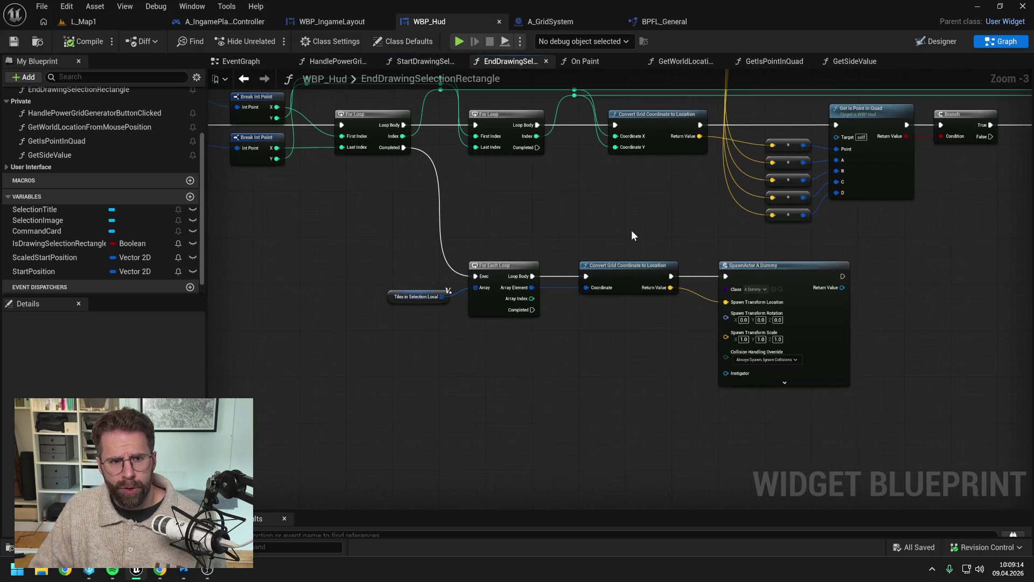
pyautogui.scroll(-2, 615, 221)
pyautogui.moveTo(717, 242); pyautogui.dragTo(895, 253)
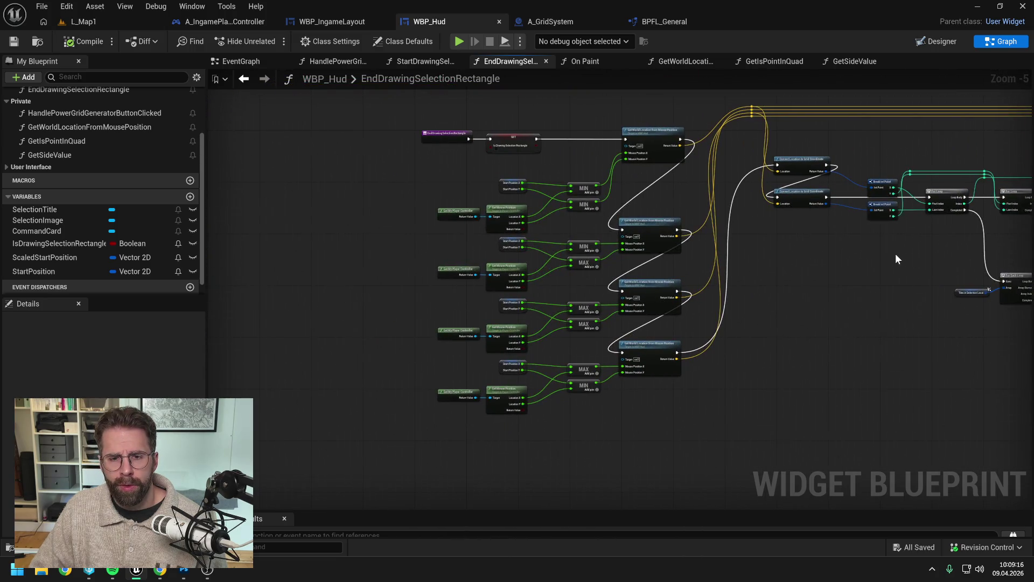
pyautogui.scroll(2, 509, 165)
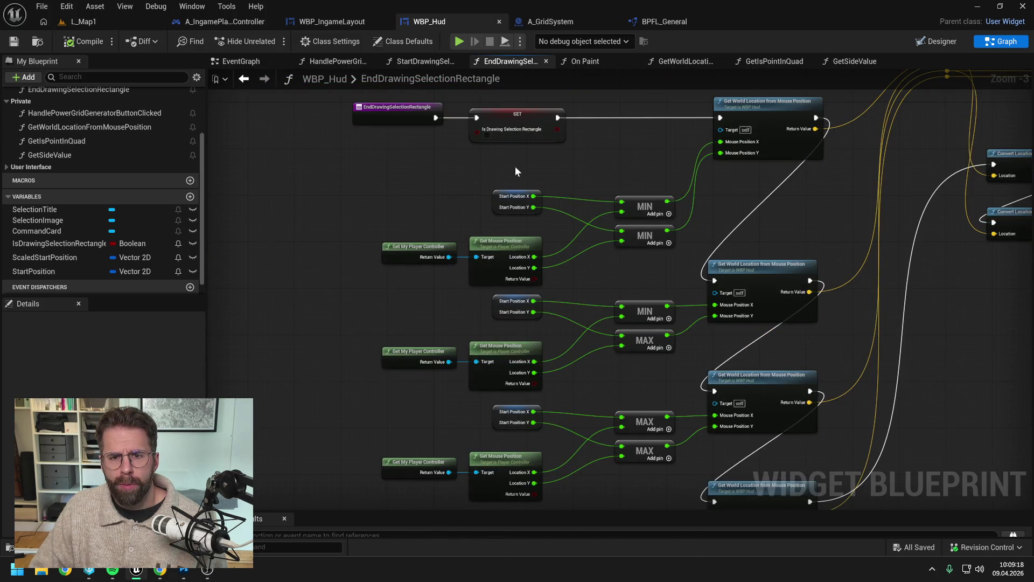
pyautogui.moveTo(552, 170); pyautogui.dragTo(565, 191)
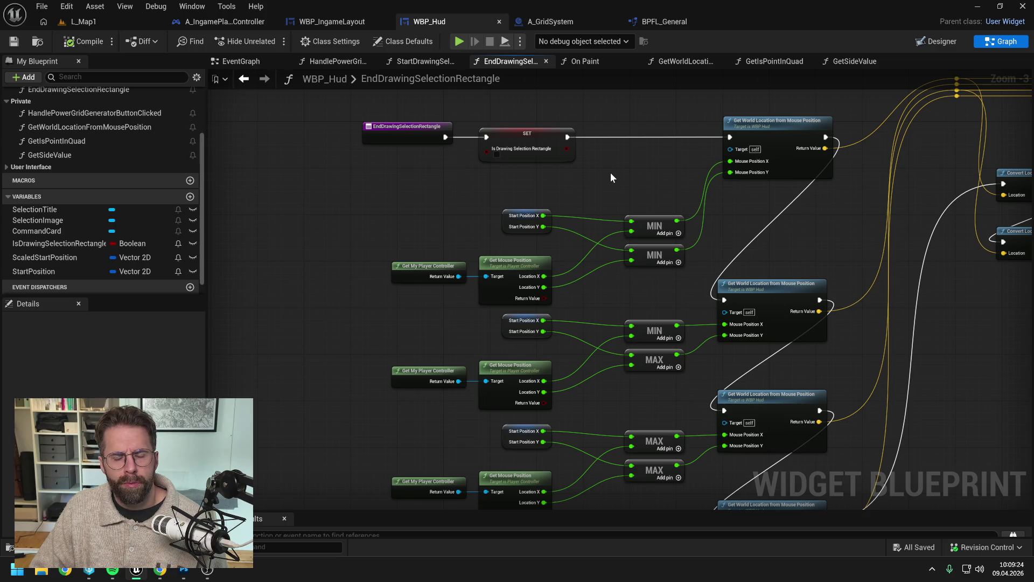
pyautogui.click(587, 57)
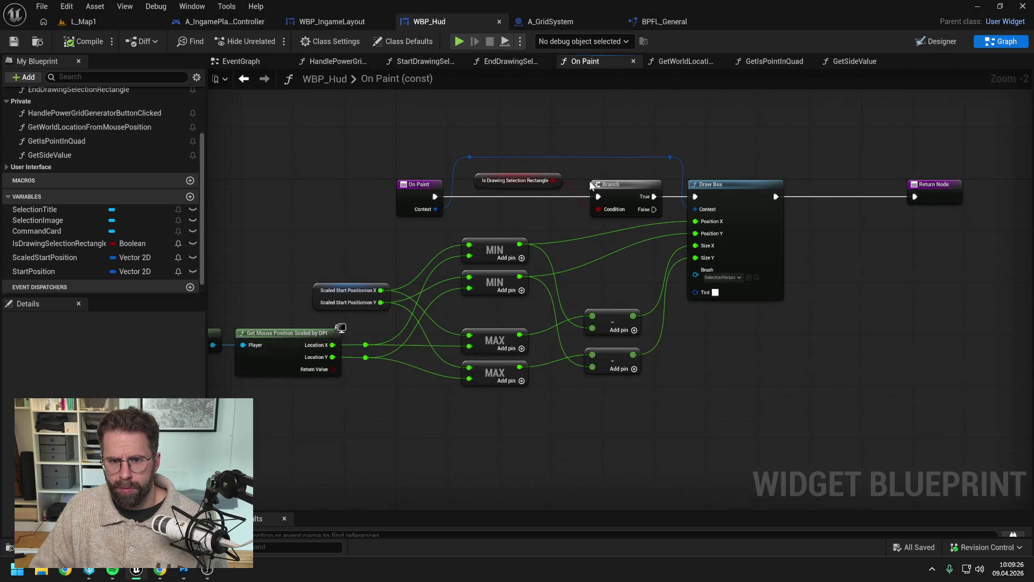
# Duplicate the Draw Box node with Ctrl+C/Ctrl+V and place the copy below the original.
pyautogui.moveTo(627, 269); pyautogui.dragTo(695, 269)
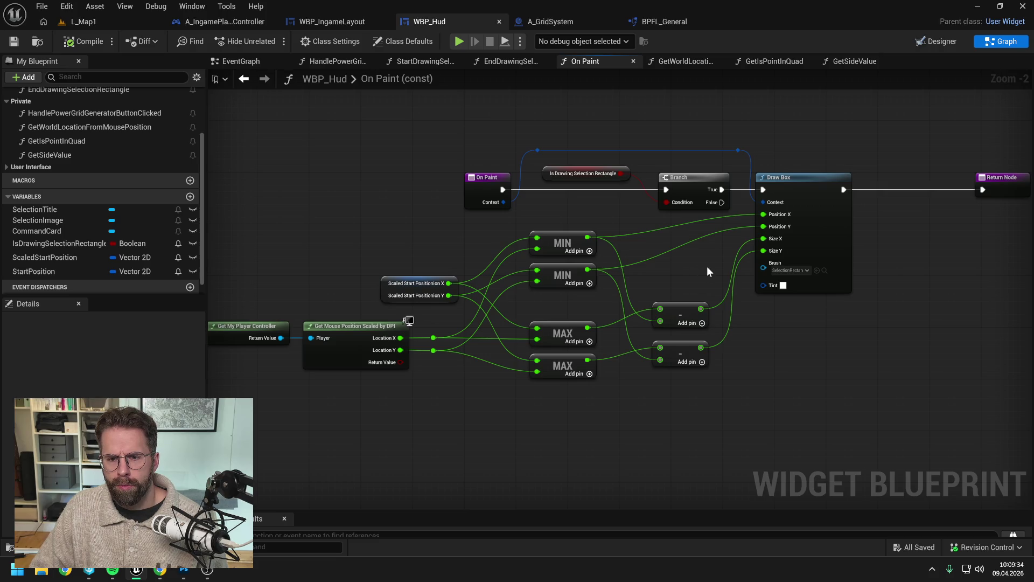
pyautogui.scroll(-1, 707, 266)
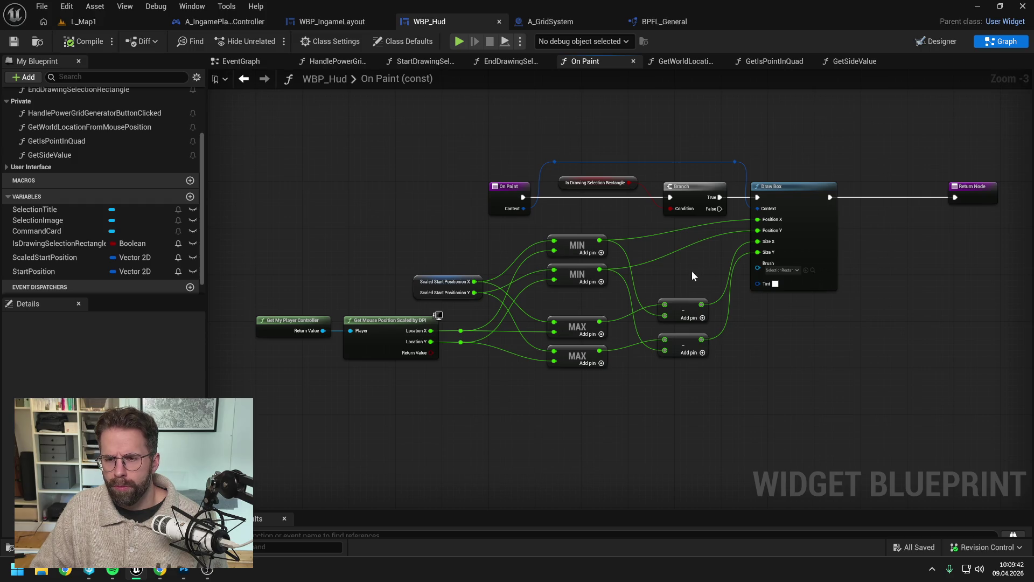
pyautogui.moveTo(692, 271); pyautogui.dragTo(602, 264)
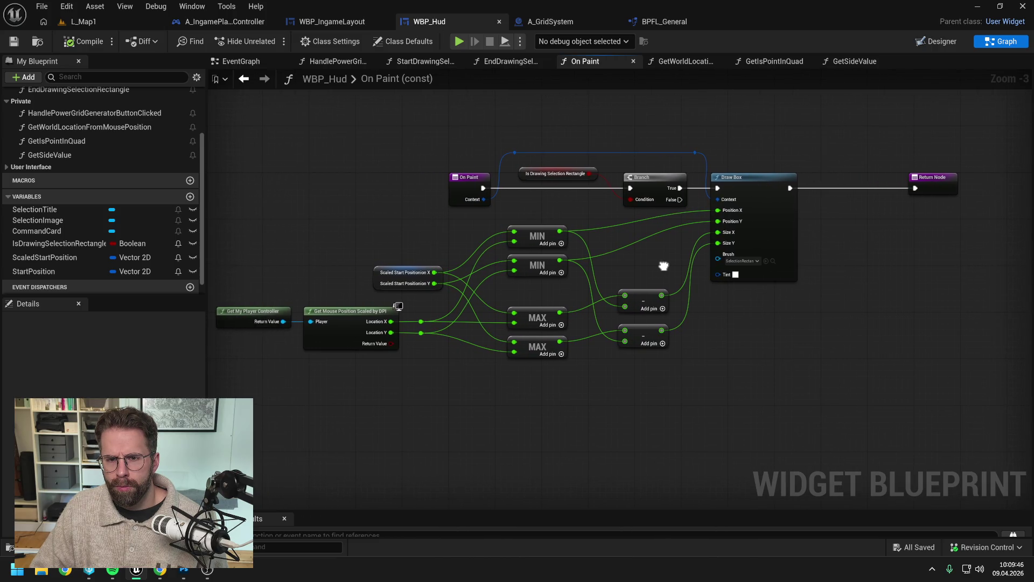
pyautogui.moveTo(663, 266); pyautogui.dragTo(593, 265)
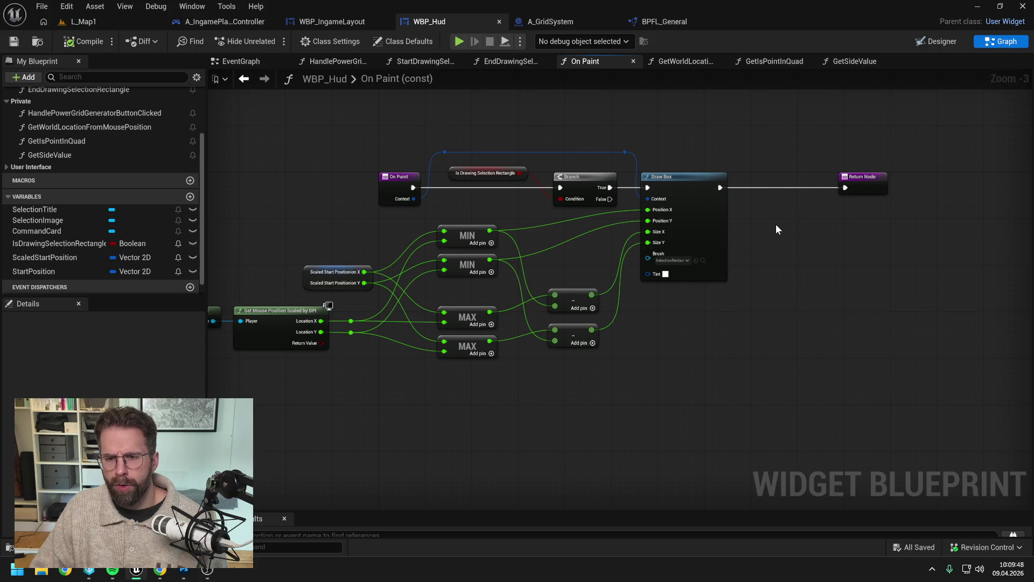
pyautogui.click(687, 208)
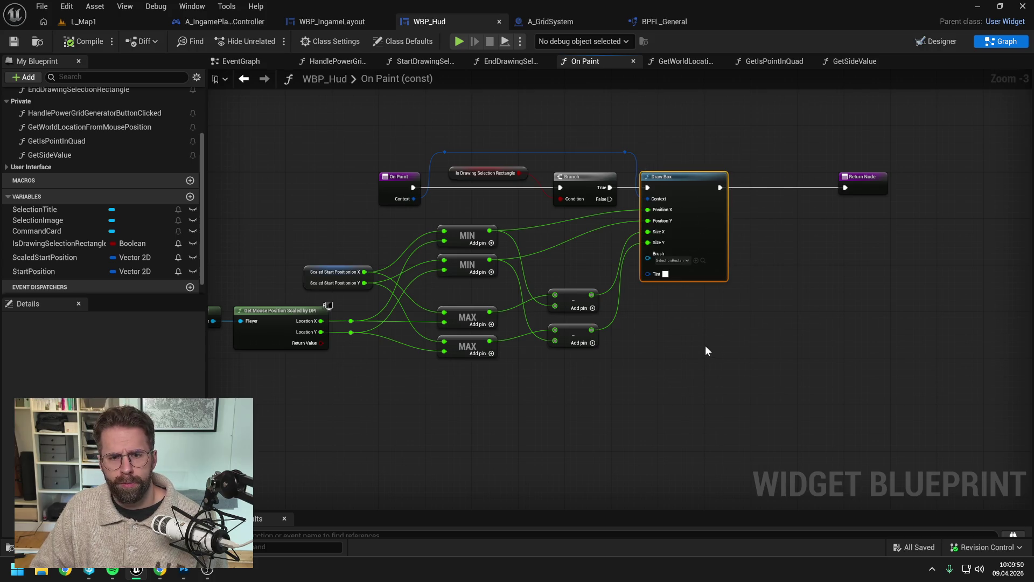
pyautogui.hotkey('ctrl', 'c')
pyautogui.hotkey('ctrl', 'v')
pyautogui.moveTo(751, 344); pyautogui.dragTo(693, 314)
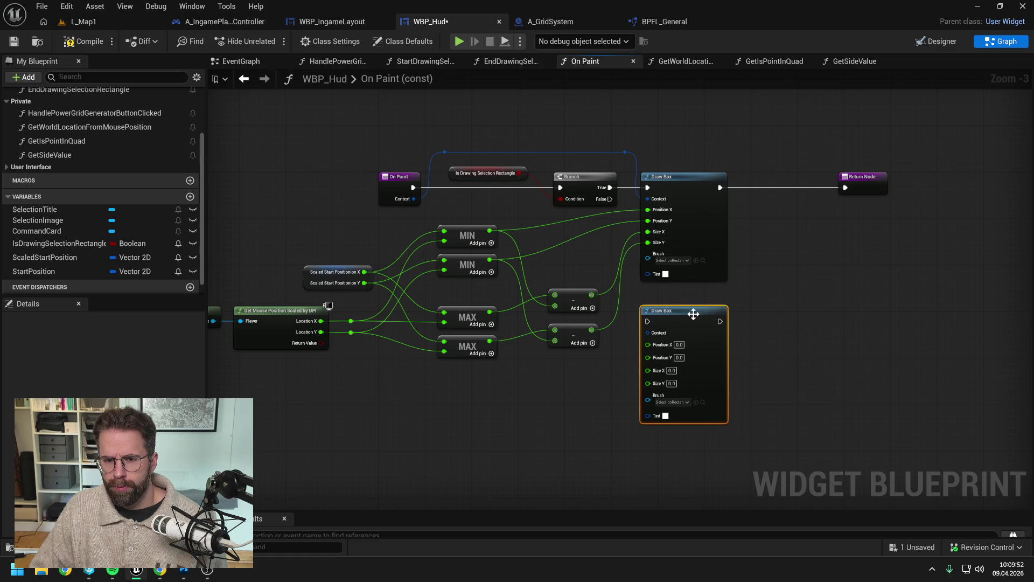
# Connect Branch False and the paint Context to the copied Draw Box.
pyautogui.moveTo(610, 200); pyautogui.dragTo(652, 320)
pyautogui.click(729, 277)
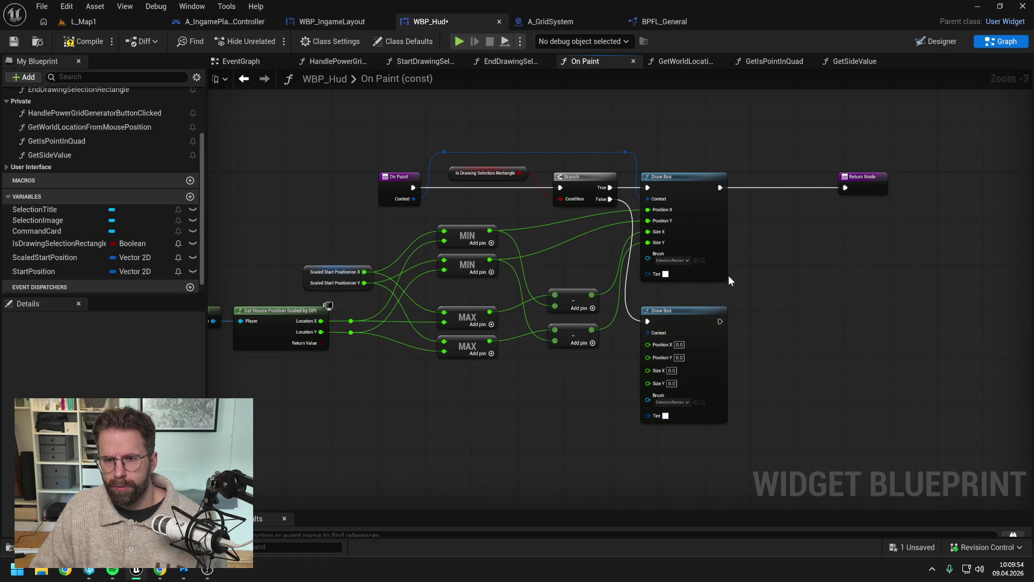
pyautogui.rightClick(648, 321)
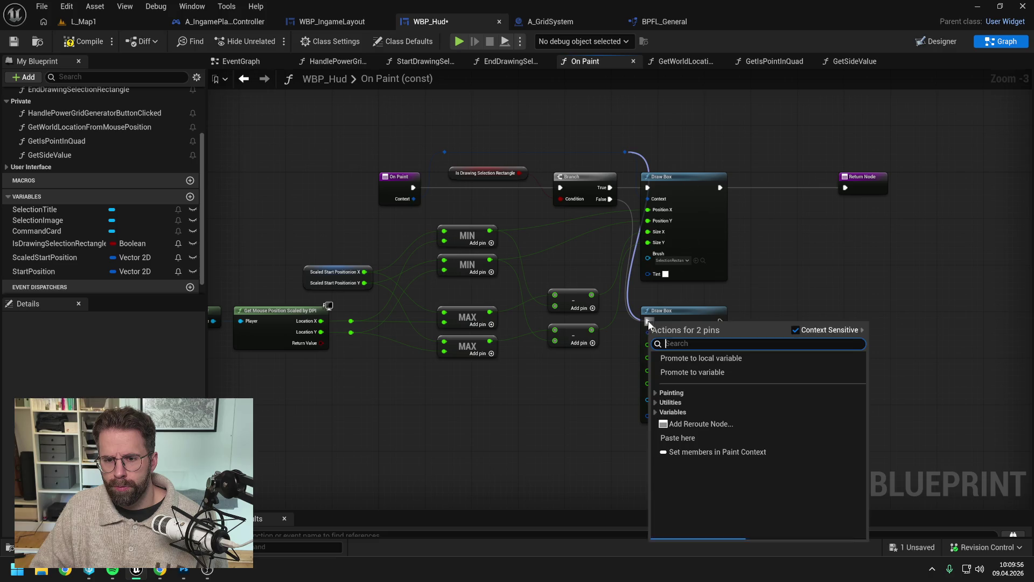
pyautogui.click(789, 293)
pyautogui.moveTo(625, 154)
pyautogui.mouseDown()
pyautogui.moveTo(650, 409)
pyautogui.moveTo(648, 332)
pyautogui.mouseUp()
# Add an aligned Return Node after the second Draw Box, save, and wire both MIN results to Position X/Y.
pyautogui.moveTo(872, 186)
pyautogui.mouseDown()
pyautogui.moveTo(765, 325)
pyautogui.moveTo(716, 323)
pyautogui.moveTo(774, 316)
pyautogui.mouseUp()
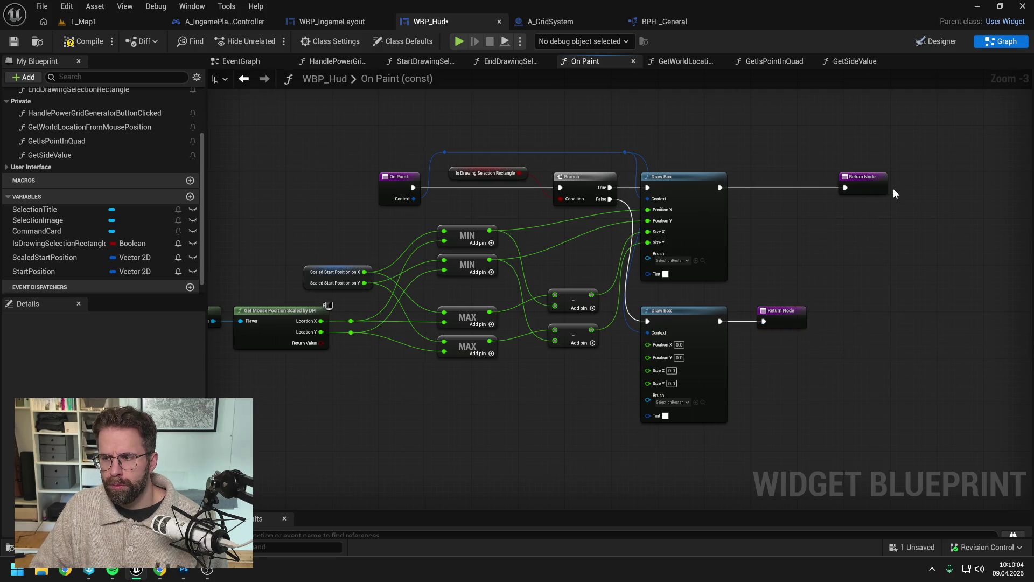
pyautogui.moveTo(861, 186); pyautogui.dragTo(783, 187)
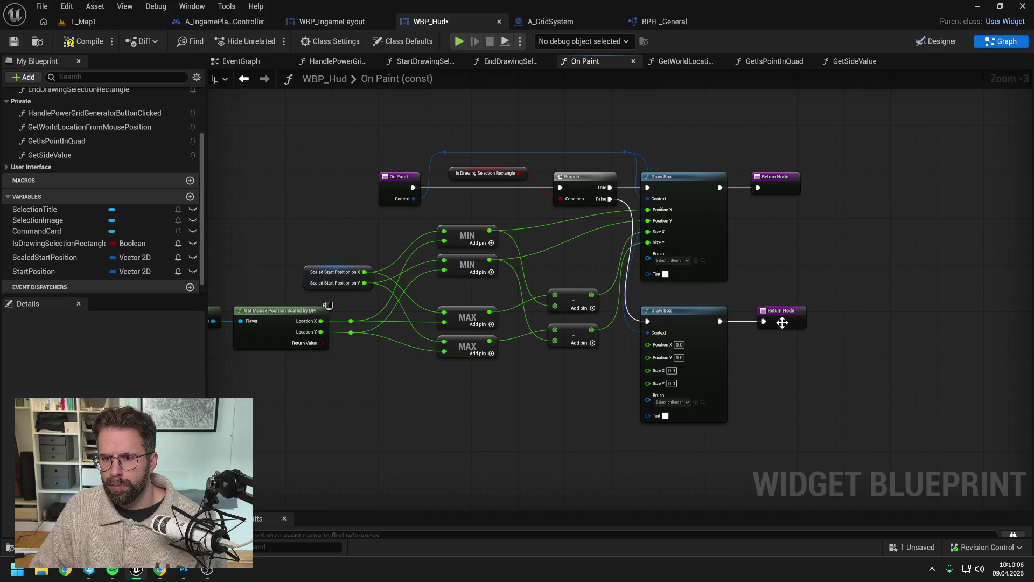
pyautogui.moveTo(786, 317); pyautogui.dragTo(779, 316)
pyautogui.press('Home')
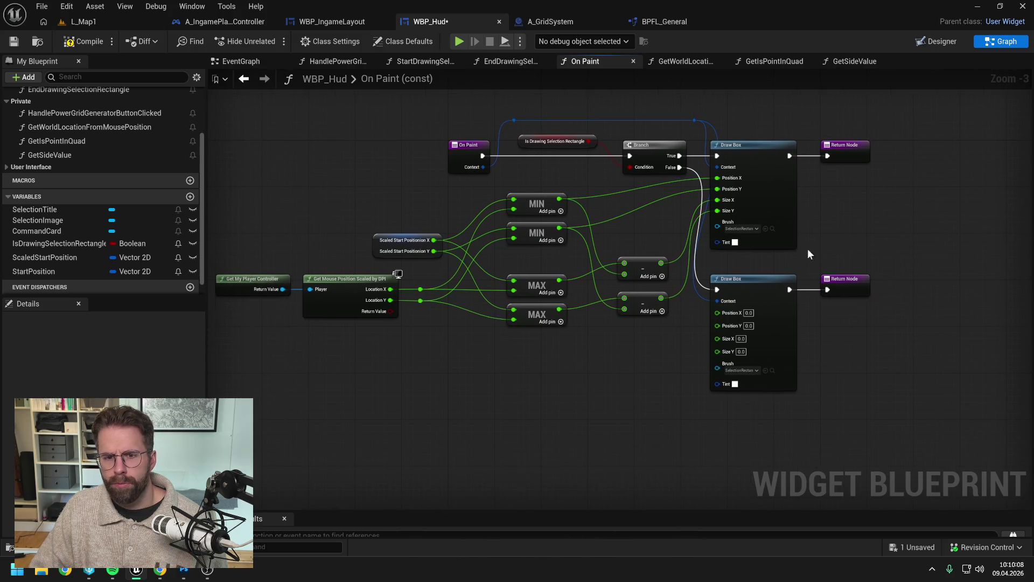
pyautogui.hotkey('ctrl', 's')
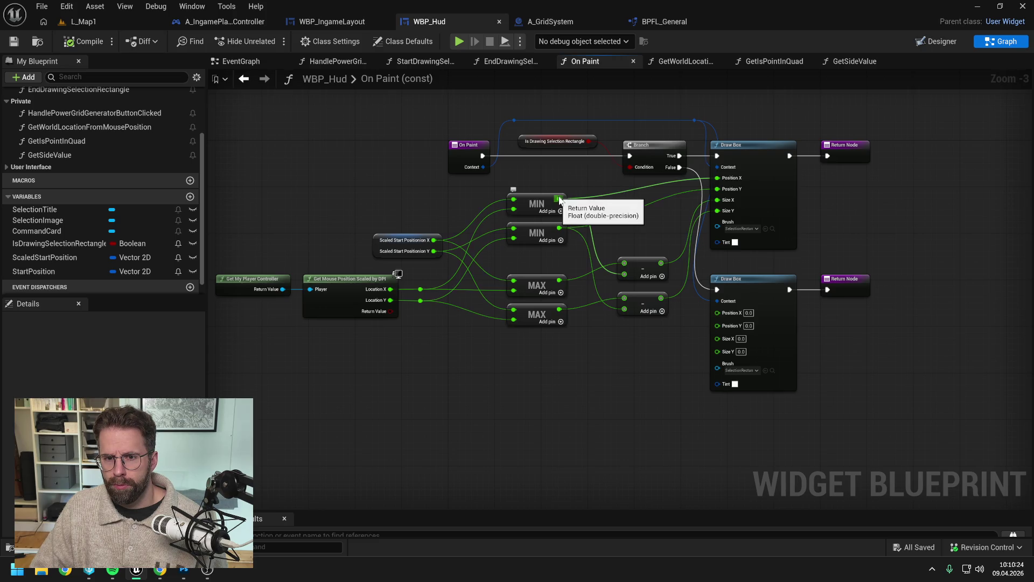
pyautogui.moveTo(559, 199); pyautogui.dragTo(722, 314)
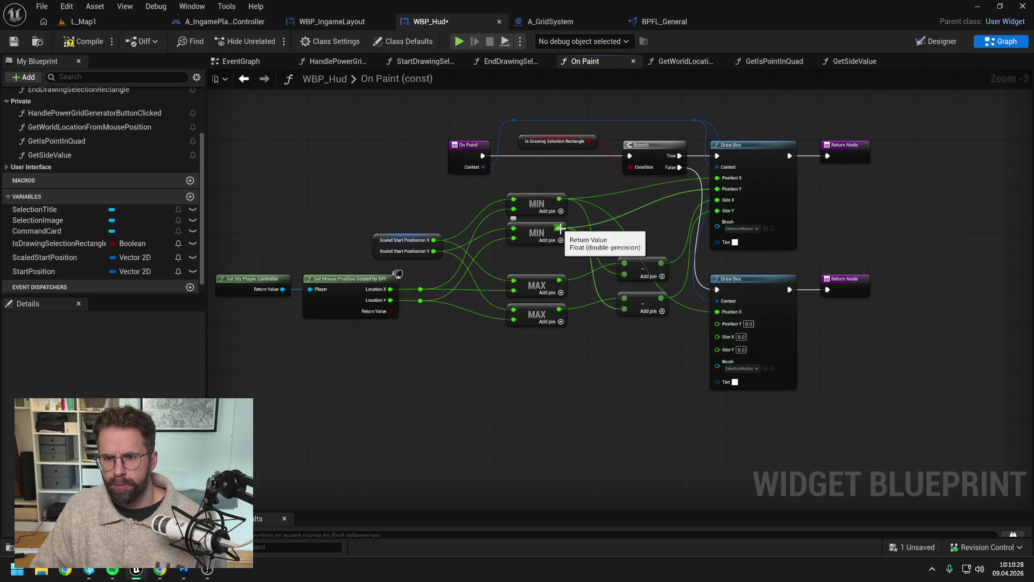
pyautogui.moveTo(559, 228)
pyautogui.mouseDown()
pyautogui.moveTo(703, 333)
pyautogui.moveTo(720, 323)
pyautogui.mouseUp()
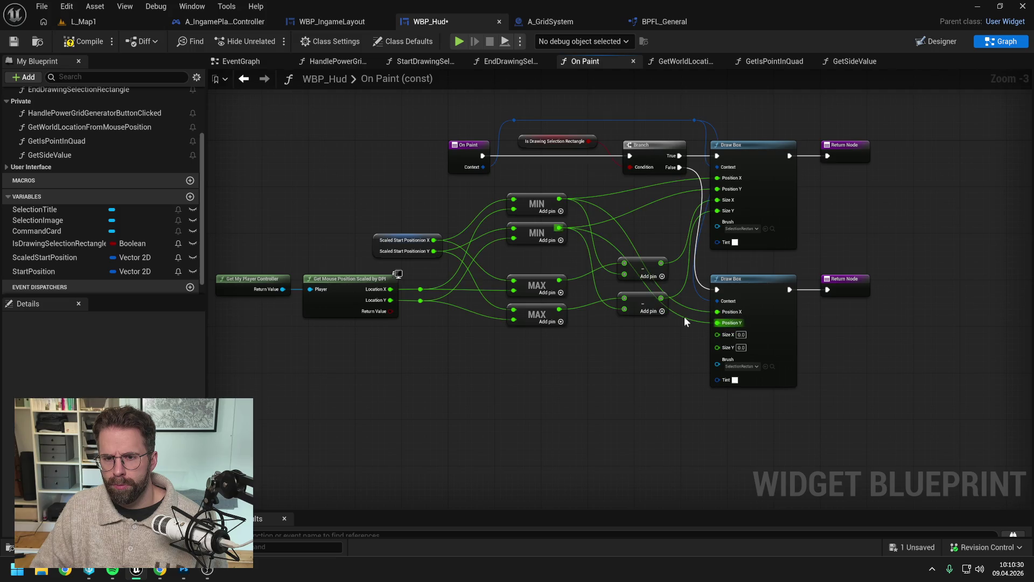
# Add a new variable, make it Vector 2D, name it ScaledEndPosition, and save WBP_Hud.
pyautogui.moveTo(640, 363); pyautogui.dragTo(664, 328)
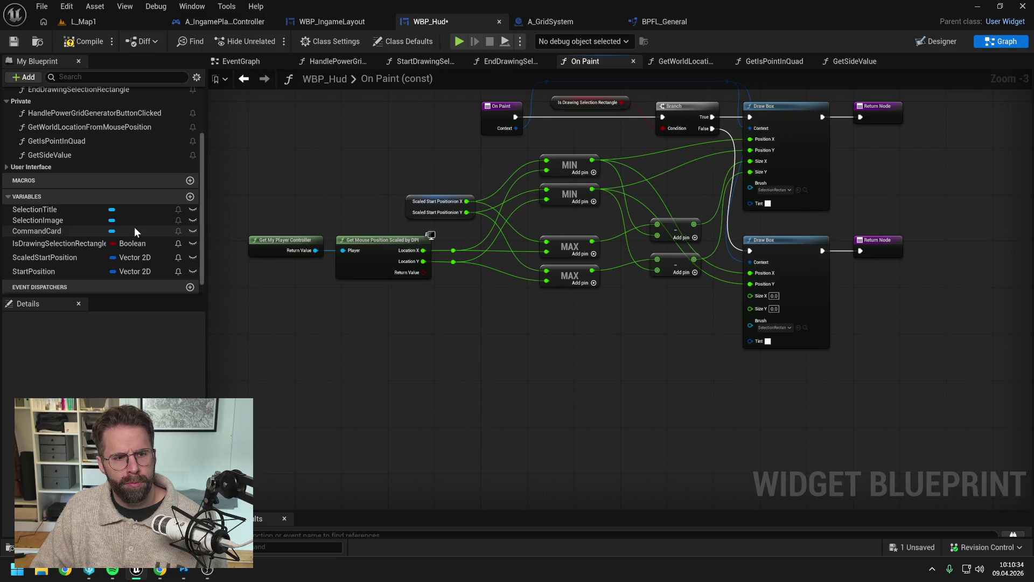
pyautogui.scroll(-1, 134, 229)
pyautogui.click(189, 180)
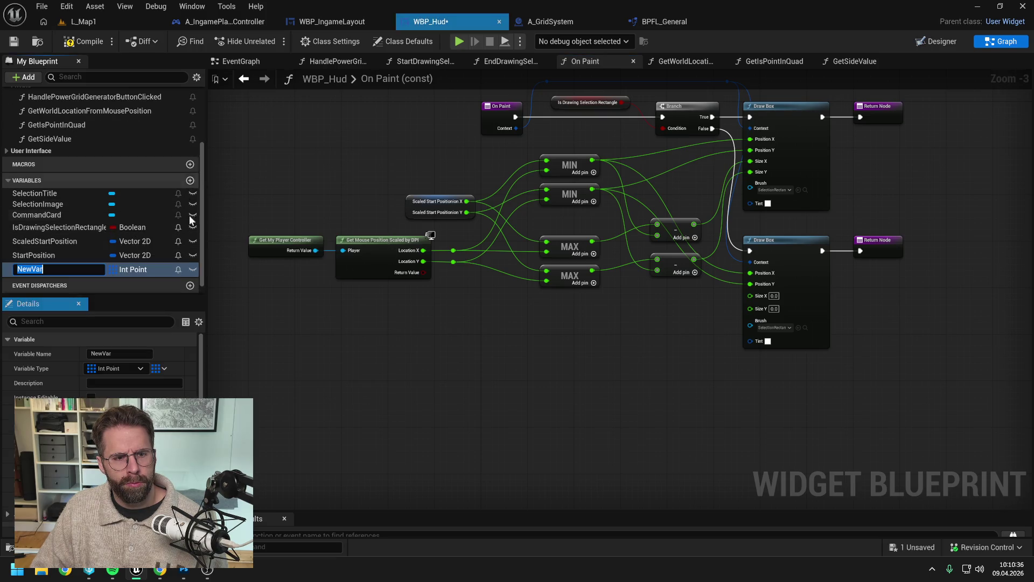
pyautogui.click(134, 269)
pyautogui.write('vecto')
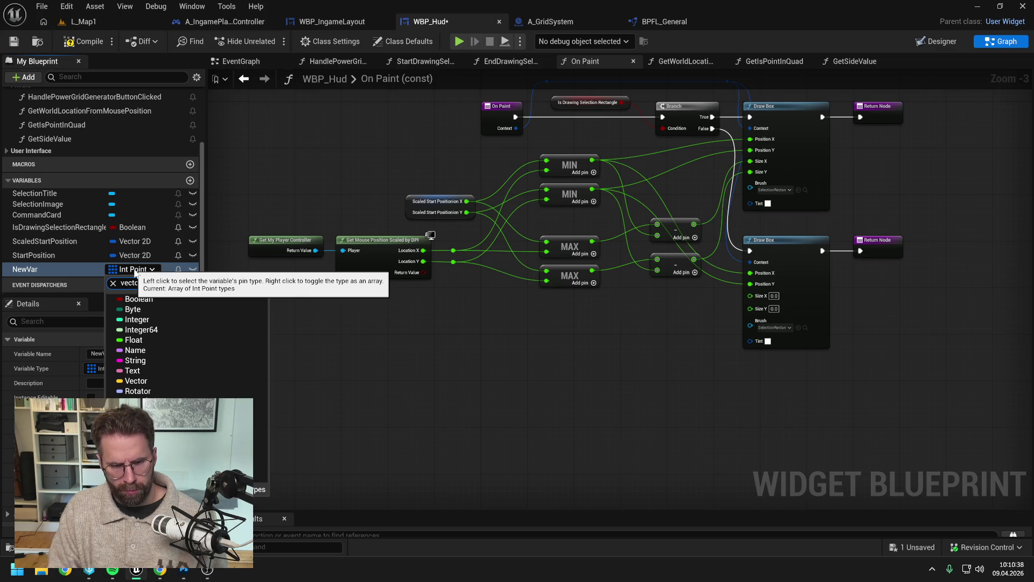
pyautogui.write('r 2d')
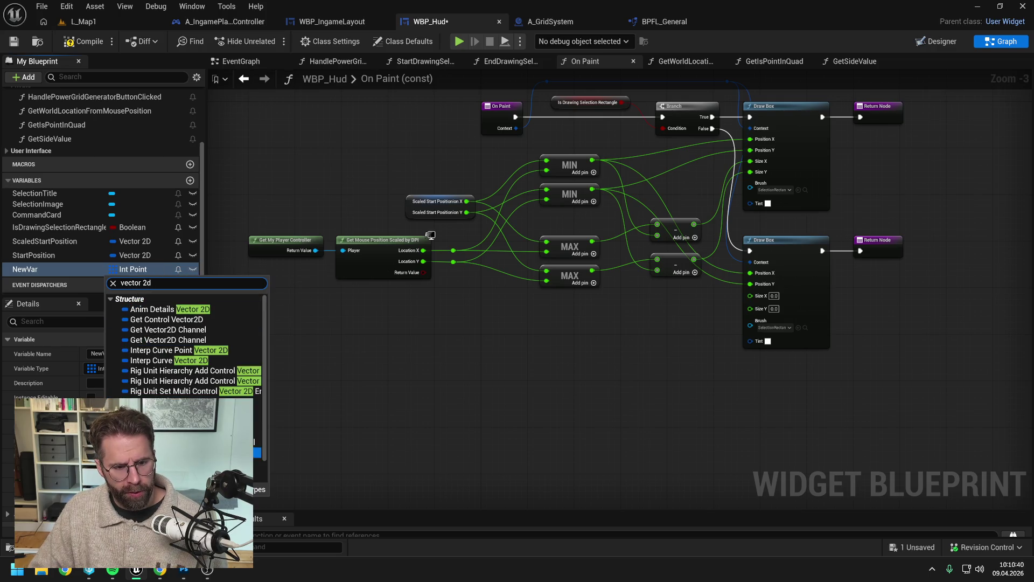
pyautogui.click(162, 452)
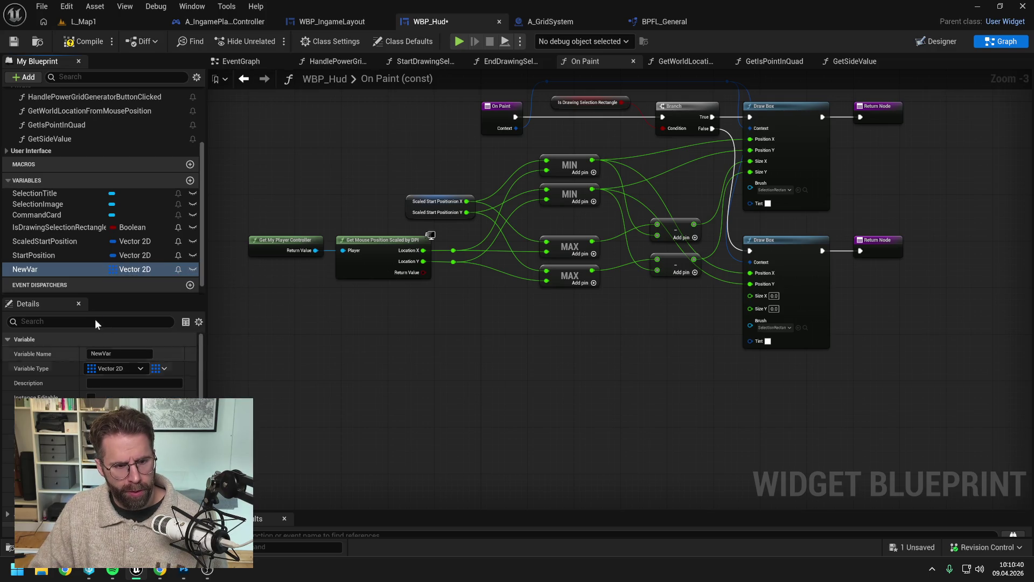
pyautogui.doubleClick(36, 269)
pyautogui.write('Scal')
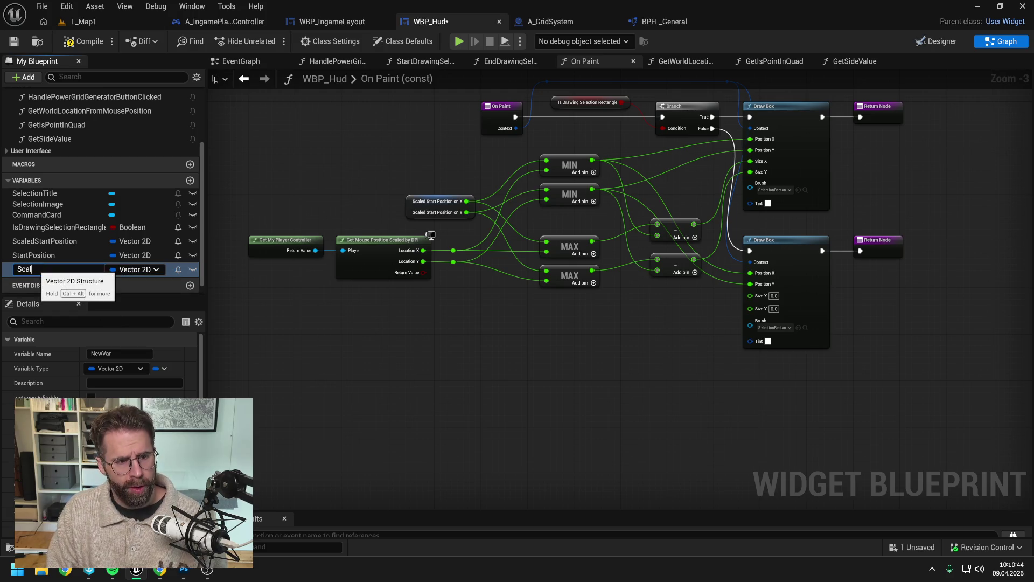
pyautogui.write('edEndPosition')
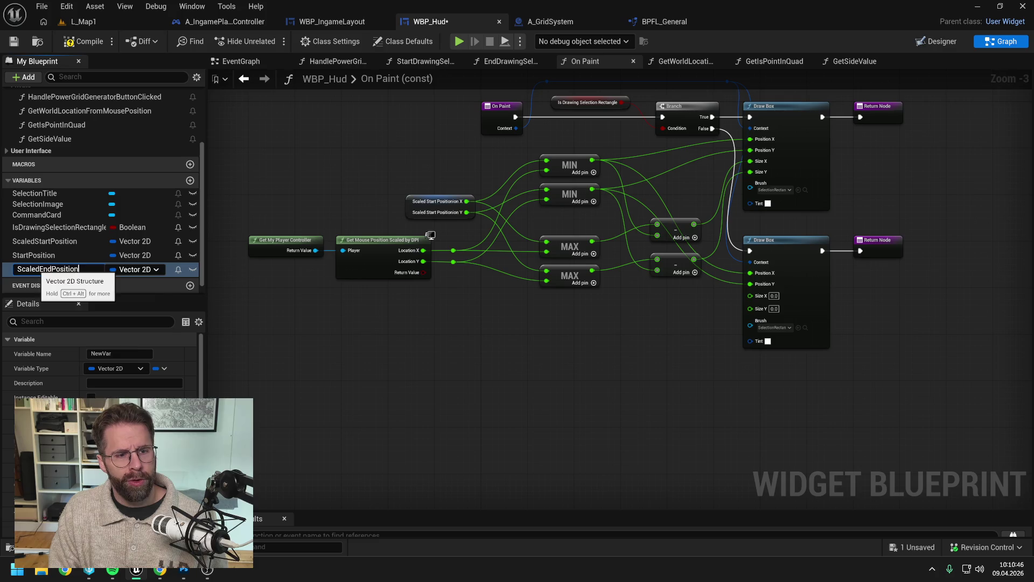
pyautogui.press('Return')
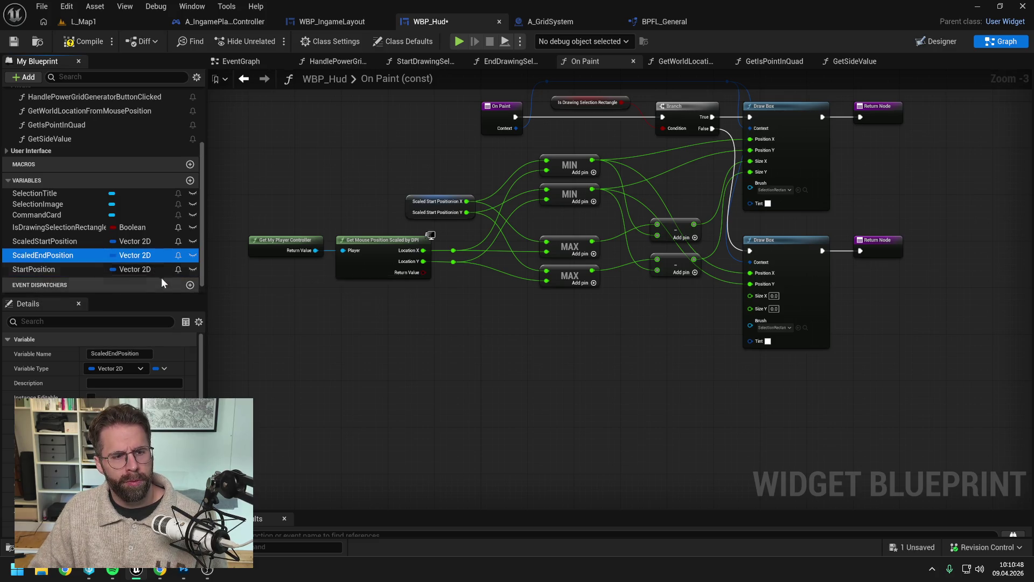
pyautogui.hotkey('ctrl', 's')
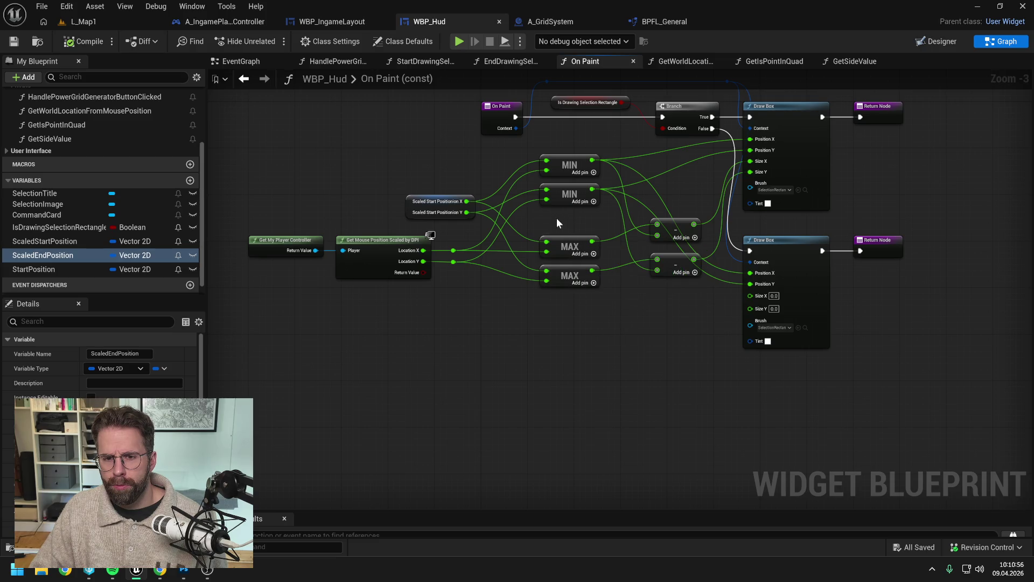
# Duplicate the MAX and subtract nodes and wire the copied subtracts into Size X and Size Y.
pyautogui.moveTo(557, 217); pyautogui.dragTo(680, 311)
pyautogui.hotkey('ctrl', 'd')
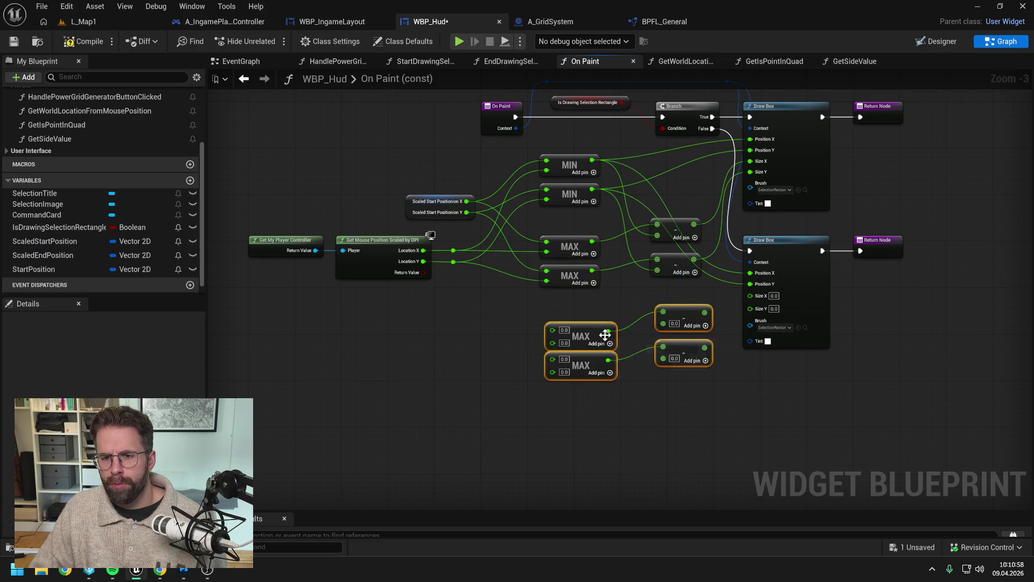
pyautogui.click(709, 294)
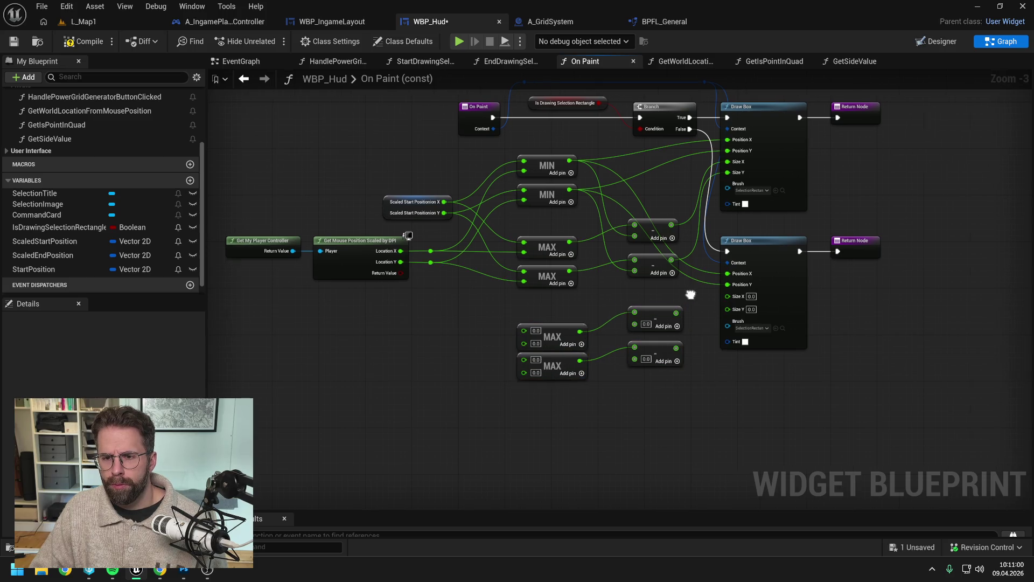
pyautogui.moveTo(656, 315); pyautogui.dragTo(709, 296)
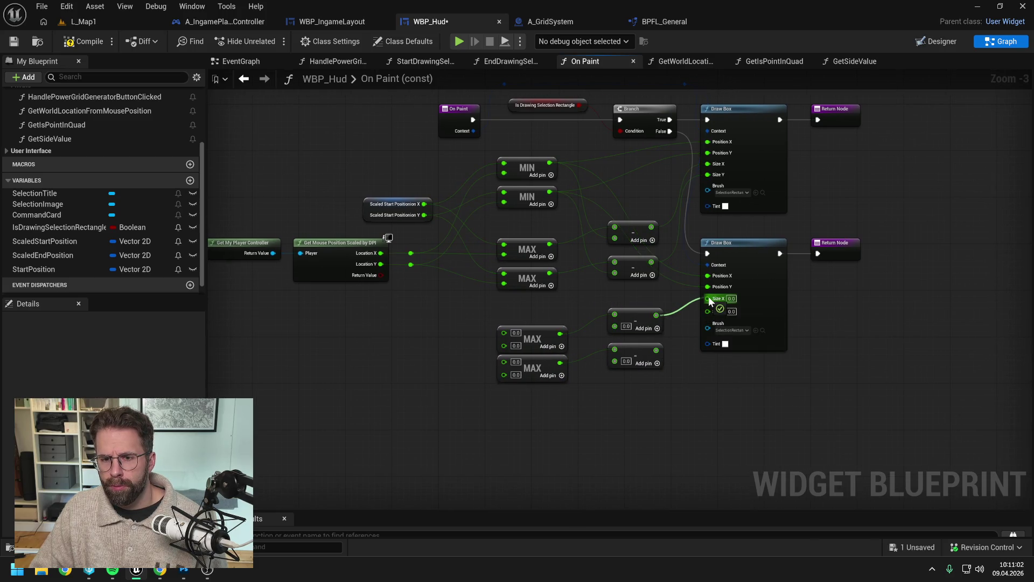
pyautogui.moveTo(656, 350); pyautogui.dragTo(708, 306)
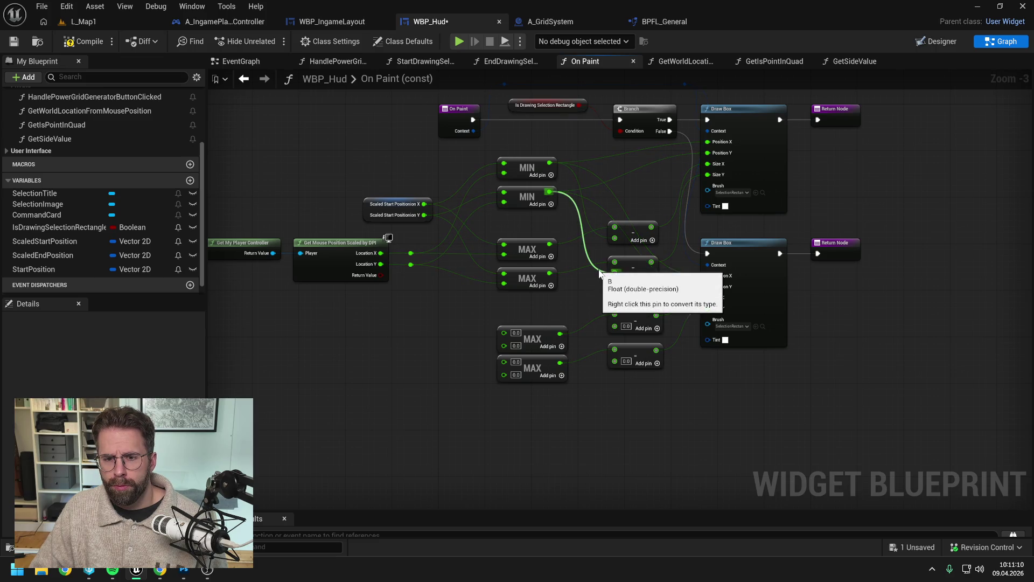
# Feed the MIN results into the copied subtracts and Scaled Start Position X/Y into the copied MAX nodes.
pyautogui.moveTo(550, 192); pyautogui.dragTo(615, 359)
pyautogui.moveTo(549, 163); pyautogui.dragTo(616, 326)
pyautogui.moveTo(513, 312); pyautogui.dragTo(647, 303)
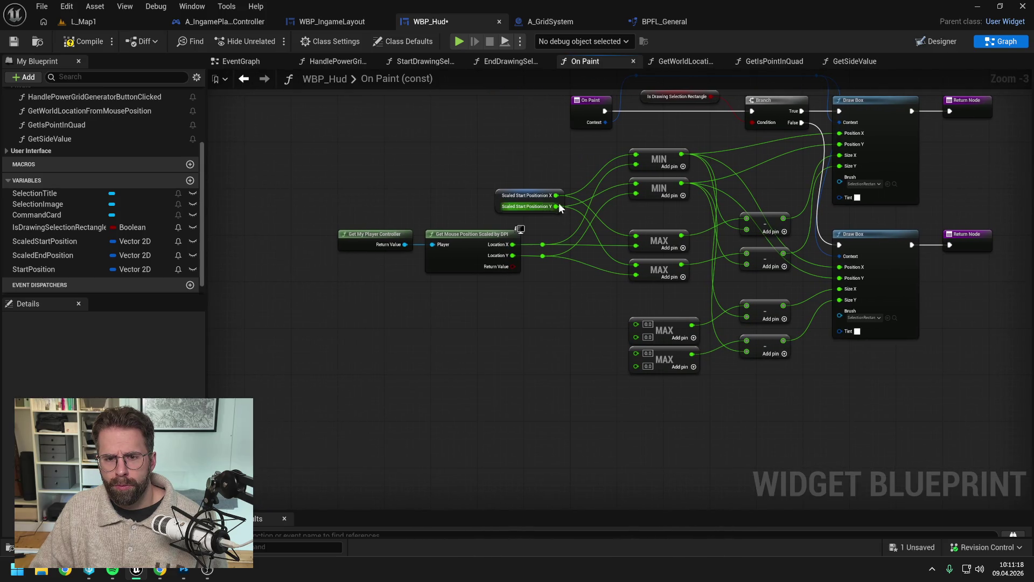
pyautogui.moveTo(556, 195); pyautogui.dragTo(639, 323)
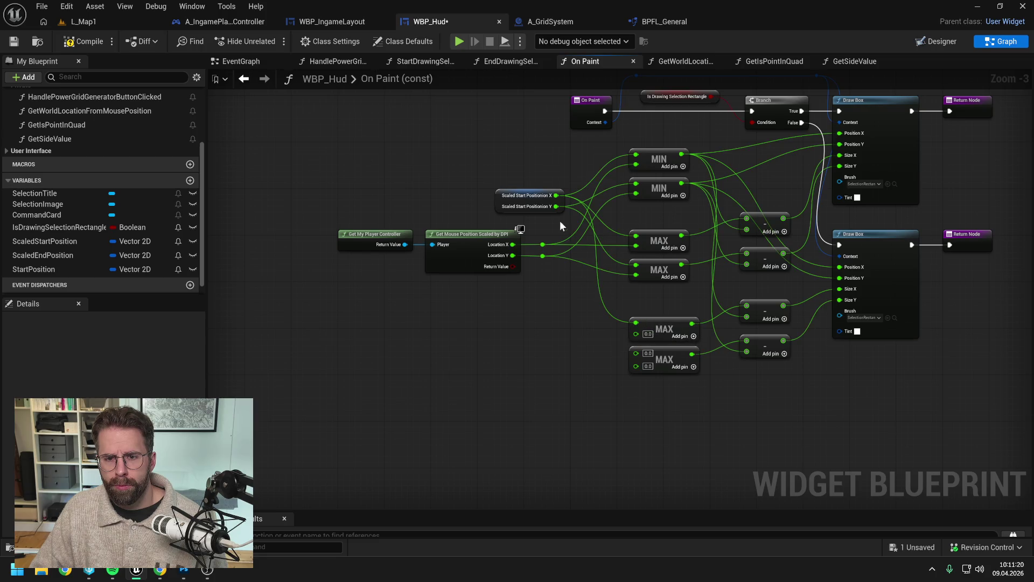
pyautogui.moveTo(556, 206)
pyautogui.mouseDown()
pyautogui.moveTo(629, 359)
pyautogui.moveTo(638, 353)
pyautogui.mouseUp()
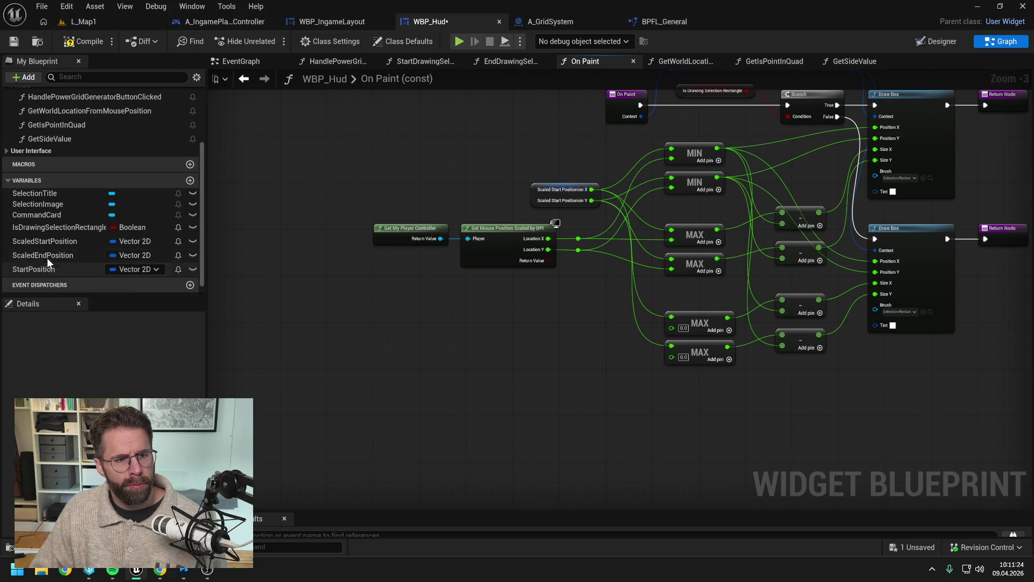
# Add a split ScaledEndPosition getter feeding X and Y into the copied MAX nodes, then compile.
pyautogui.moveTo(47, 257)
pyautogui.mouseDown()
pyautogui.moveTo(525, 349)
pyautogui.moveTo(533, 330)
pyautogui.mouseUp()
pyautogui.click(542, 330)
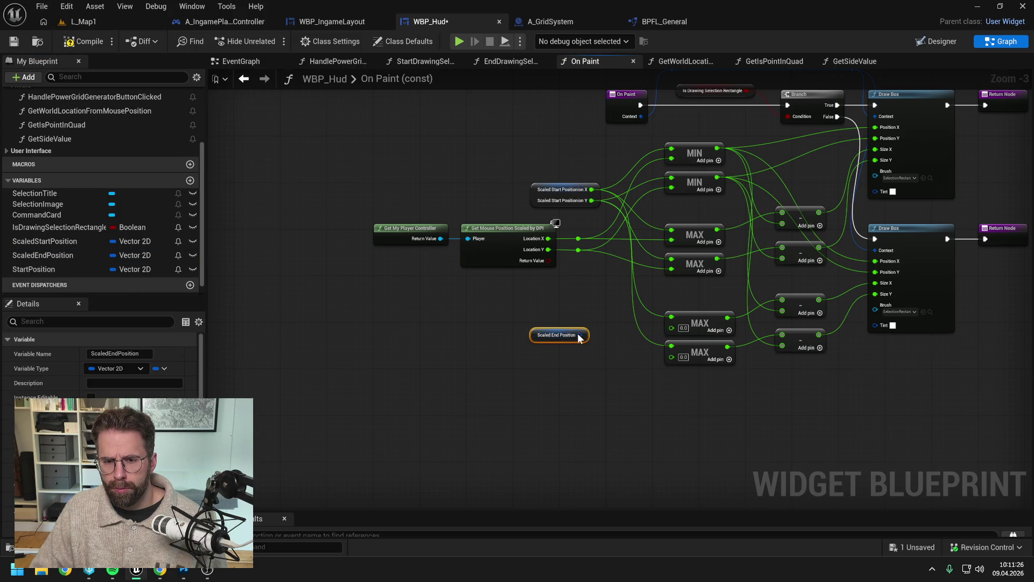
pyautogui.rightClick(579, 338)
pyautogui.click(614, 393)
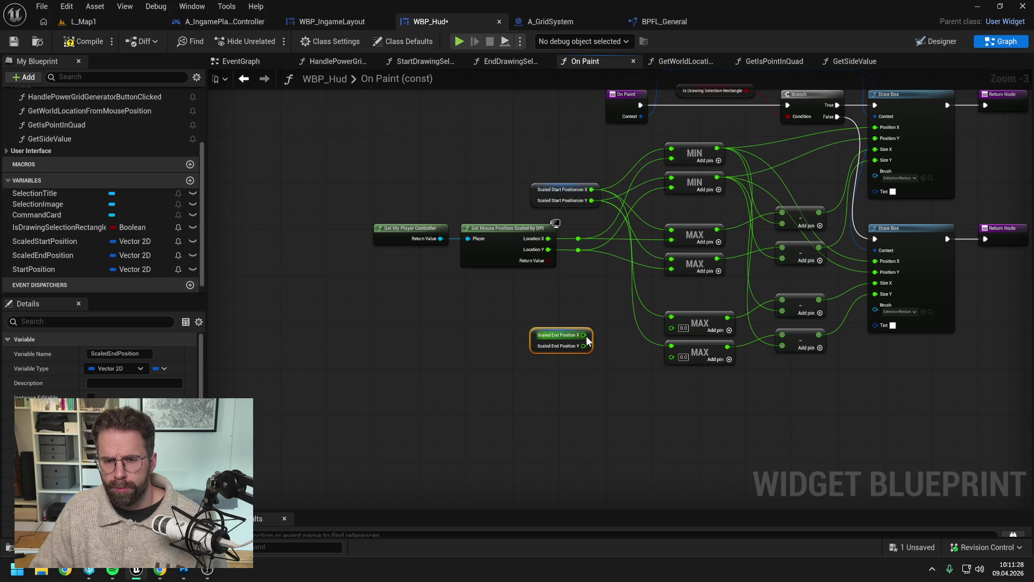
pyautogui.moveTo(583, 335); pyautogui.dragTo(672, 328)
pyautogui.moveTo(584, 346); pyautogui.dragTo(670, 357)
pyautogui.click(599, 376)
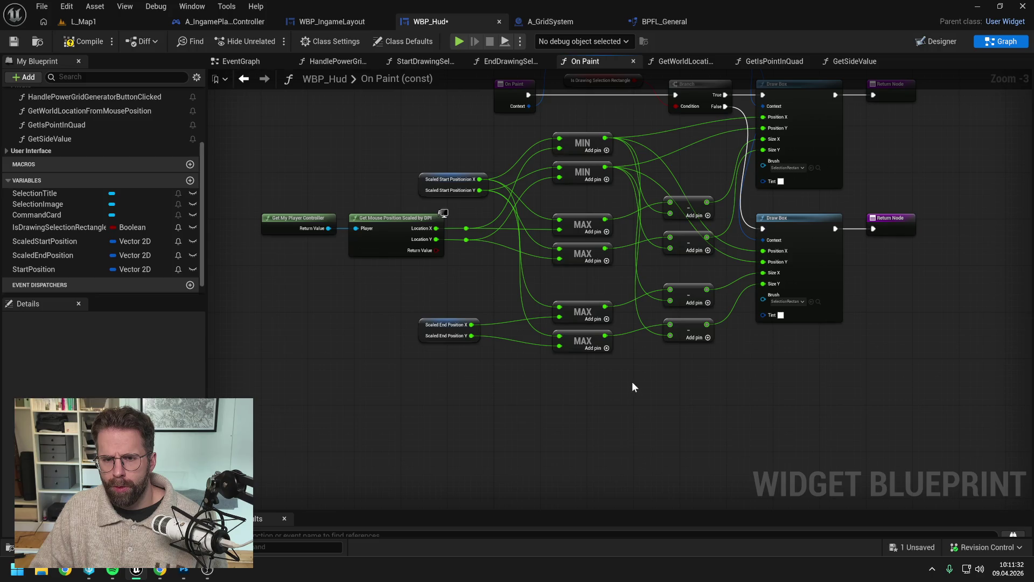
pyautogui.click(81, 42)
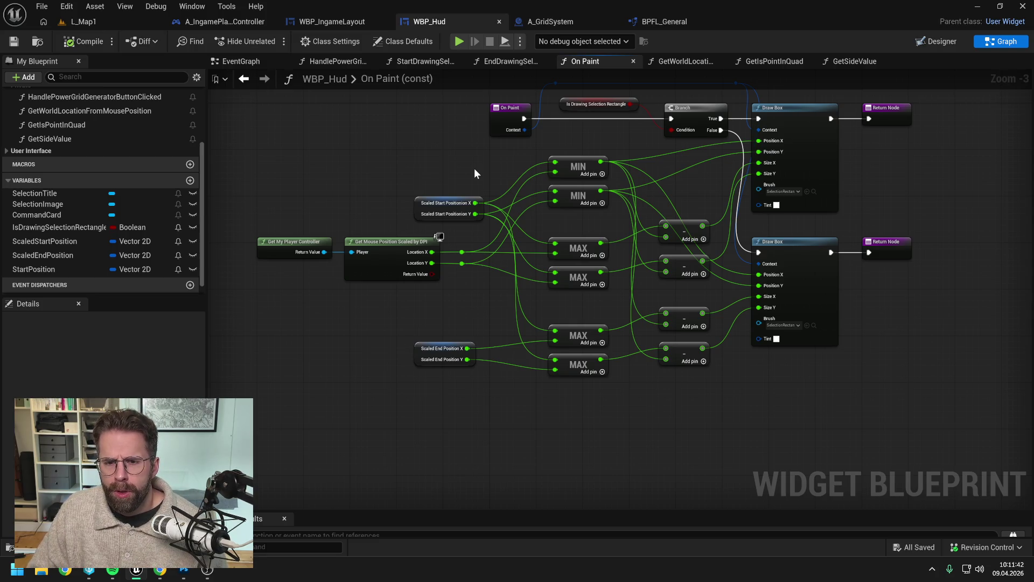
# In EndDrawingSelectionRectangle, add a Set ScaledEndPosition node after the drawing flag.
pyautogui.click(501, 61)
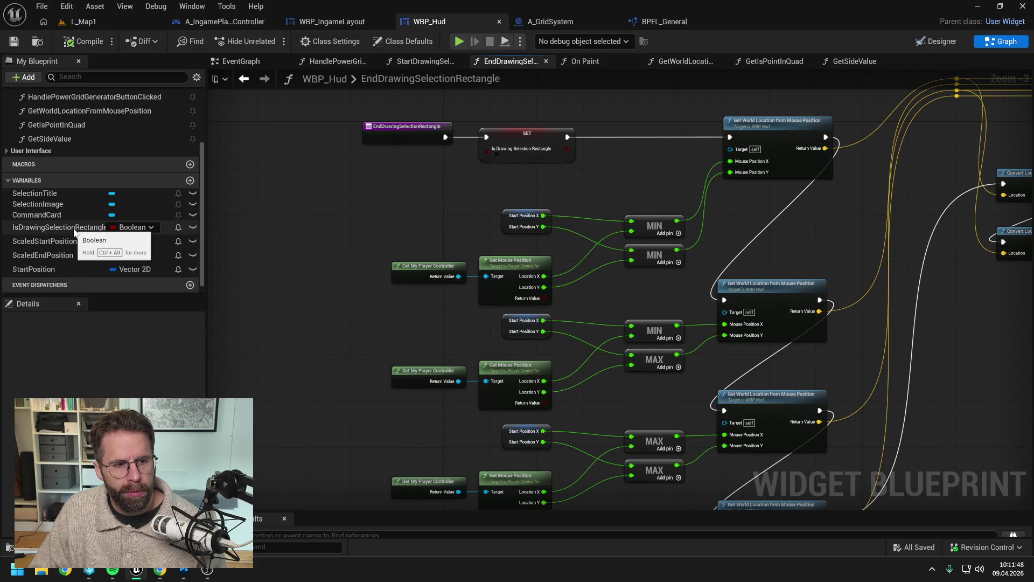
pyautogui.moveTo(70, 256)
pyautogui.mouseDown()
pyautogui.moveTo(648, 118)
pyautogui.moveTo(630, 96)
pyautogui.moveTo(635, 133)
pyautogui.moveTo(606, 137)
pyautogui.moveTo(729, 138)
pyautogui.mouseUp()
pyautogui.click(650, 135)
pyautogui.click(591, 188)
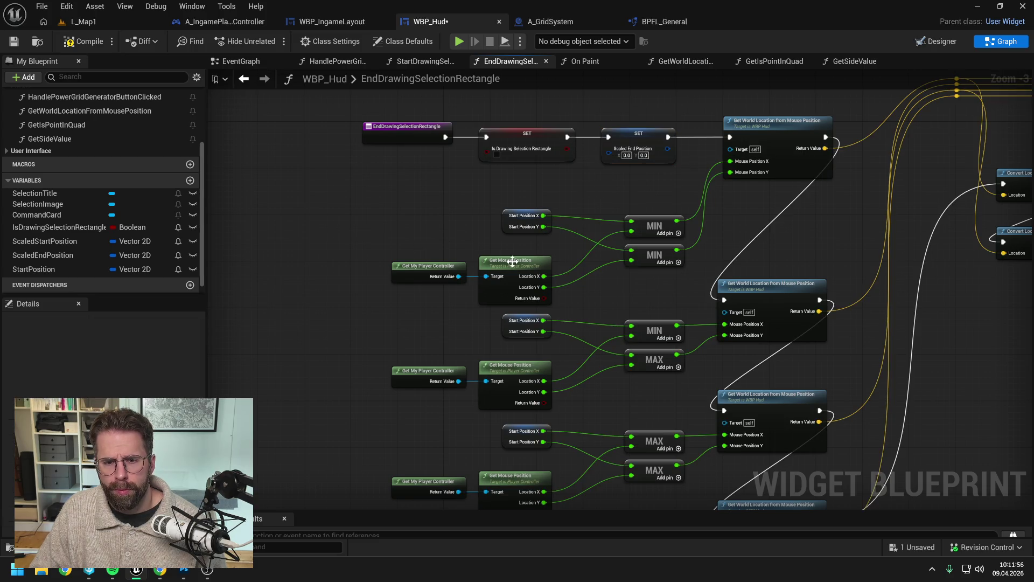
pyautogui.moveTo(544, 276); pyautogui.dragTo(599, 171)
pyautogui.click(565, 180)
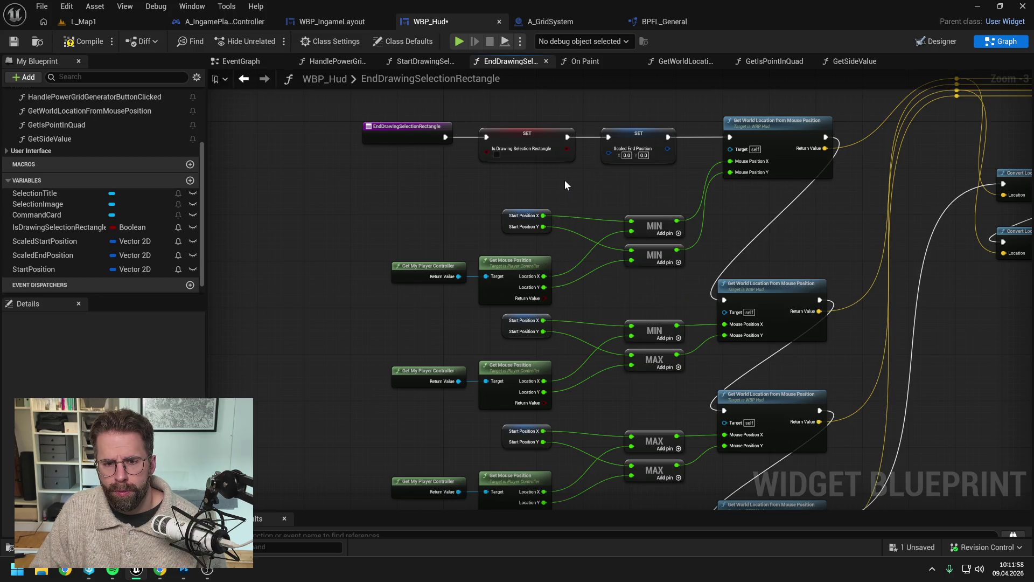
# Split its pin, connect mouse Location X and Y to it, compile, and return to L_Map1.
pyautogui.rightClick(618, 155)
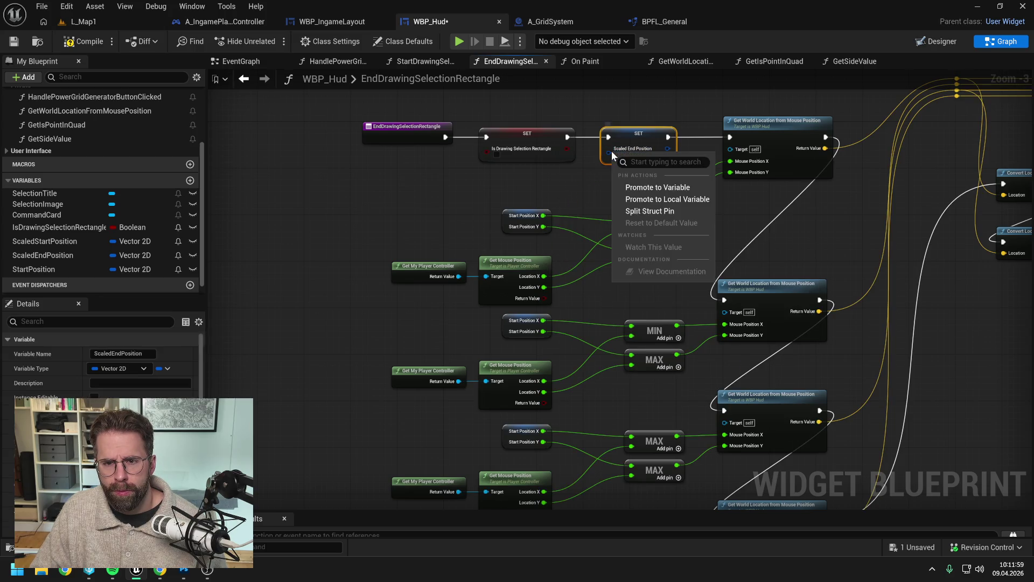
pyautogui.click(639, 205)
pyautogui.moveTo(544, 276); pyautogui.dragTo(615, 147)
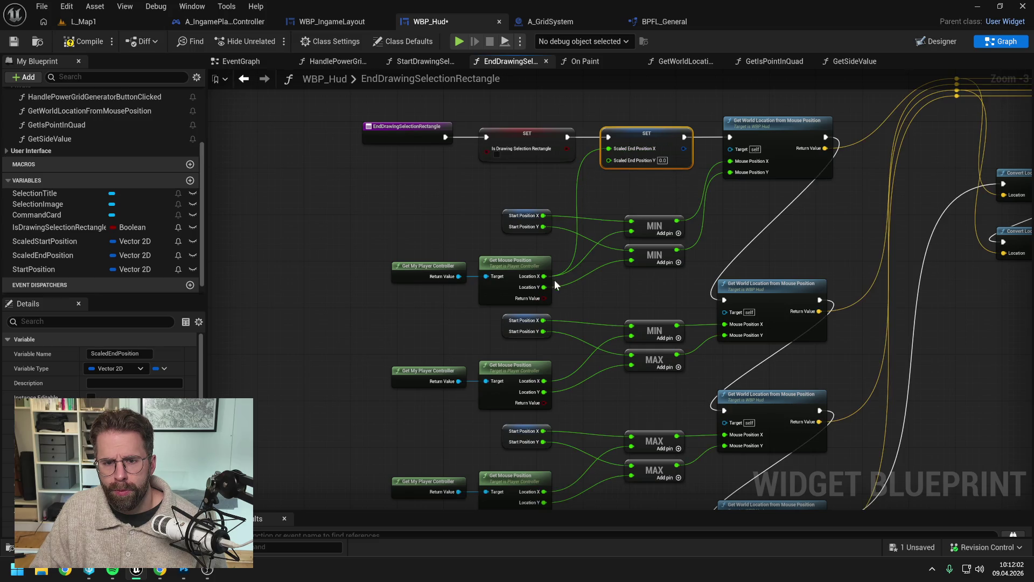
pyautogui.moveTo(544, 287); pyautogui.dragTo(616, 159)
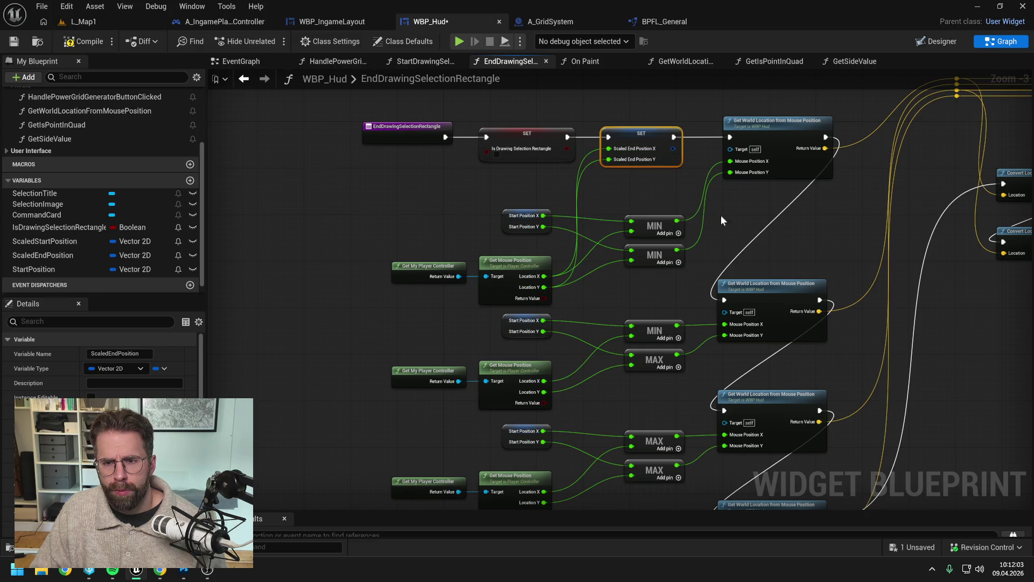
pyautogui.click(85, 43)
pyautogui.click(97, 25)
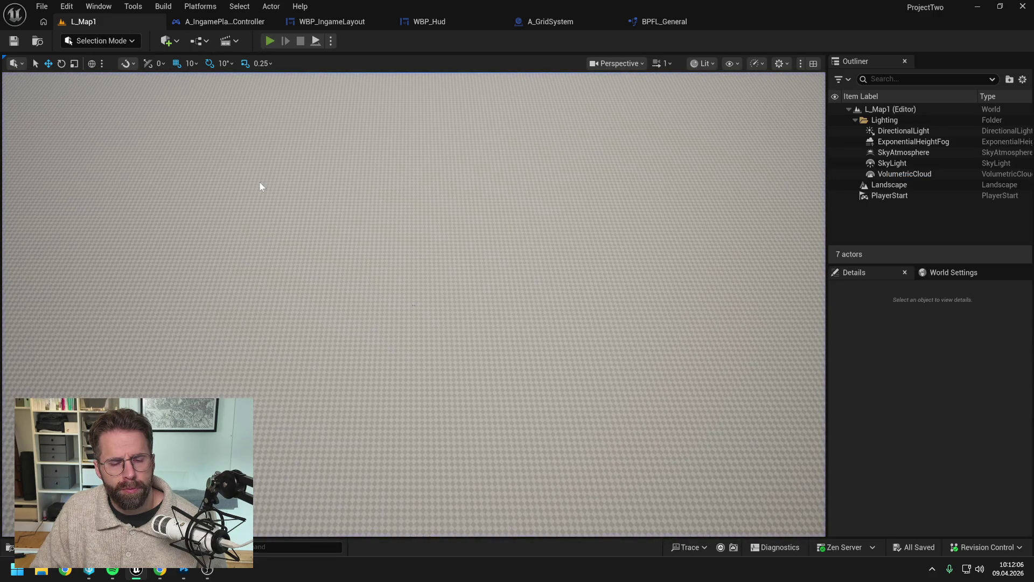
# Play-test by dragging and resizing a selection rectangle, then stop and return to WBP_Hud.
pyautogui.hotkey('alt', 'p')
pyautogui.moveTo(273, 194); pyautogui.dragTo(337, 242)
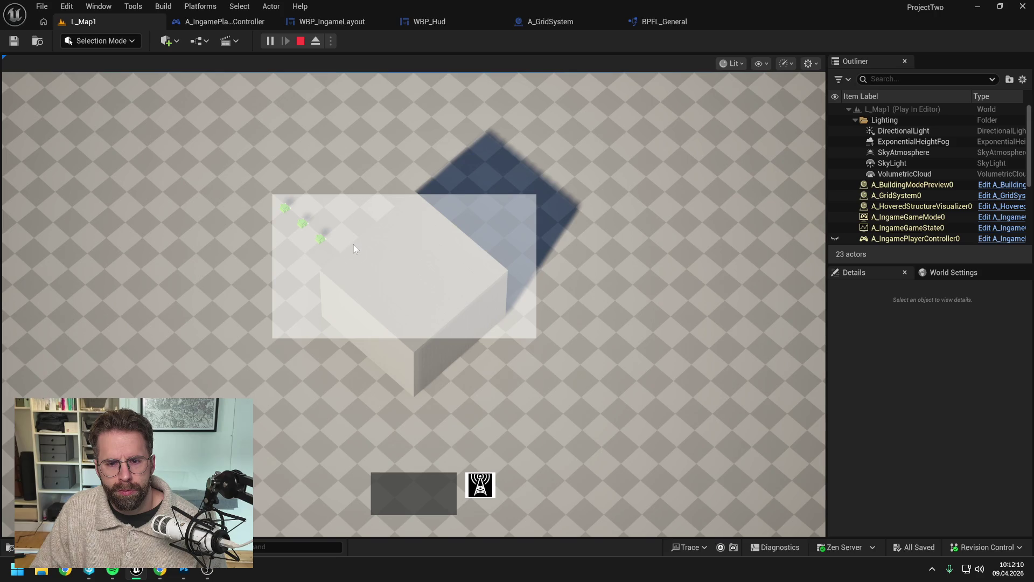
pyautogui.moveTo(353, 245)
pyautogui.mouseDown()
pyautogui.moveTo(83, 203)
pyautogui.moveTo(484, 205)
pyautogui.moveTo(641, 185)
pyautogui.moveTo(162, 192)
pyautogui.moveTo(204, 154)
pyautogui.moveTo(376, 361)
pyautogui.moveTo(85, 167)
pyautogui.moveTo(303, 362)
pyautogui.mouseUp()
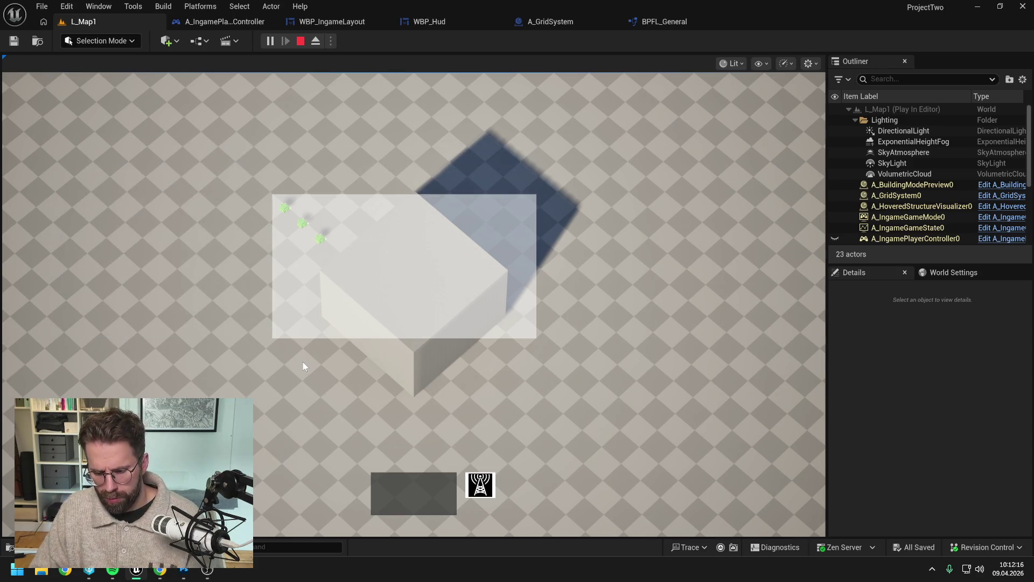
pyautogui.press('Escape')
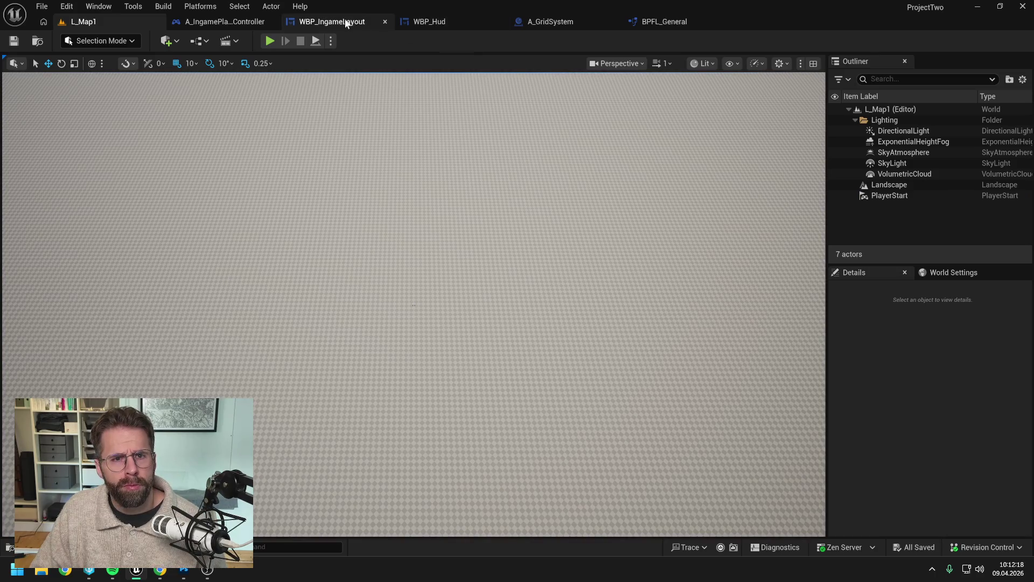
pyautogui.click(461, 22)
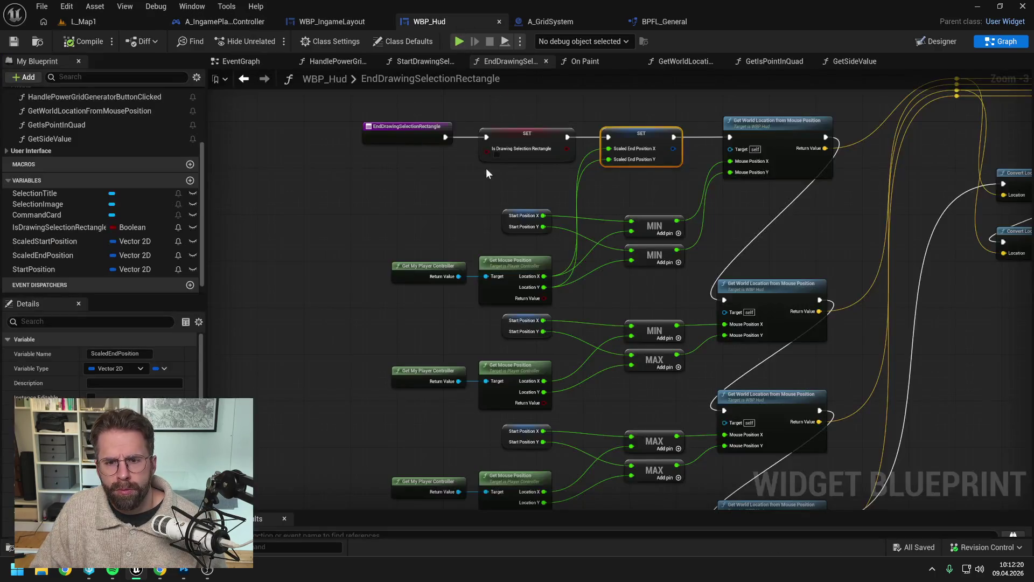
pyautogui.click(584, 62)
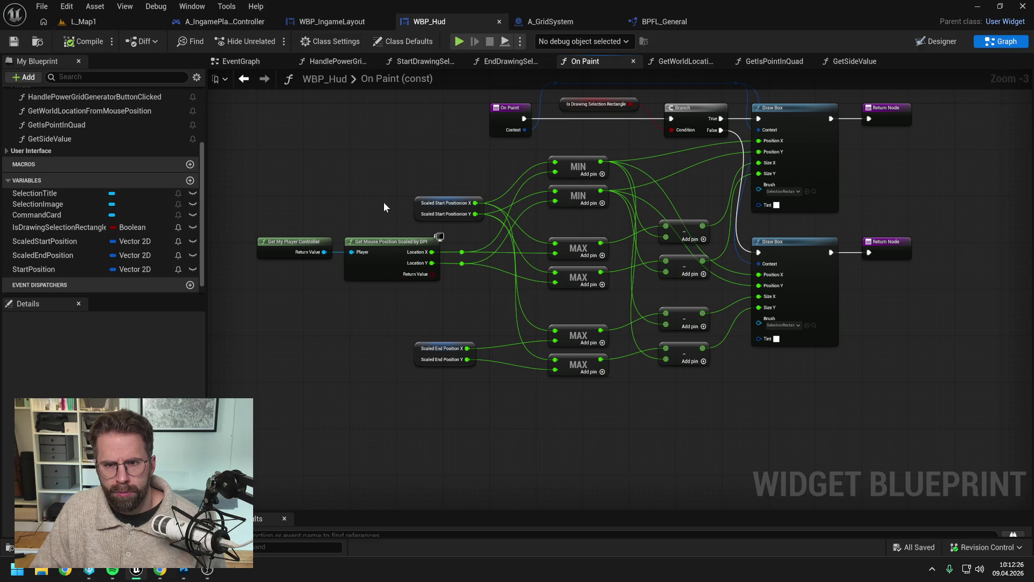
pyautogui.click(504, 61)
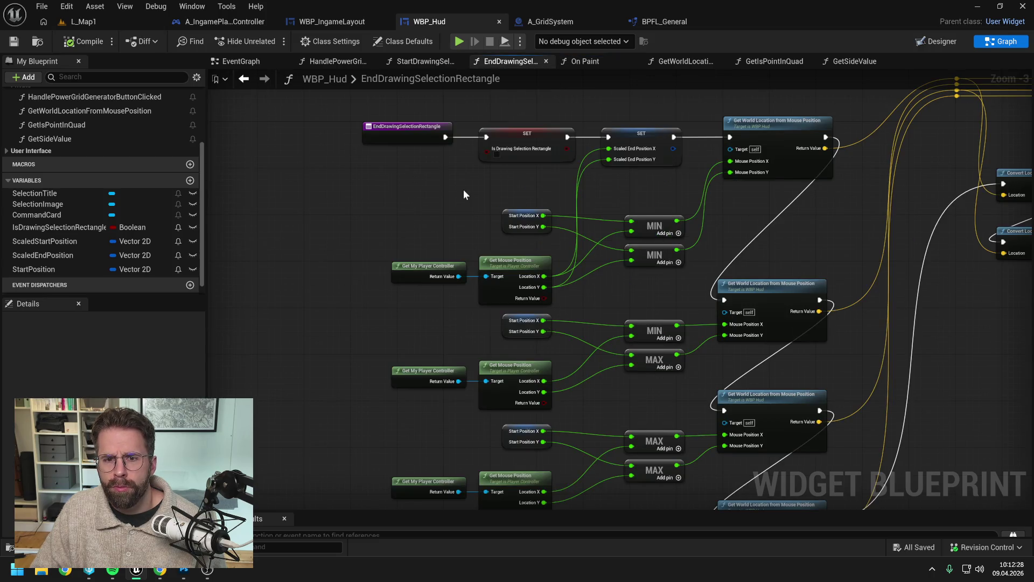
pyautogui.scroll(-4, 463, 189)
pyautogui.scroll(1, 769, 276)
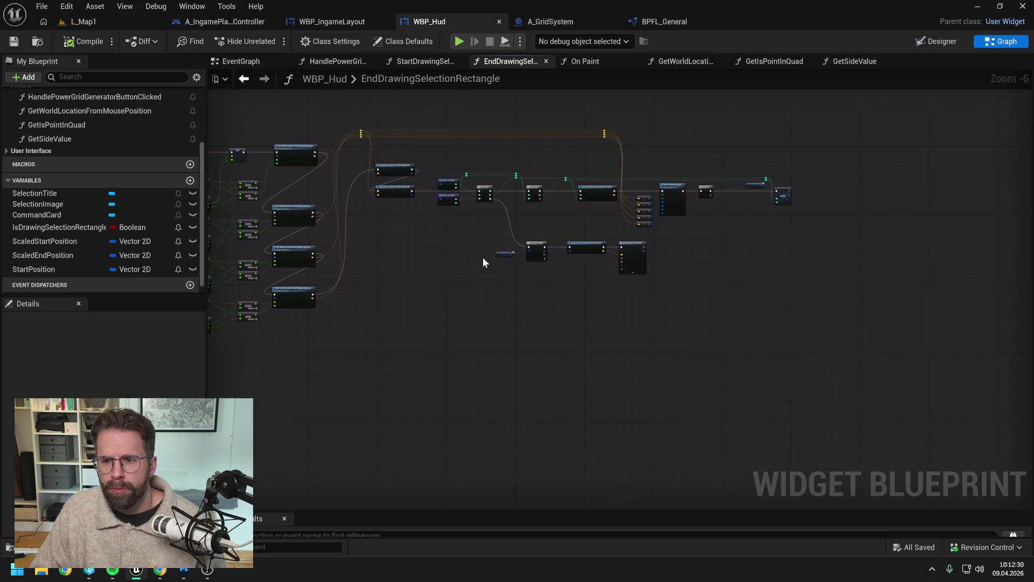
pyautogui.scroll(1, 735, 208)
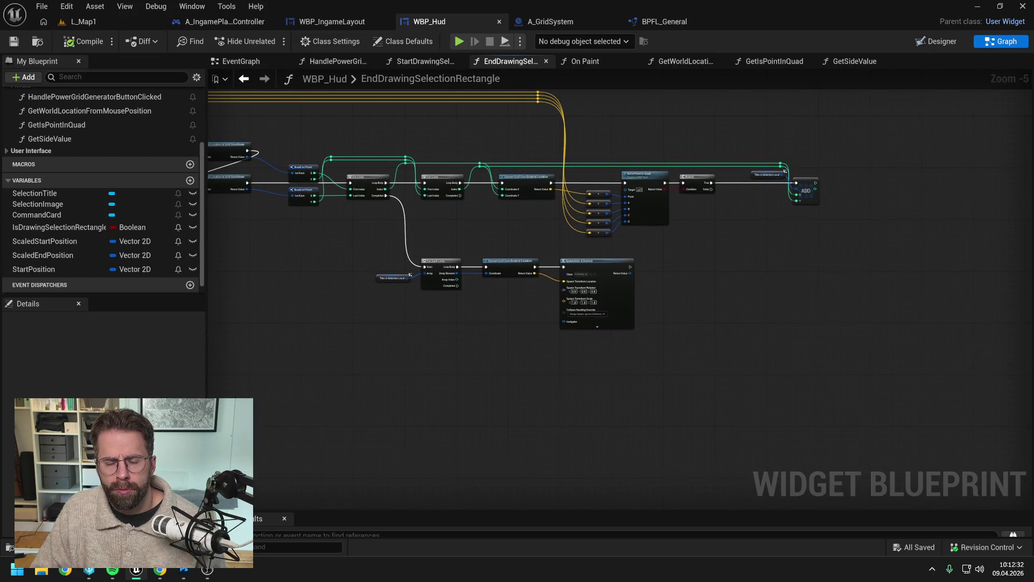
pyautogui.moveTo(337, 236); pyautogui.dragTo(511, 235)
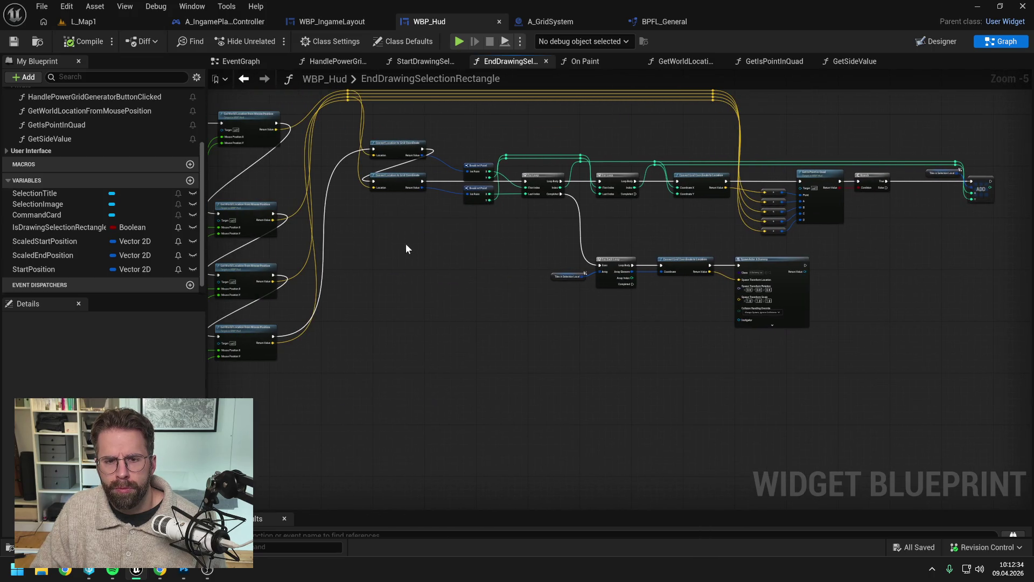
pyautogui.moveTo(406, 243); pyautogui.dragTo(667, 264)
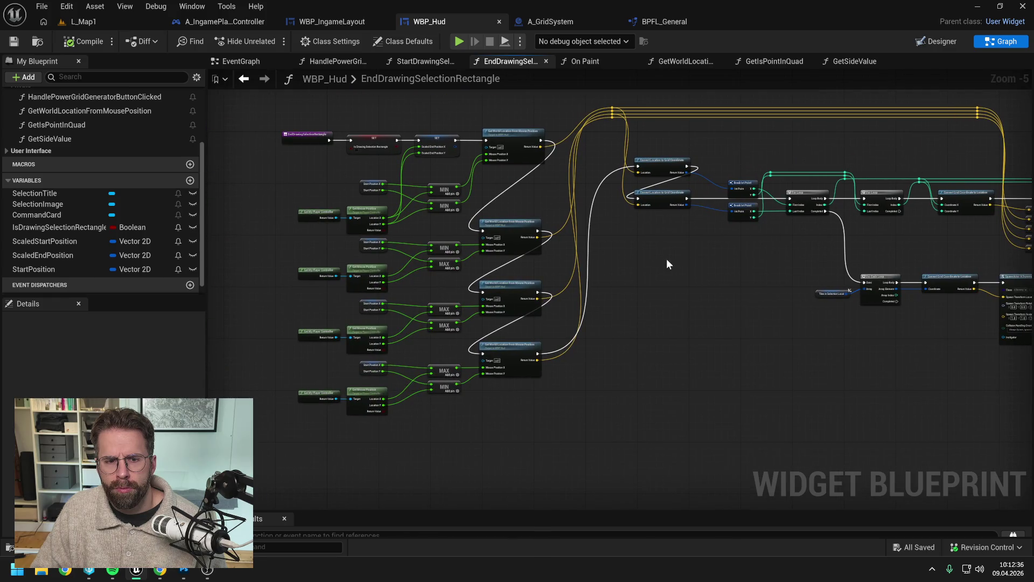
pyautogui.scroll(2, 667, 258)
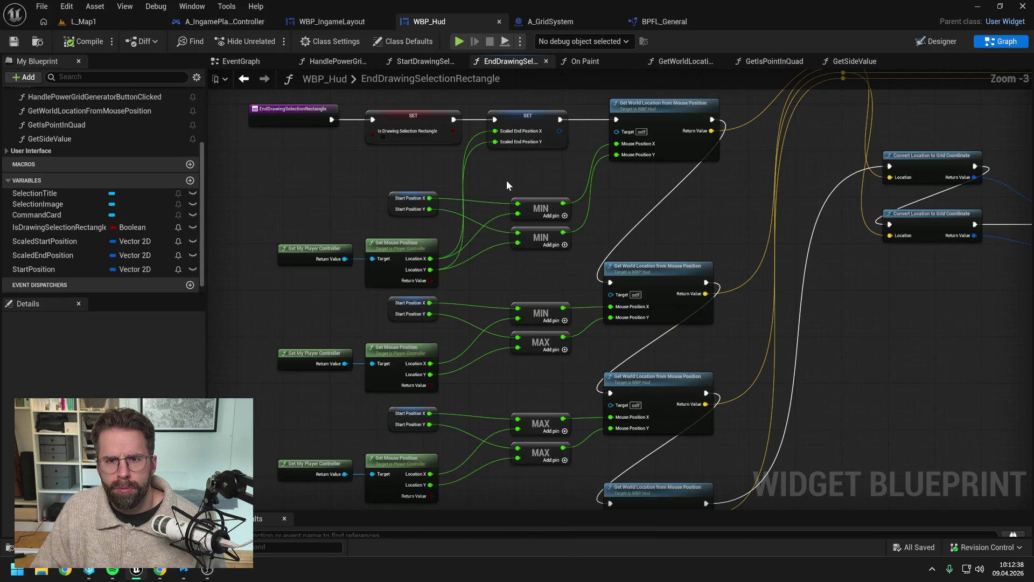
pyautogui.click(580, 61)
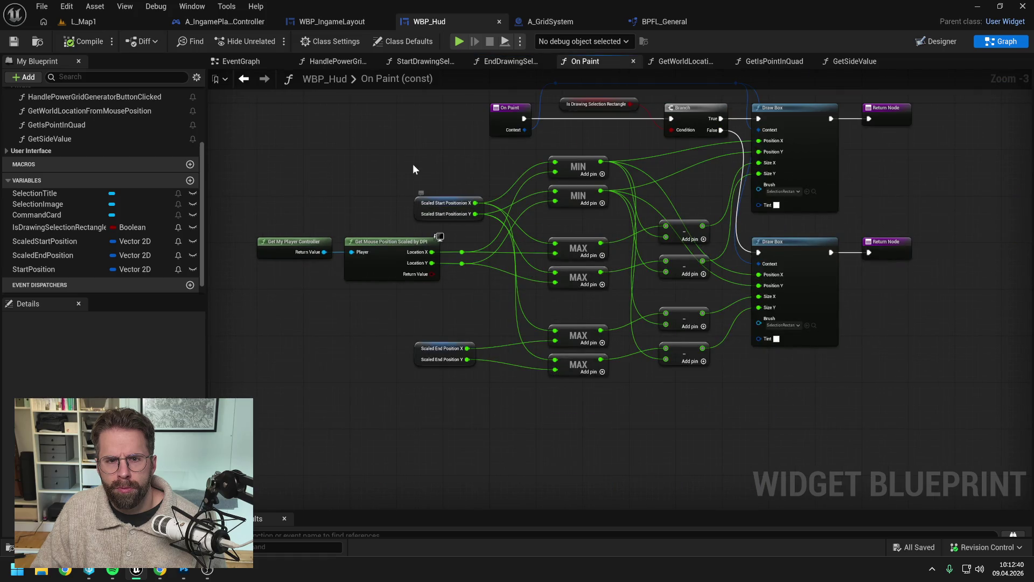
pyautogui.click(425, 61)
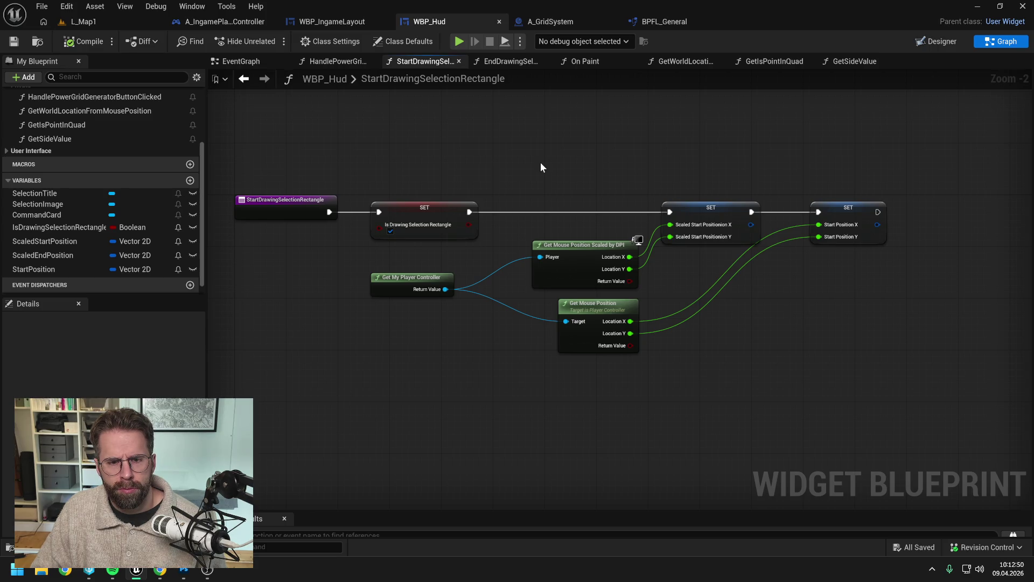
pyautogui.click(521, 63)
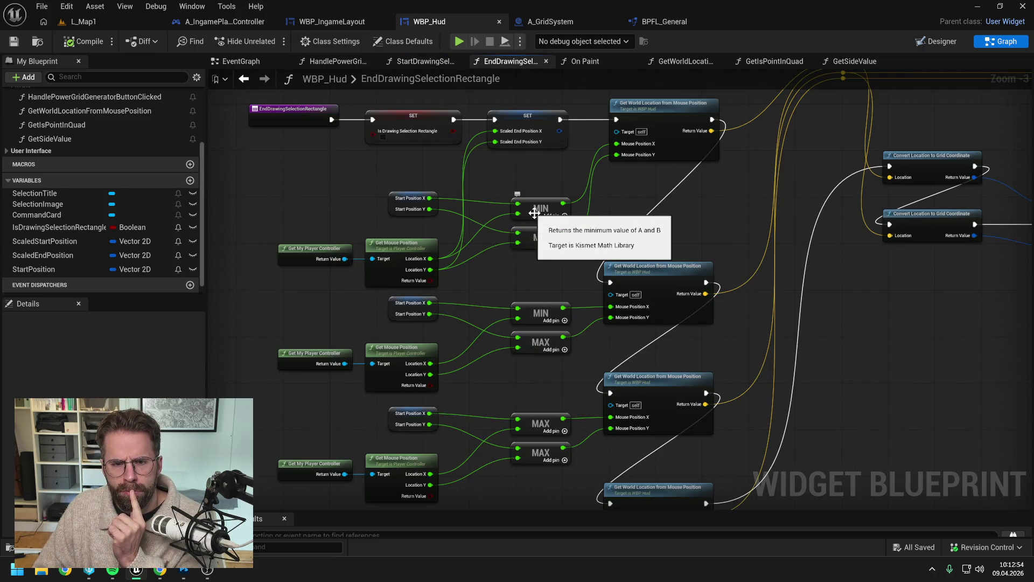
# In On Paint, connect the upper and lower MIN results to the lower Draw Box's Position X and Y.
pyautogui.click(585, 61)
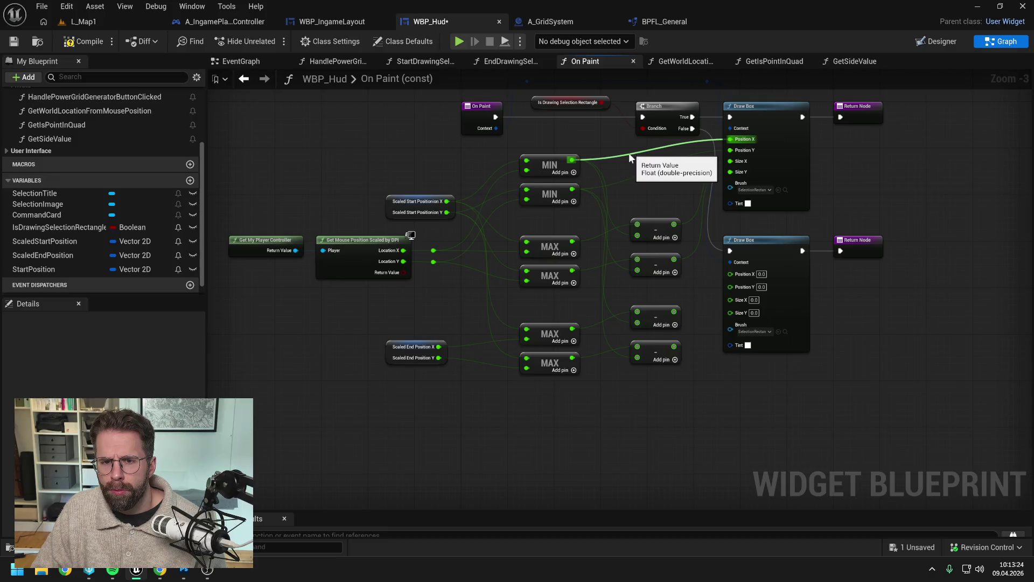
pyautogui.moveTo(571, 160)
pyautogui.mouseDown()
pyautogui.moveTo(681, 221)
pyautogui.moveTo(728, 272)
pyautogui.mouseUp()
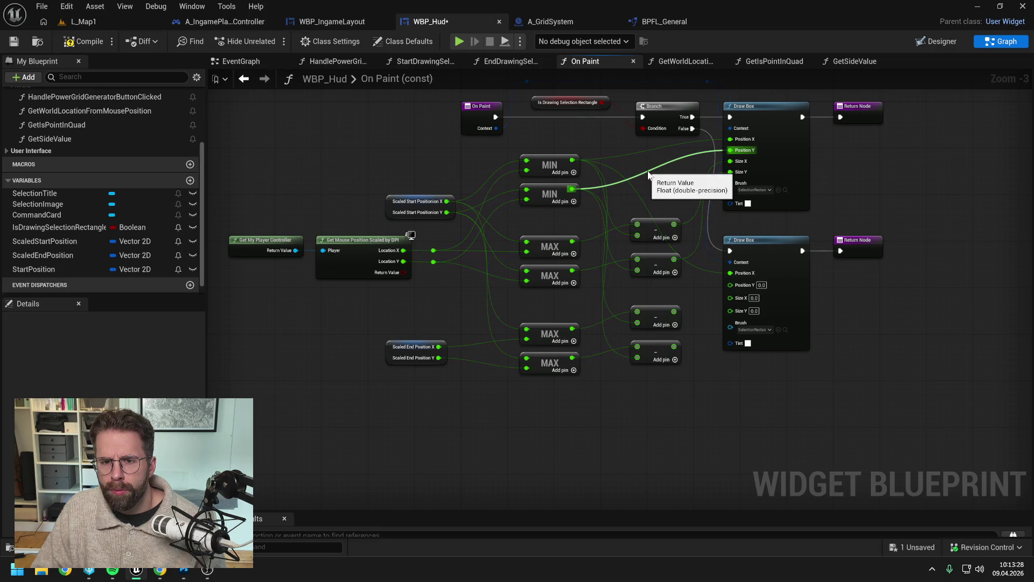
pyautogui.moveTo(570, 189); pyautogui.dragTo(729, 283)
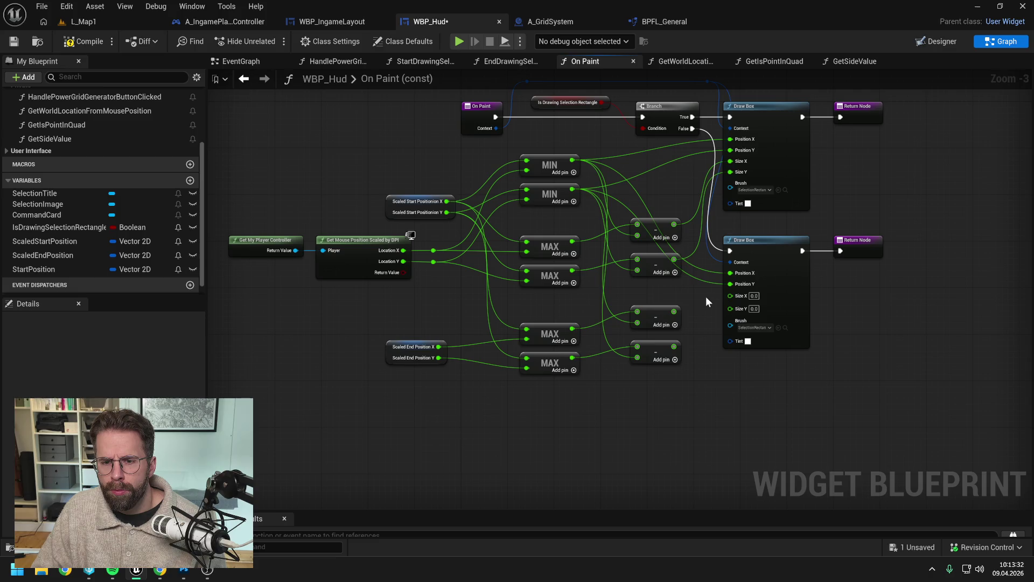
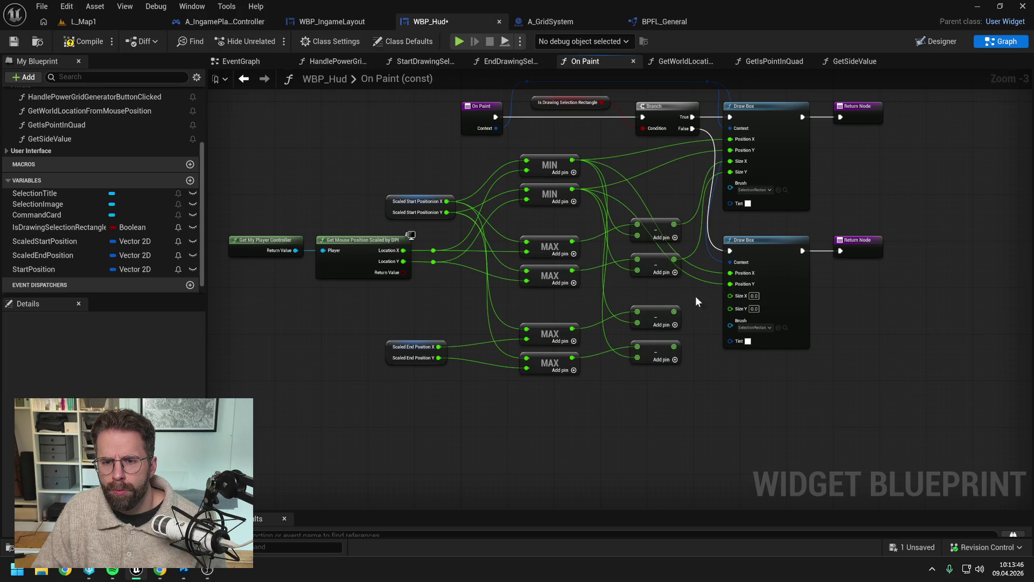
# Wire the third and fourth subtraction outputs into the second Draw Box's Size X and Size Y.
pyautogui.moveTo(674, 311); pyautogui.dragTo(730, 297)
pyautogui.moveTo(674, 346); pyautogui.dragTo(730, 306)
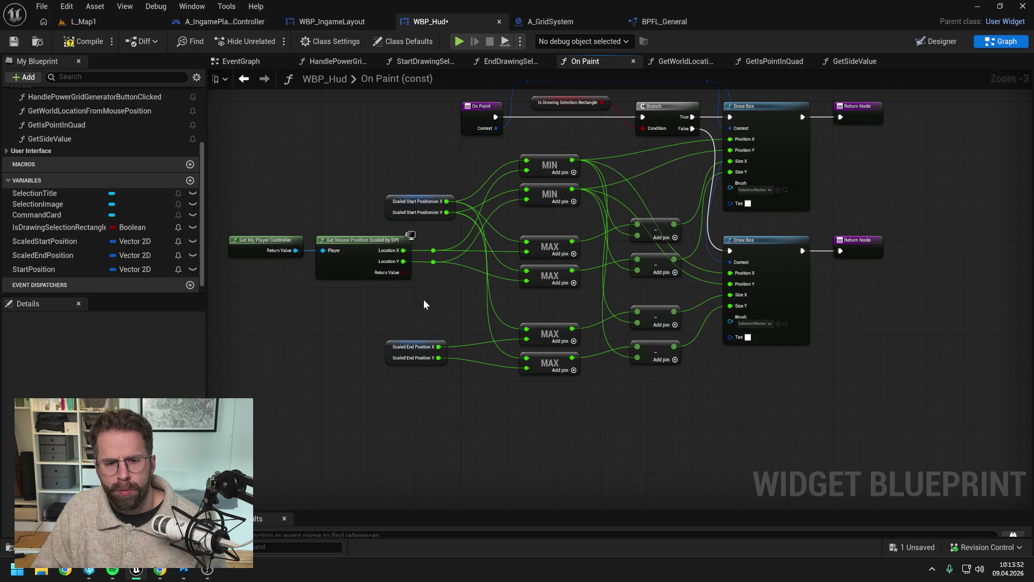
pyautogui.moveTo(432, 313); pyautogui.dragTo(484, 317)
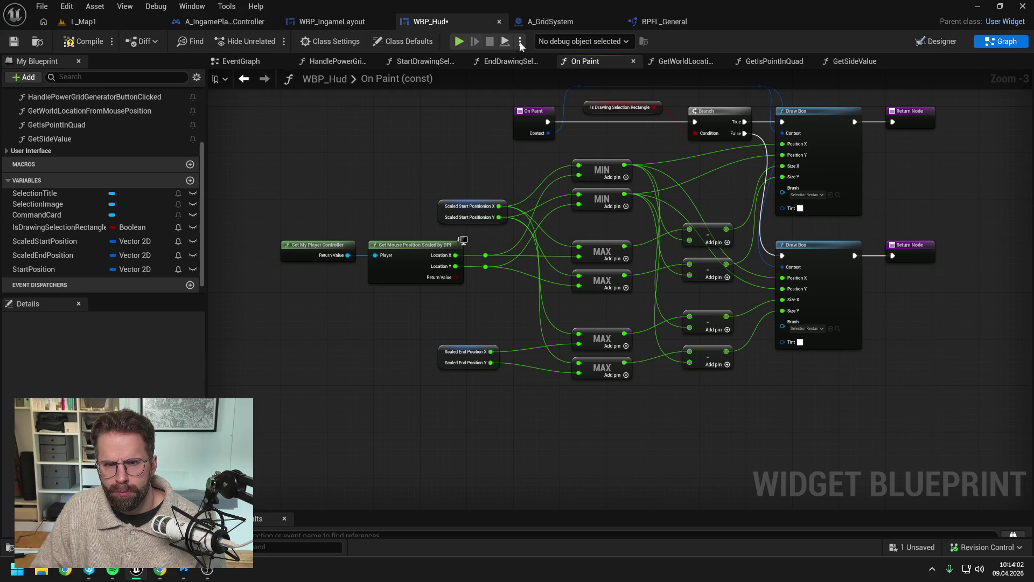
pyautogui.click(510, 61)
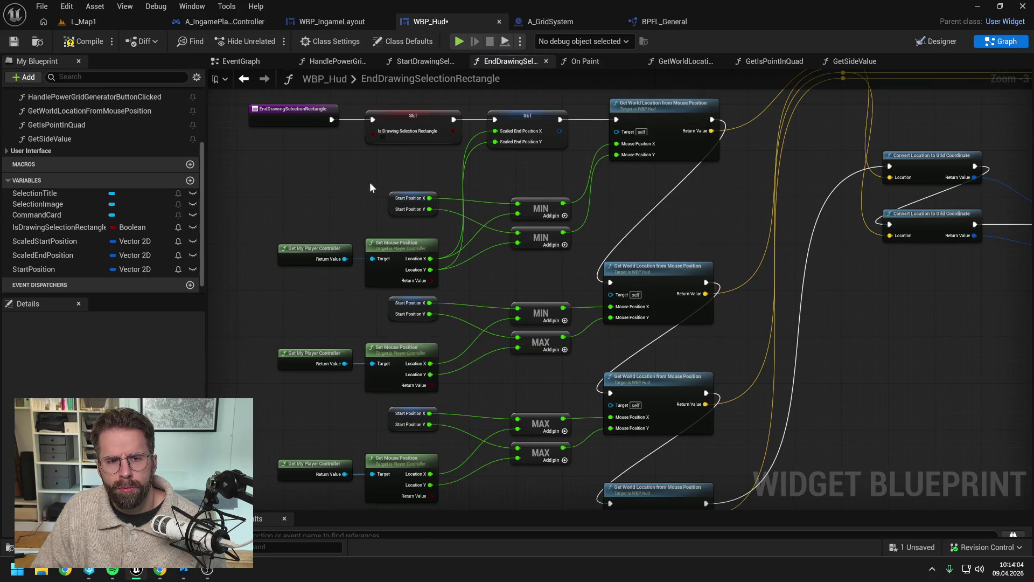
# Insert a 'hello' Print String right after the EndDrawingSelectionRectangle entry node, then go to L_Map1.
pyautogui.scroll(-1, 369, 183)
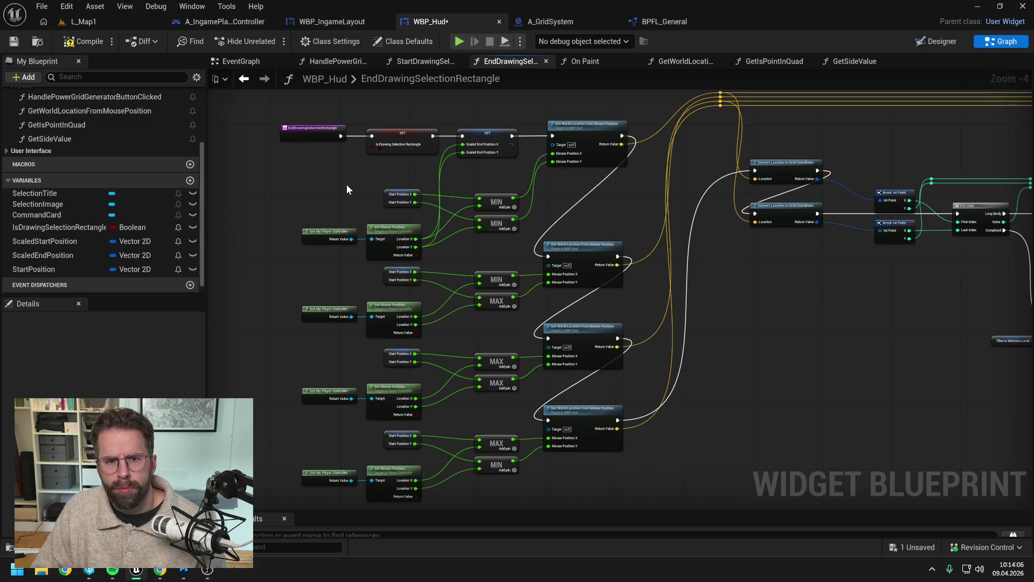
pyautogui.moveTo(337, 184); pyautogui.dragTo(478, 206)
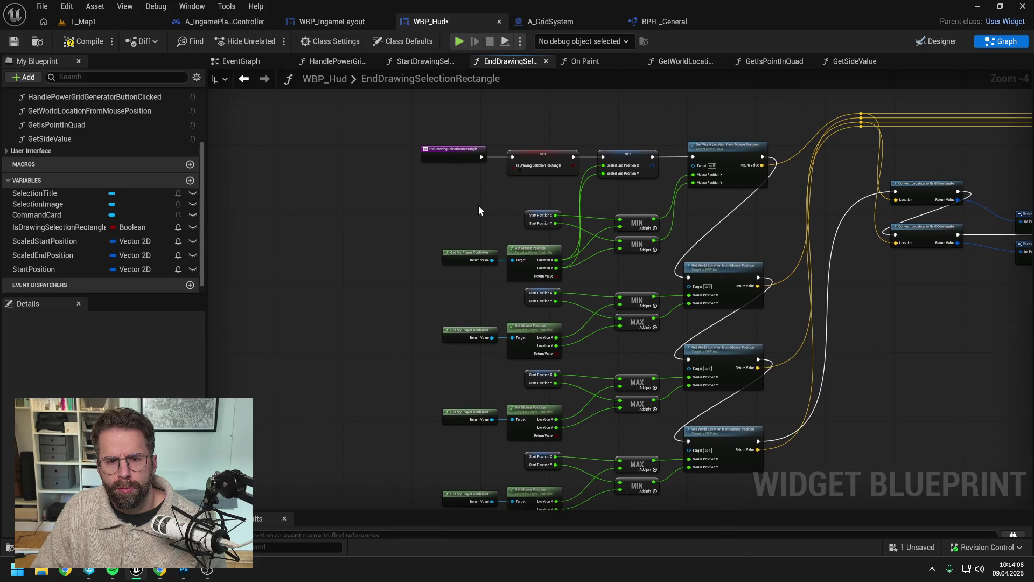
pyautogui.rightClick(432, 176)
pyautogui.write('print')
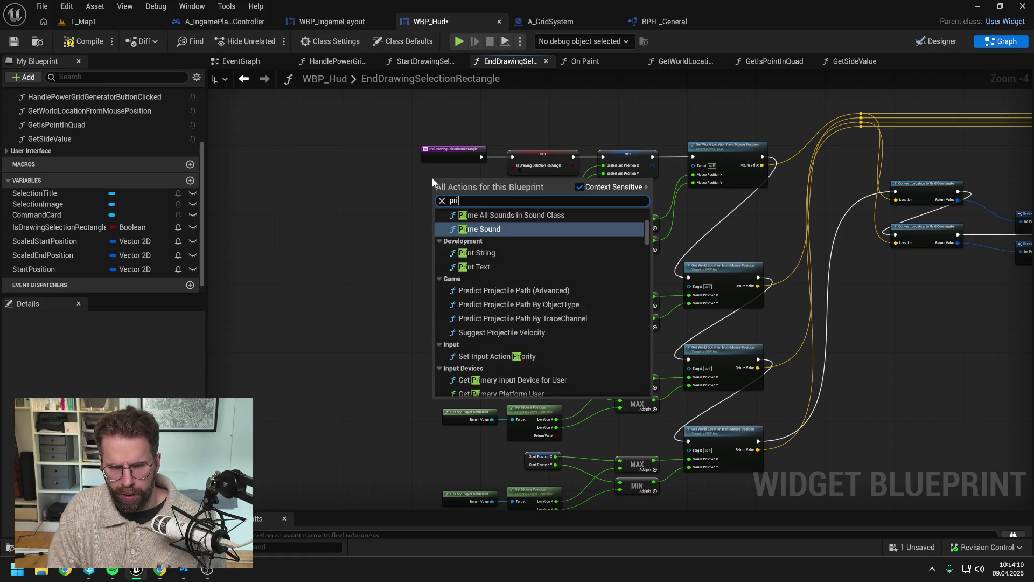
pyautogui.press('Return')
pyautogui.scroll(1, 446, 164)
pyautogui.moveTo(495, 154)
pyautogui.mouseDown()
pyautogui.moveTo(432, 198)
pyautogui.moveTo(536, 154)
pyautogui.mouseUp()
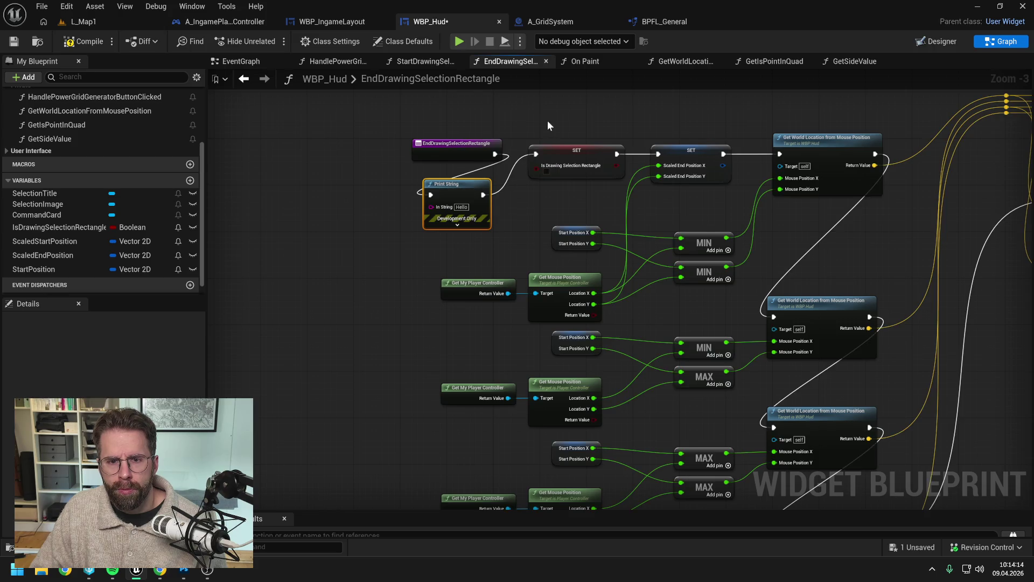
pyautogui.click(112, 24)
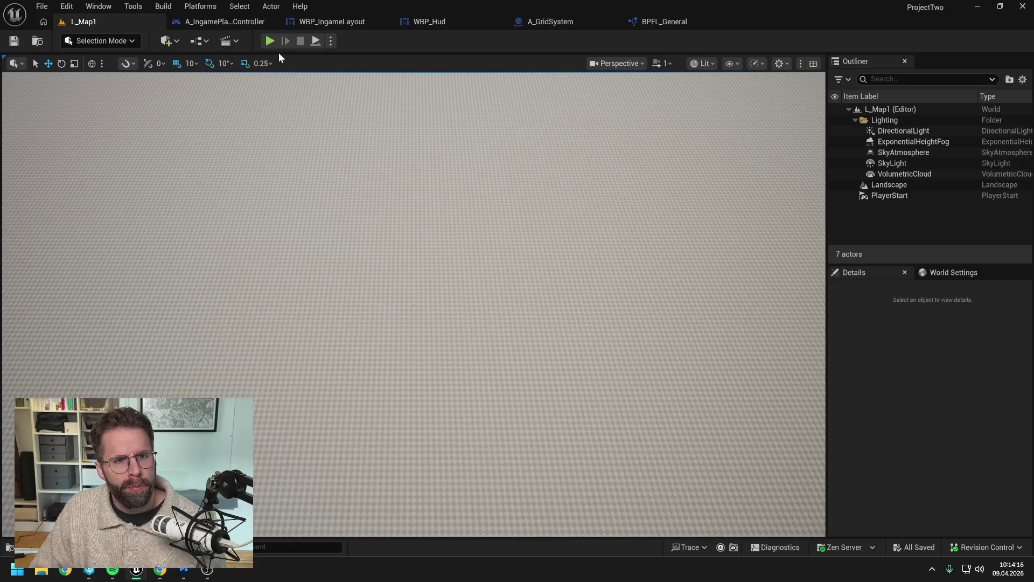
# Play-test the level by dragging a selection rectangle over the grid tiles, then stop.
pyautogui.hotkey('alt', 'p')
pyautogui.moveTo(258, 186)
pyautogui.mouseDown()
pyautogui.moveTo(686, 408)
pyautogui.moveTo(677, 408)
pyautogui.mouseUp()
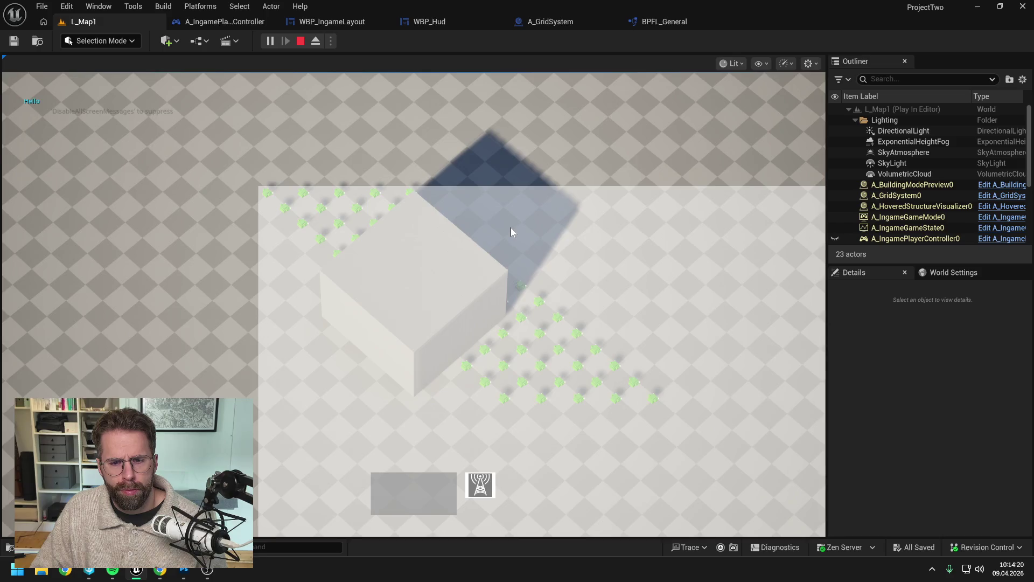
pyautogui.scroll(-1, 511, 227)
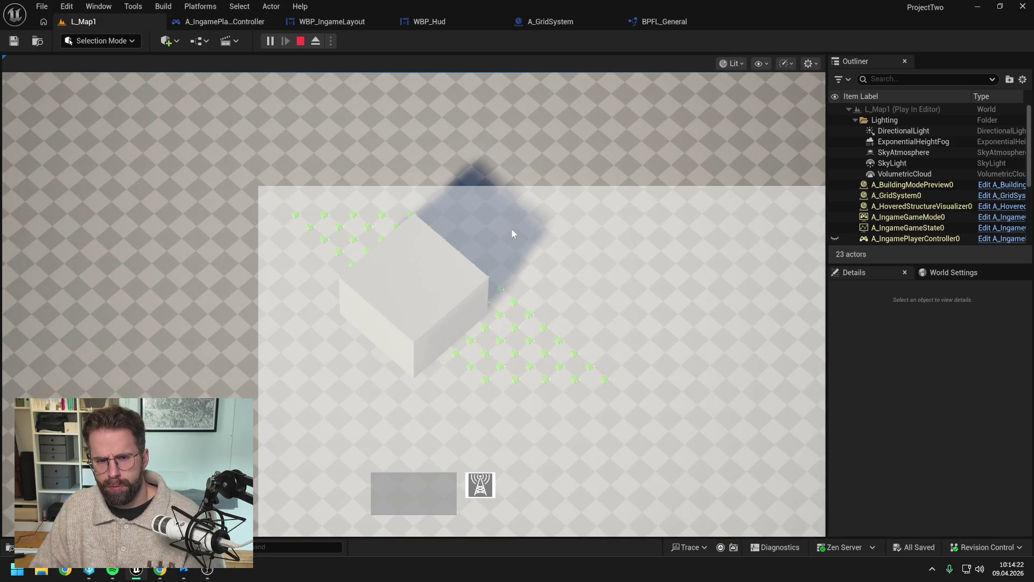
pyautogui.press('Escape')
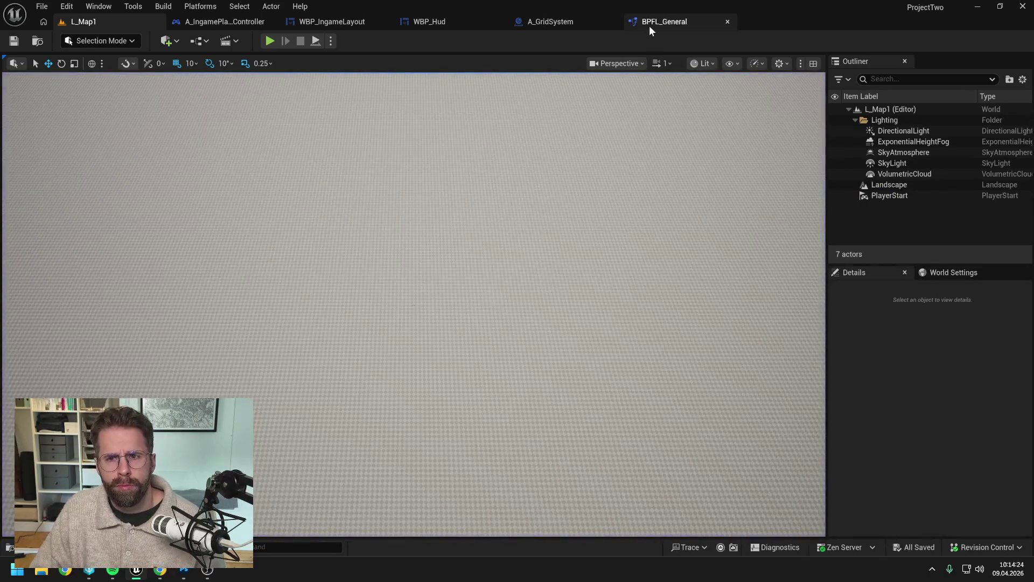
pyautogui.click(593, 23)
# Delete the Print String in WBP_Hud, wire the entry straight into SET, and save.
pyautogui.click(454, 18)
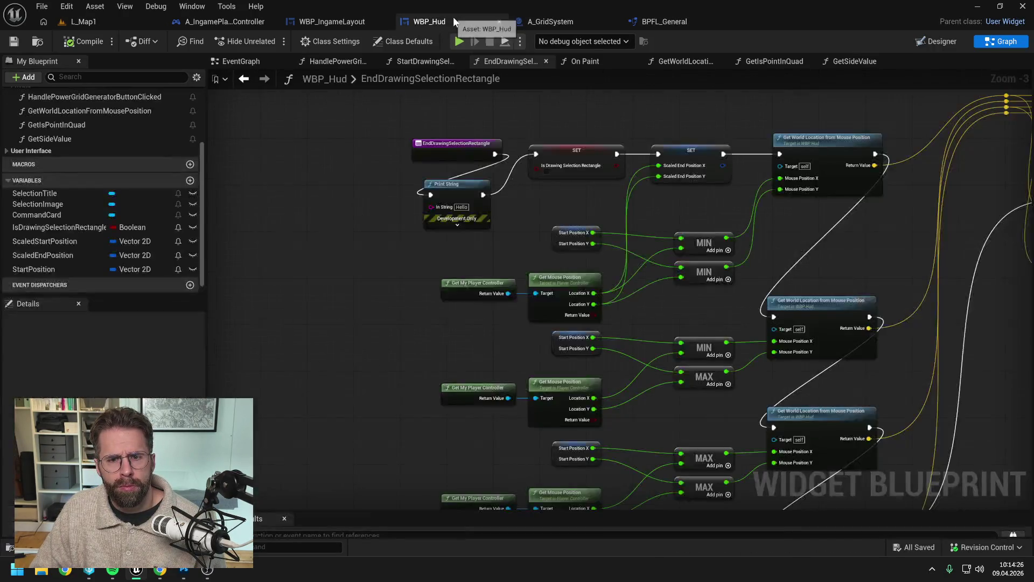
pyautogui.moveTo(505, 228); pyautogui.dragTo(451, 188)
pyautogui.press('Delete')
pyautogui.moveTo(495, 154); pyautogui.dragTo(536, 154)
pyautogui.moveTo(504, 209); pyautogui.dragTo(444, 190)
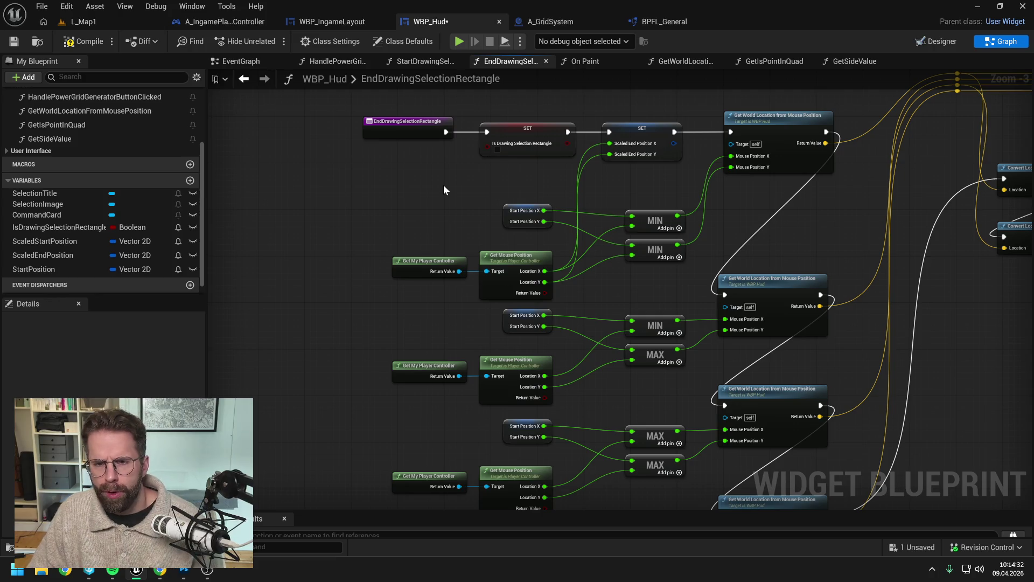
pyautogui.hotkey('ctrl', 's')
# Replay L_Map1, draw a selection right of the cube, stop, and return to WBP_Hud.
pyautogui.click(102, 21)
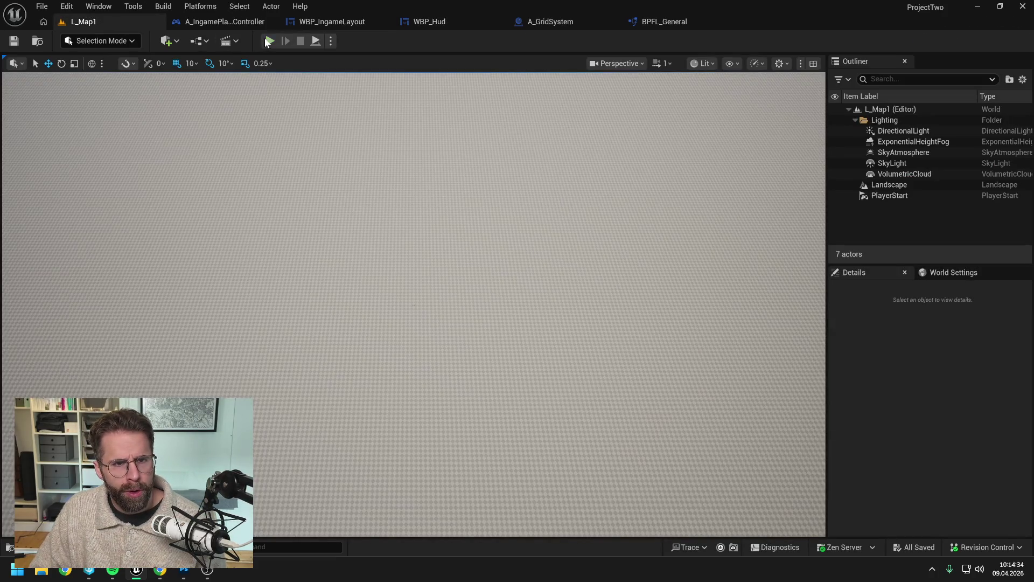
pyautogui.hotkey('alt', 'p')
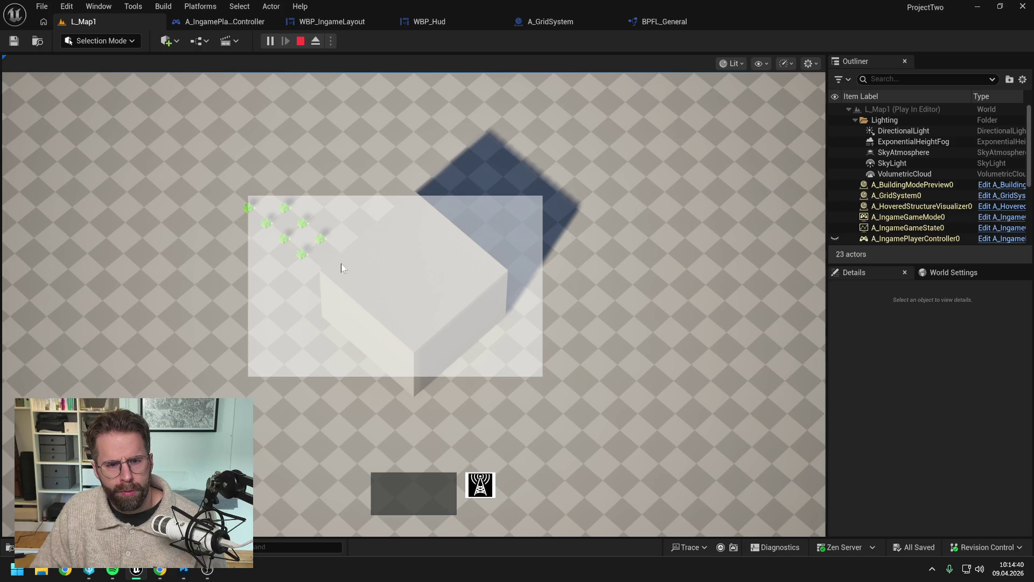
pyautogui.click(567, 217)
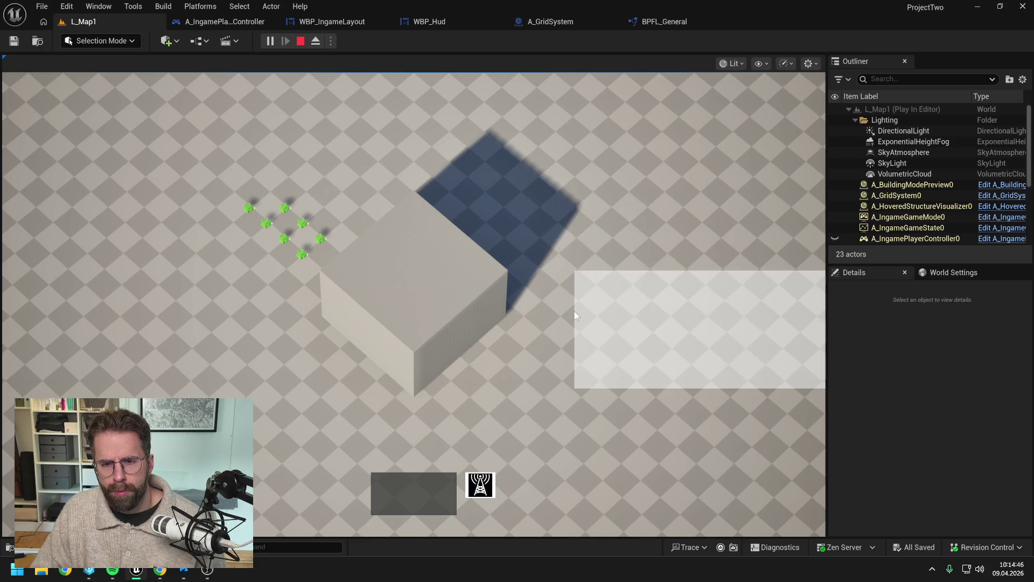
pyautogui.press('Escape')
pyautogui.click(429, 21)
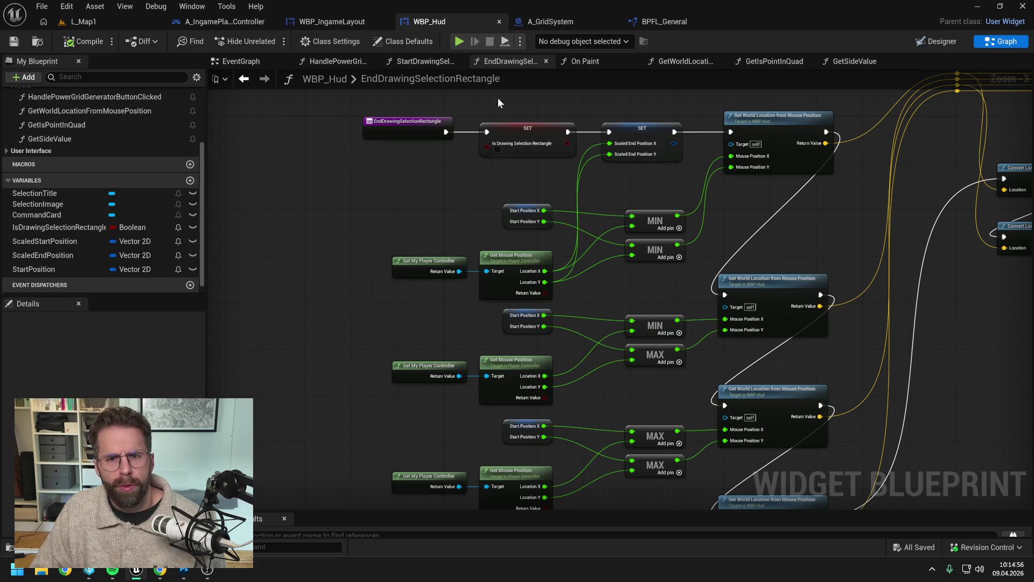
# Copy Get My Player Controller and Get Mouse Position Scaled by DPI from StartDrawingSelectionRectangle into EndDrawingSelectionRectangle.
pyautogui.click(415, 63)
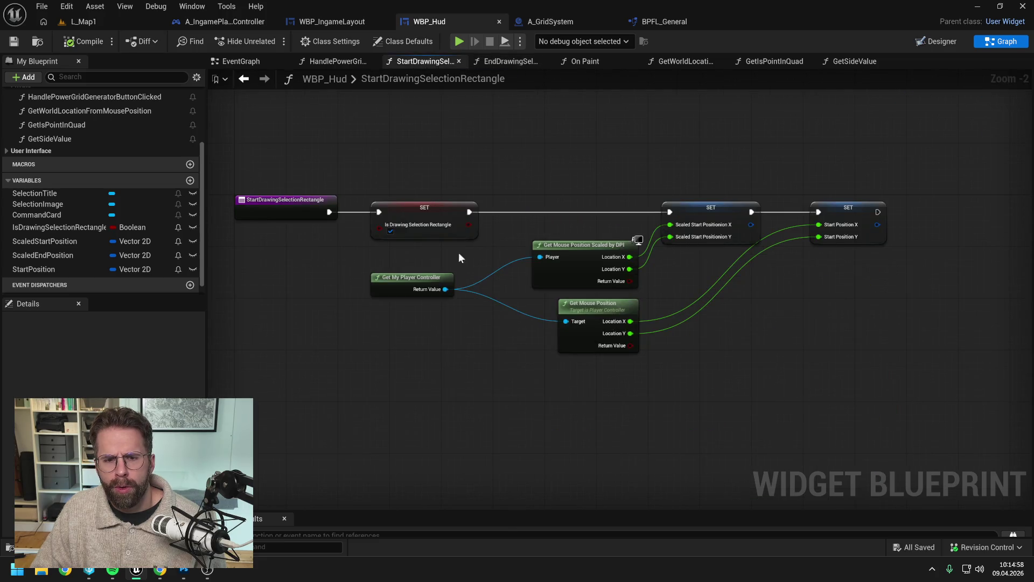
pyautogui.click(384, 277)
pyautogui.keyDown('ctrl'); pyautogui.click(563, 256); pyautogui.keyUp('ctrl')
pyautogui.click(560, 164)
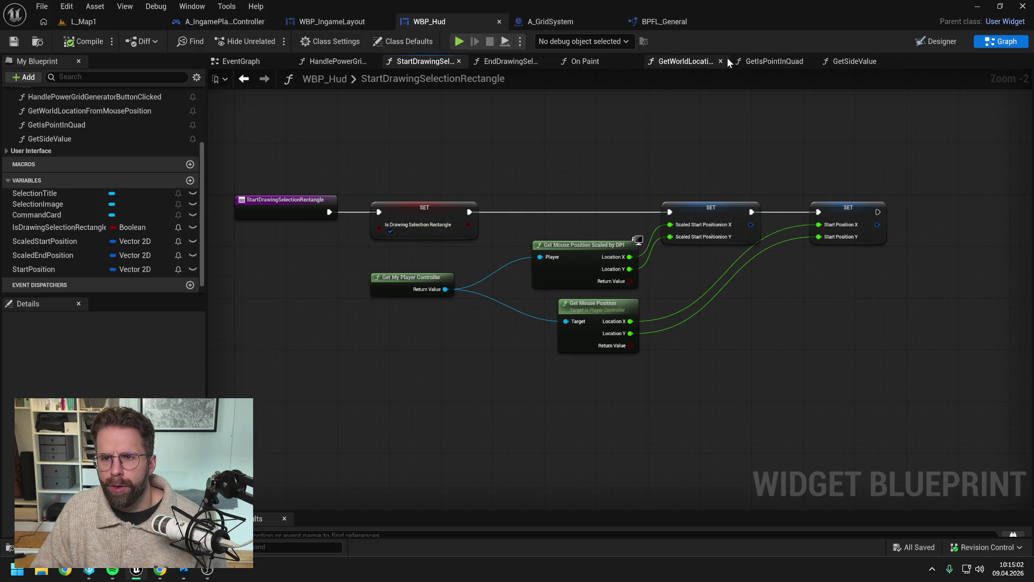
pyautogui.click(700, 62)
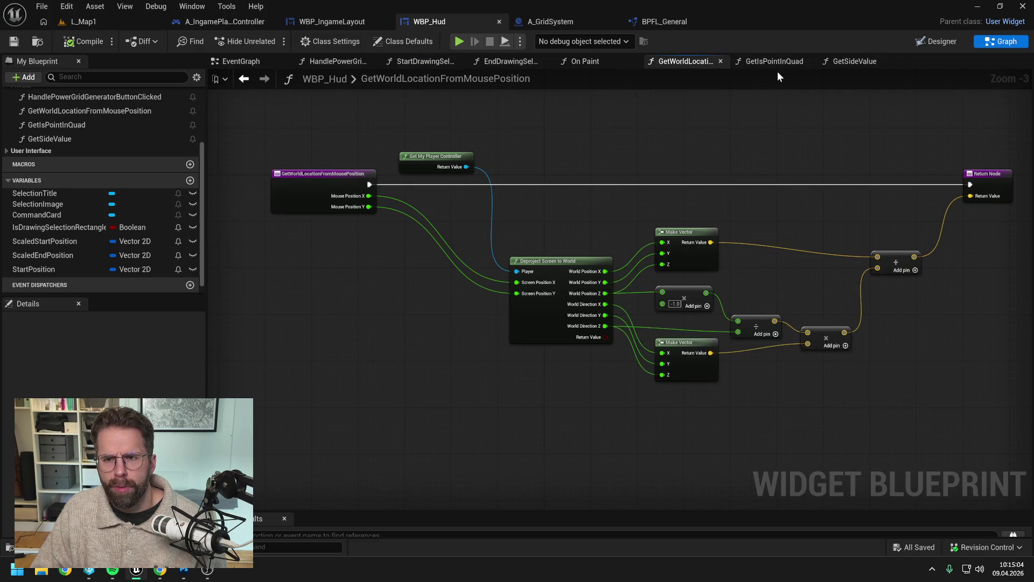
pyautogui.click(512, 61)
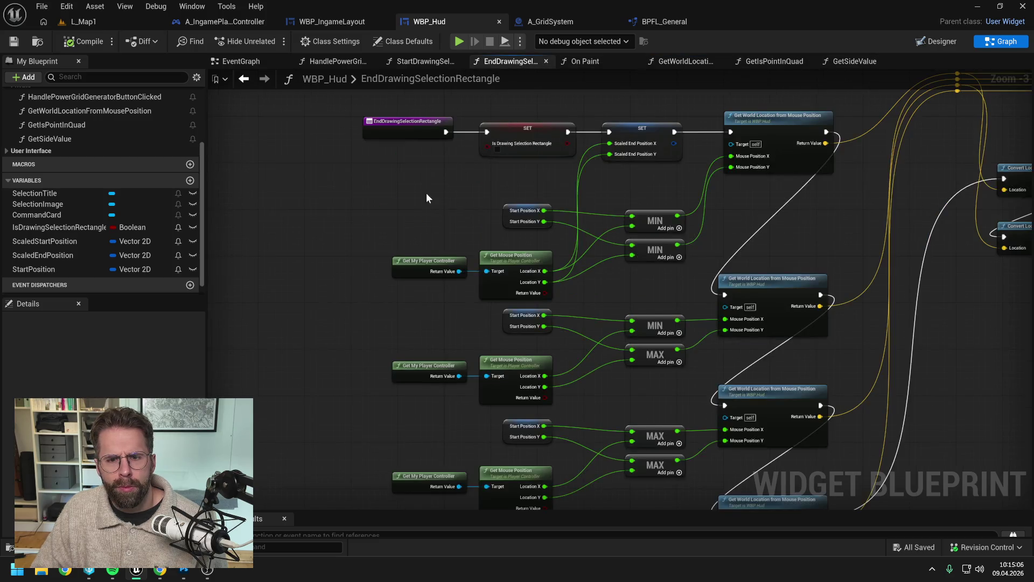
pyautogui.hotkey('ctrl', 'z')
# Wire the DPI-scaled Location X/Y into Scaled End Position X/Y, compile, and play L_Map1.
pyautogui.moveTo(609, 223)
pyautogui.mouseDown()
pyautogui.moveTo(715, 199)
pyautogui.moveTo(722, 186)
pyautogui.moveTo(721, 199)
pyautogui.mouseUp()
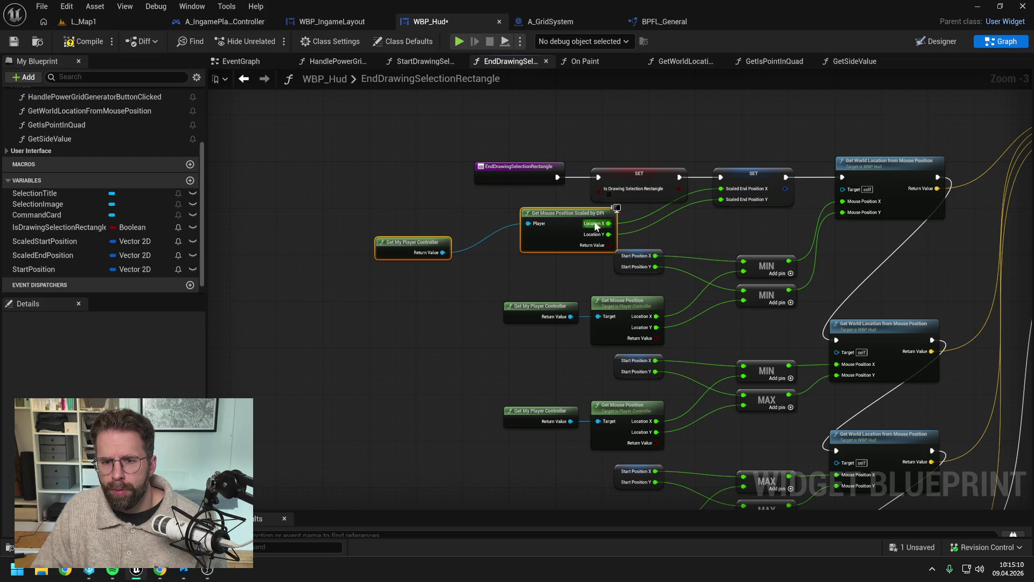
pyautogui.moveTo(580, 214); pyautogui.dragTo(528, 220)
pyautogui.click(467, 231)
pyautogui.moveTo(358, 253); pyautogui.dragTo(422, 224)
pyautogui.click(387, 183)
pyautogui.click(85, 41)
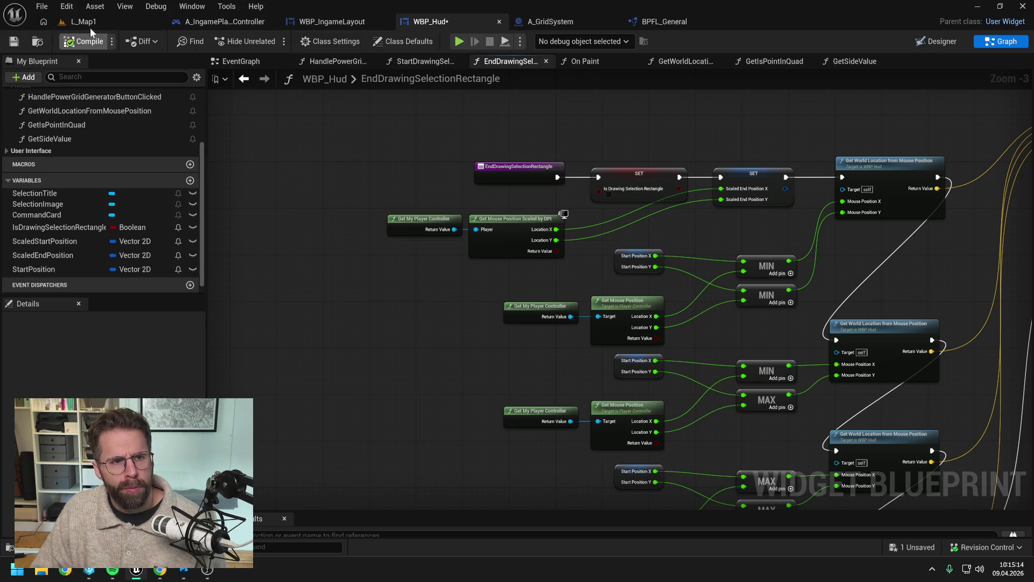
pyautogui.click(89, 24)
pyautogui.hotkey('alt', 'p')
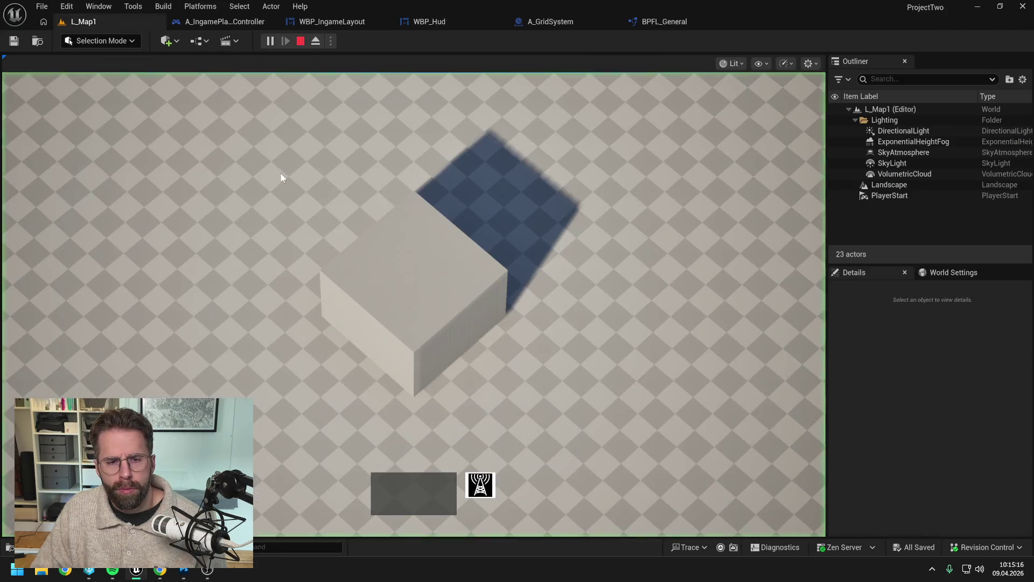
# Run three play tests, drawing selection boxes over the ground and stretching them leftward.
pyautogui.moveTo(181, 143); pyautogui.dragTo(286, 212)
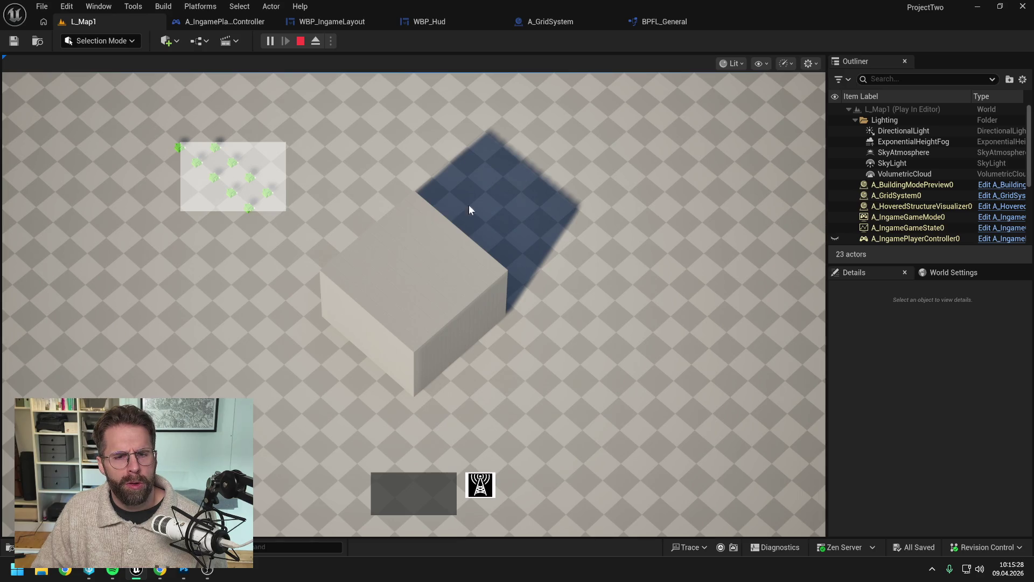
pyautogui.press('Escape')
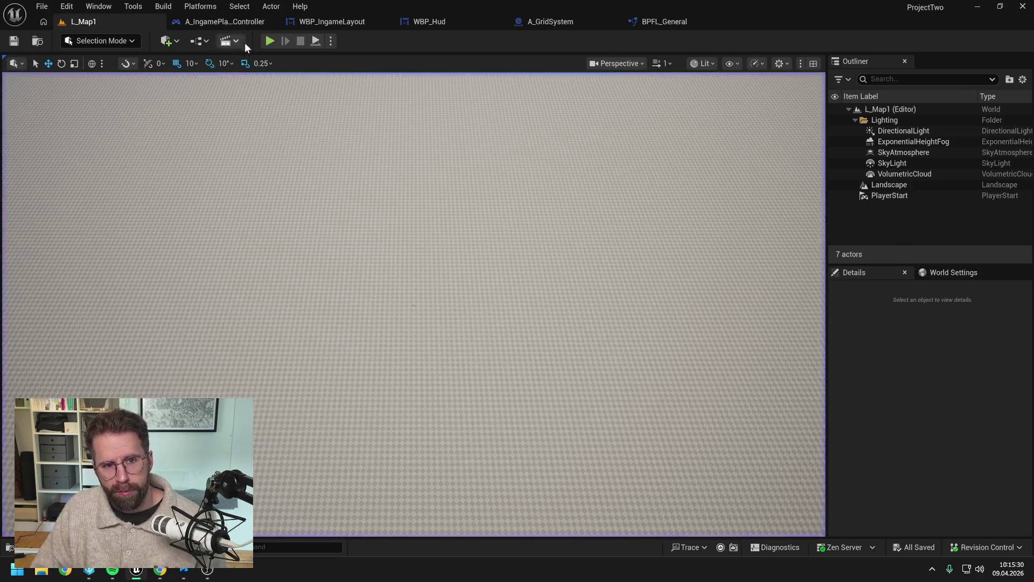
pyautogui.hotkey('alt', 'p')
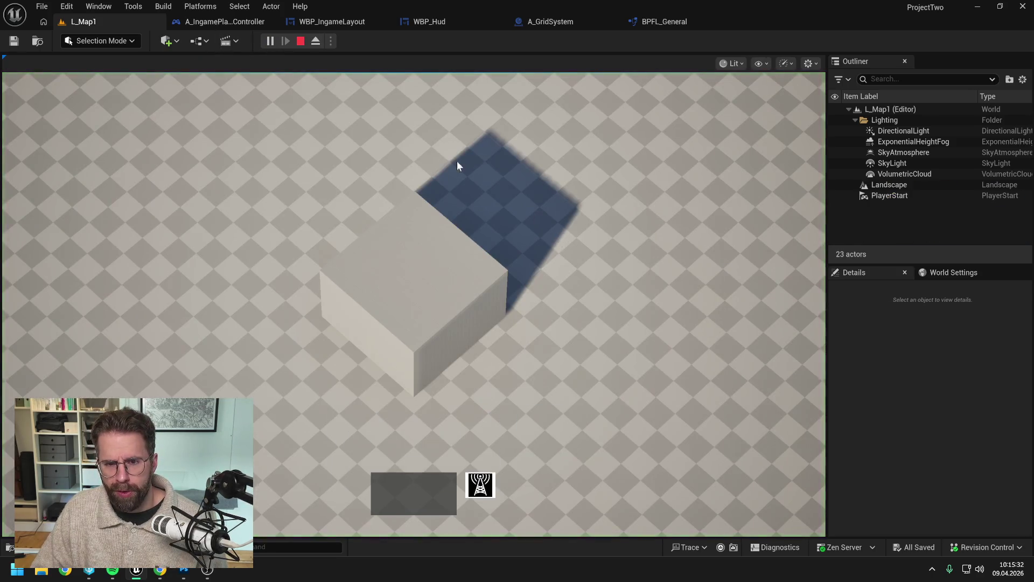
pyautogui.moveTo(702, 340); pyautogui.dragTo(767, 398)
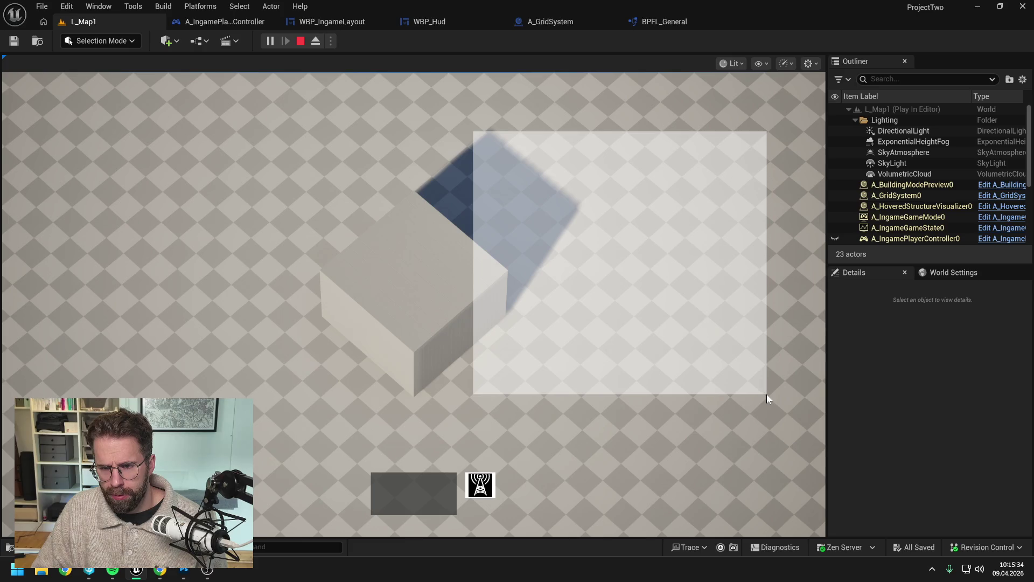
pyautogui.moveTo(628, 201)
pyautogui.mouseDown()
pyautogui.moveTo(300, 111)
pyautogui.moveTo(262, 144)
pyautogui.mouseUp()
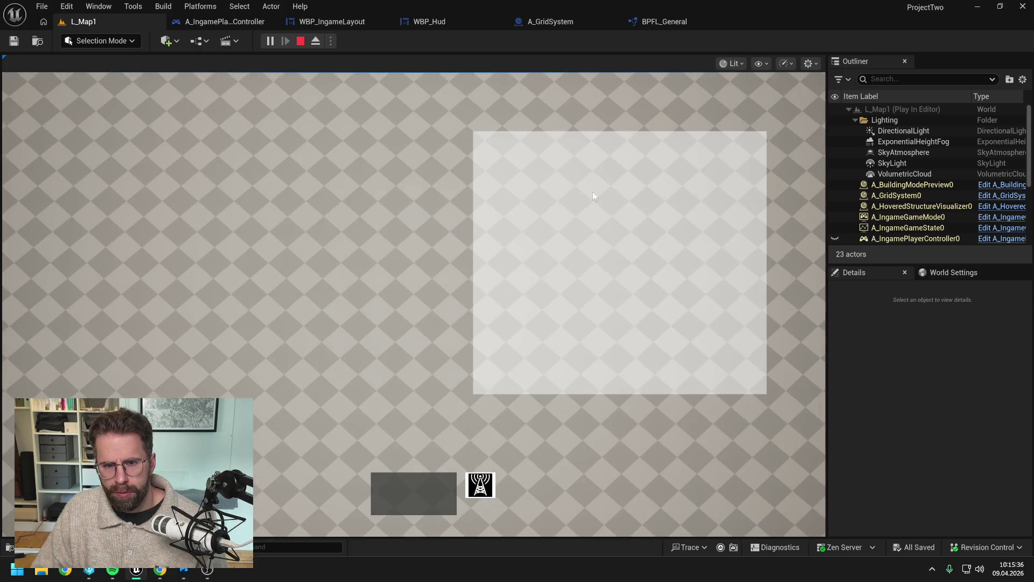
pyautogui.press('Escape')
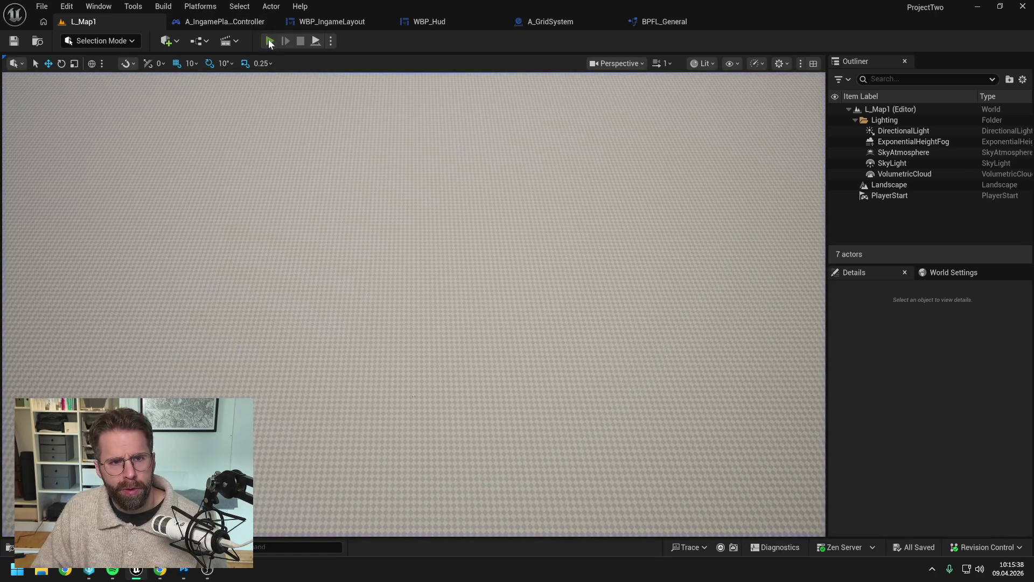
pyautogui.hotkey('alt', 'p')
pyautogui.moveTo(468, 150); pyautogui.dragTo(719, 389)
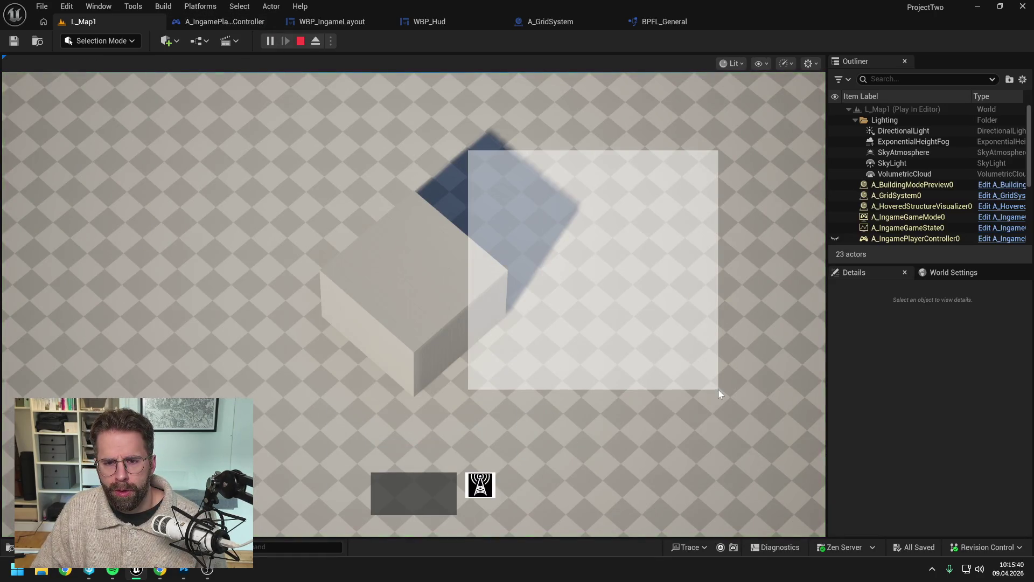
pyautogui.moveTo(592, 229)
pyautogui.mouseDown()
pyautogui.moveTo(347, 215)
pyautogui.moveTo(804, 250)
pyautogui.moveTo(44, 237)
pyautogui.moveTo(446, 247)
pyautogui.mouseUp()
pyautogui.press('Escape')
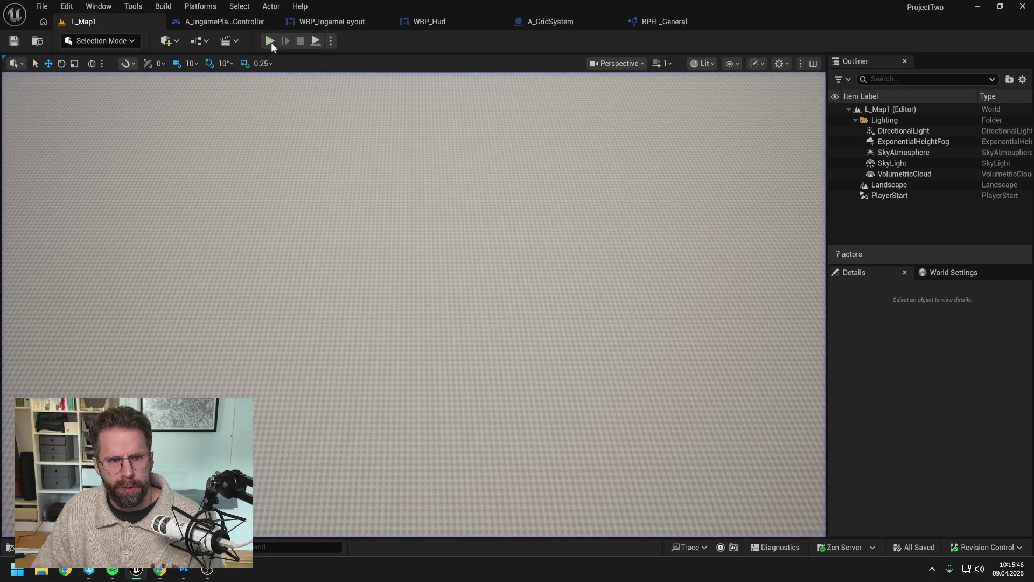
# Play-test selections upper-left, right and below-right of the cube, then bring up WBP_IngameLayout.
pyautogui.hotkey('alt', 'p')
pyautogui.moveTo(131, 169); pyautogui.dragTo(244, 259)
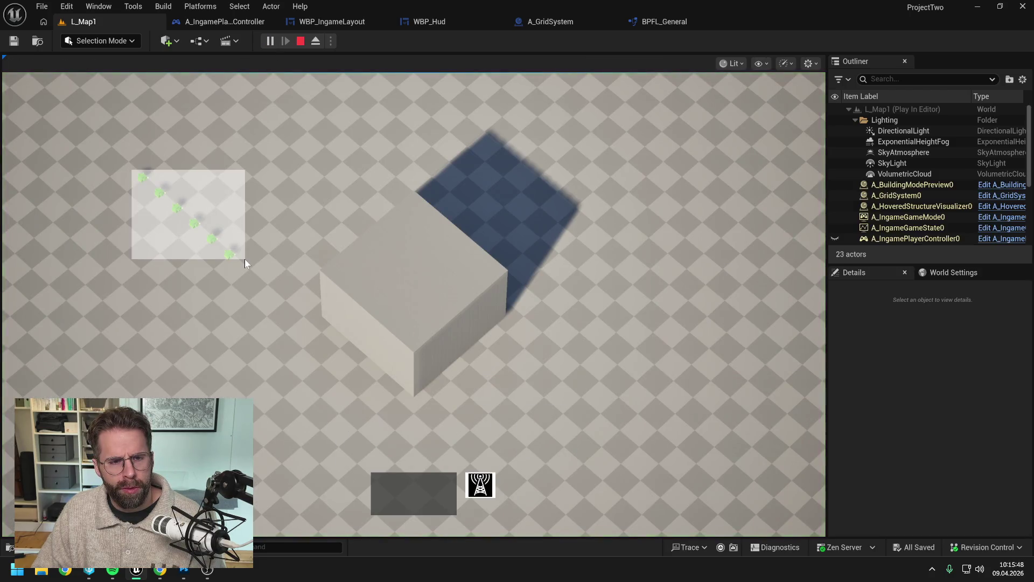
pyautogui.press('Escape')
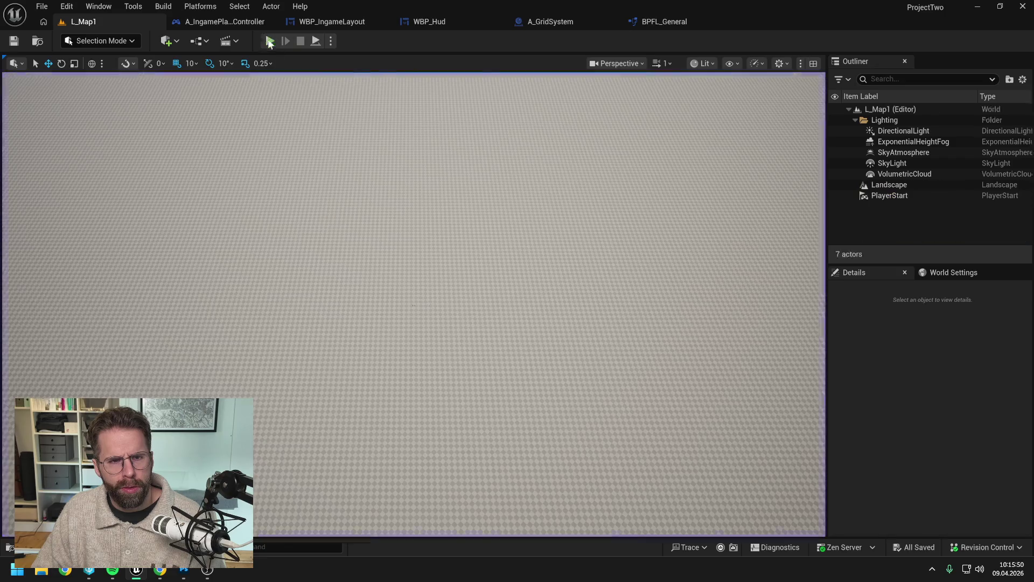
pyautogui.hotkey('alt', 'p')
pyautogui.moveTo(594, 170); pyautogui.dragTo(722, 277)
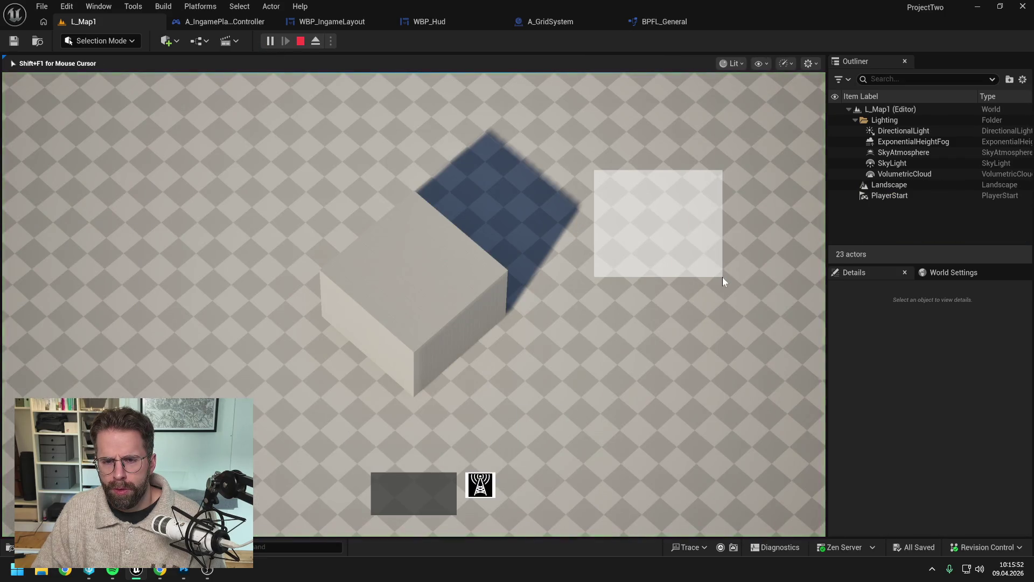
pyautogui.press('Escape')
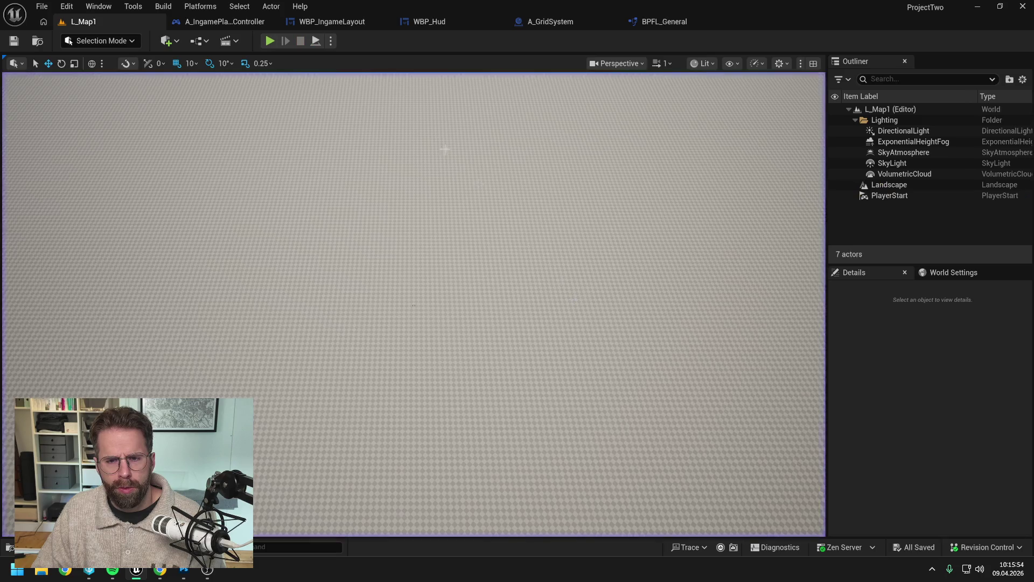
pyautogui.hotkey('alt', 'p')
pyautogui.moveTo(528, 305)
pyautogui.mouseDown()
pyautogui.moveTo(621, 407)
pyautogui.moveTo(688, 456)
pyautogui.mouseUp()
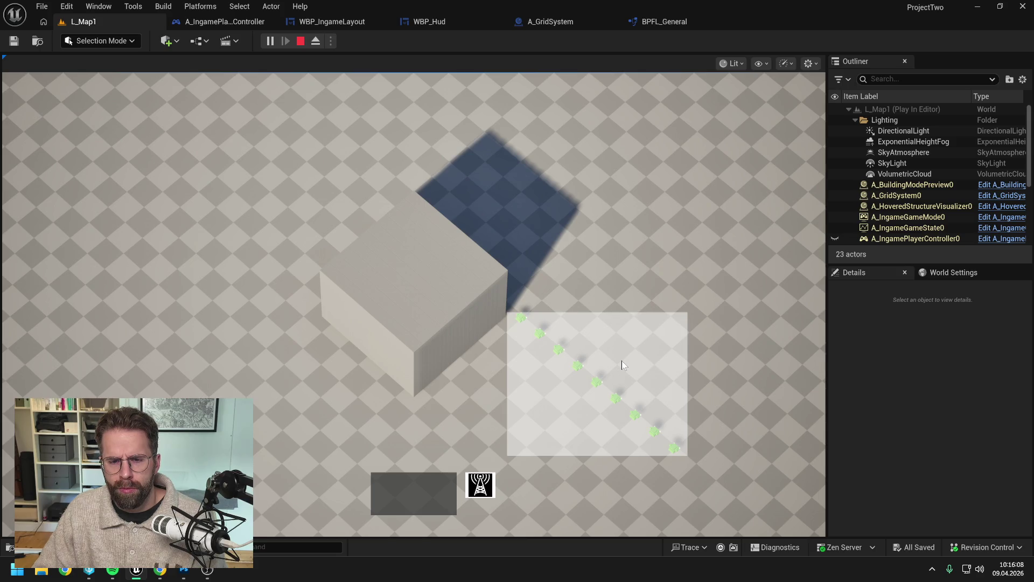
pyautogui.press('Escape')
pyautogui.click(348, 25)
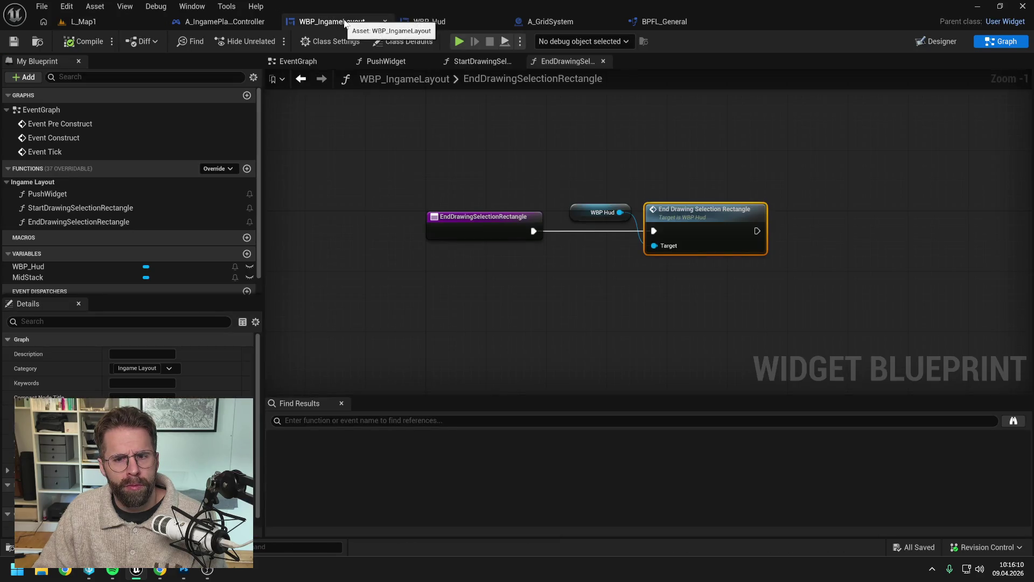
# Look over WBP_Hud's EndDrawing, On Paint and StartDrawingSelectionRectangle graphs, then bring up node search in StartDrawing.
pyautogui.click(428, 21)
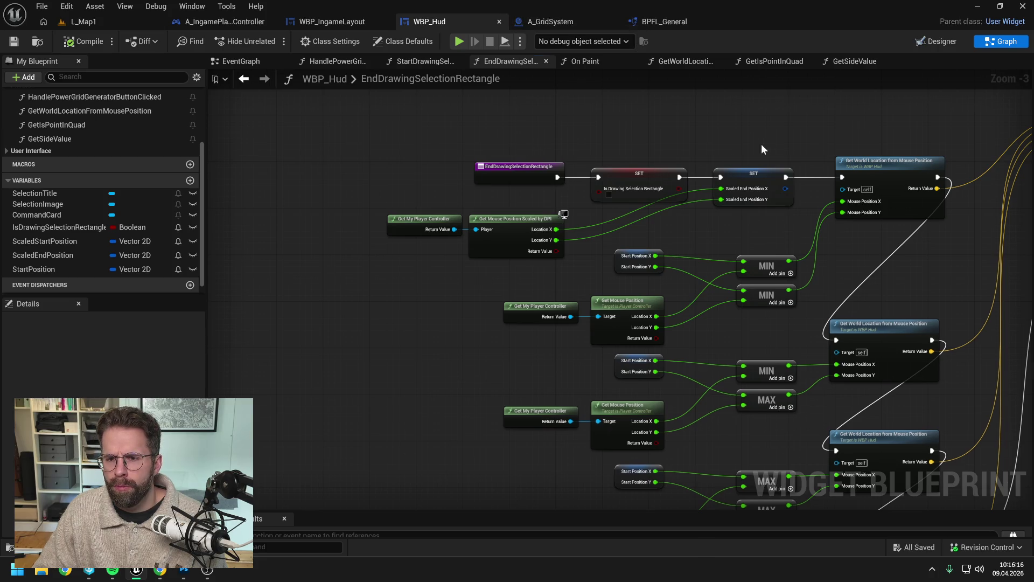
pyautogui.moveTo(762, 144); pyautogui.dragTo(681, 145)
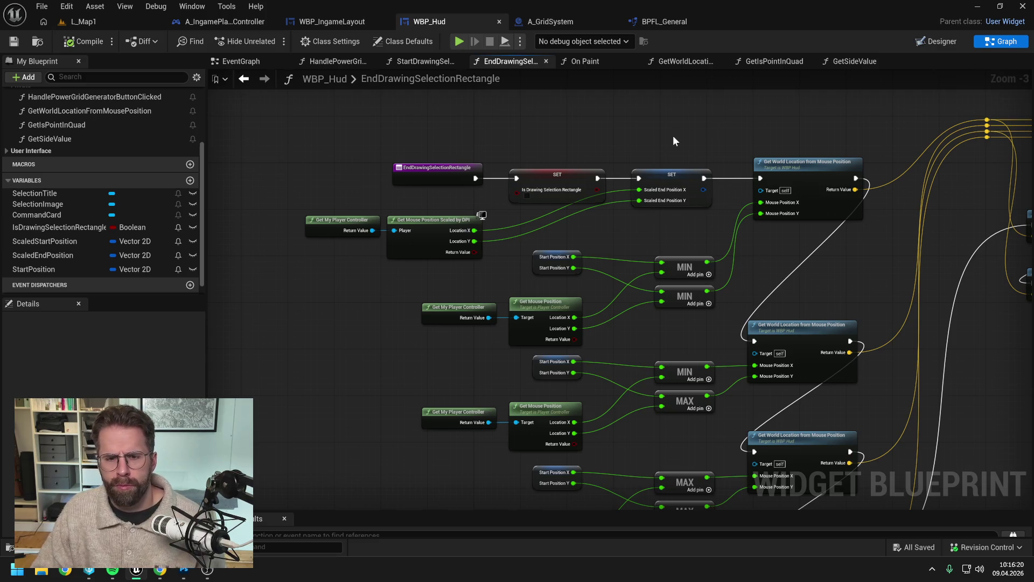
pyautogui.click(580, 63)
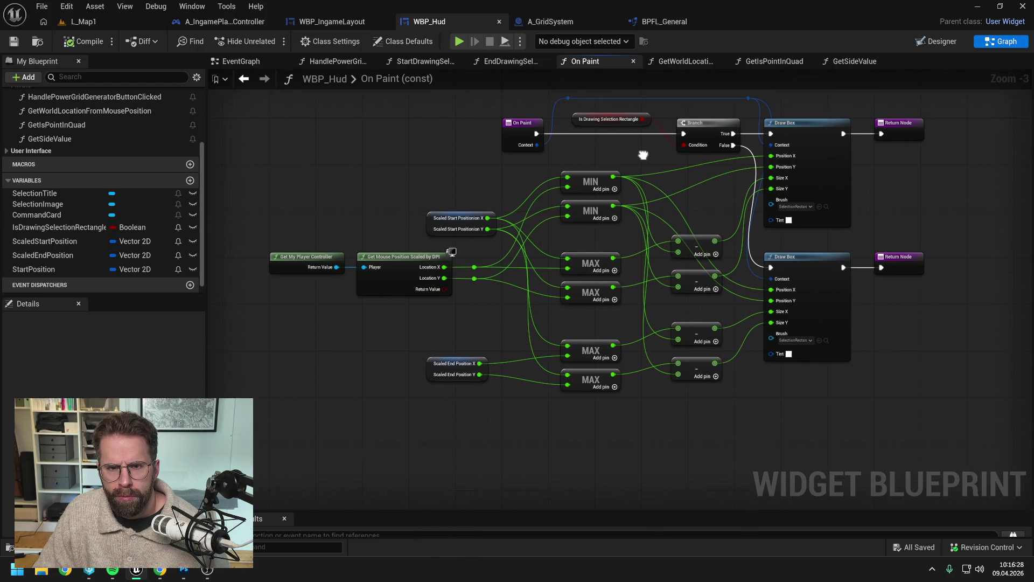
pyautogui.click(405, 60)
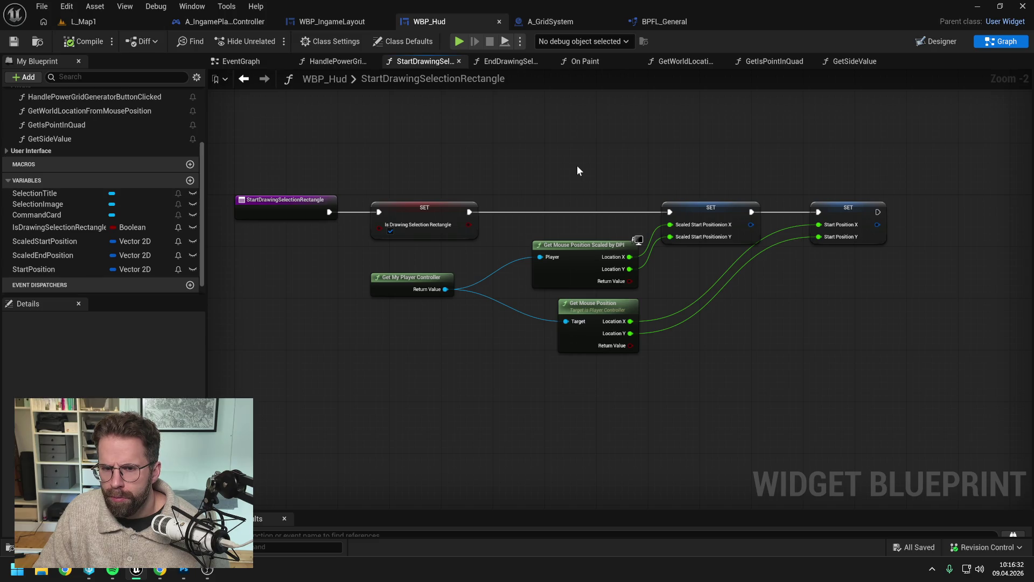
pyautogui.rightClick(547, 160)
# Add a Print String right after the first SET in StartDrawingSelectionRectangle.
pyautogui.write('print')
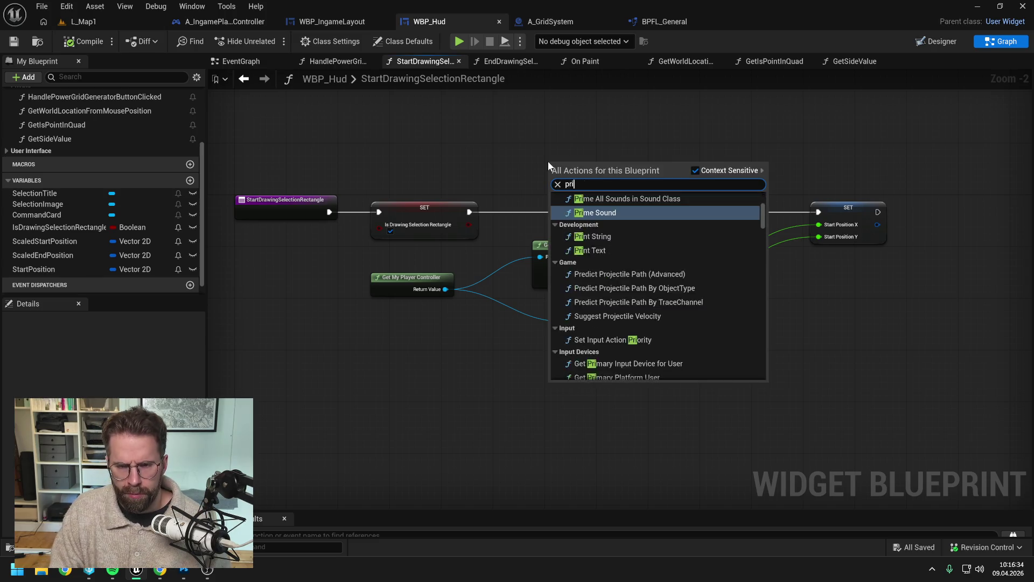
pyautogui.press('Return')
pyautogui.moveTo(469, 212)
pyautogui.mouseDown()
pyautogui.moveTo(552, 173)
pyautogui.moveTo(670, 212)
pyautogui.mouseUp()
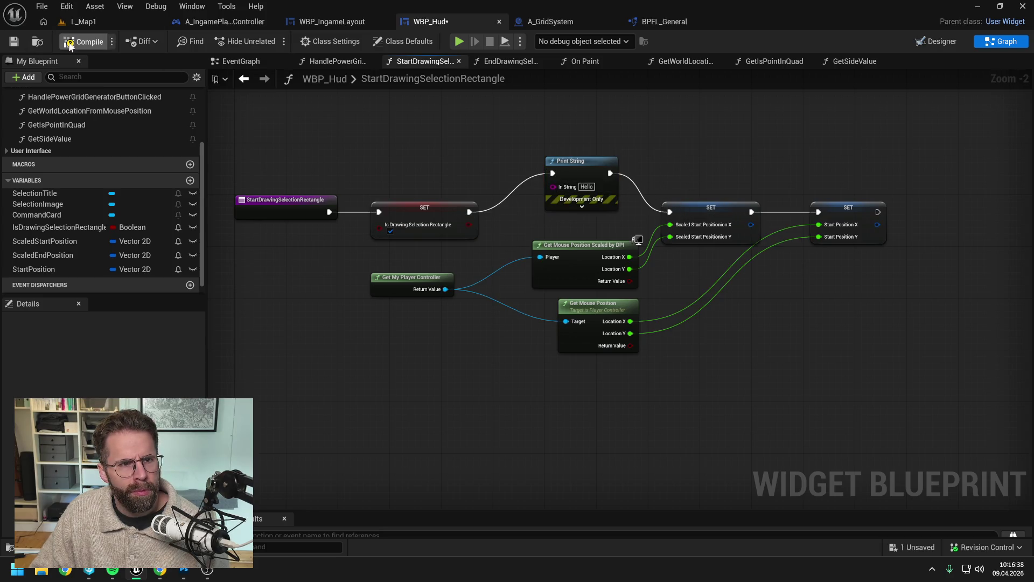
# Play L_Map1 and drag a selection around the cube to check the print fires.
pyautogui.click(107, 21)
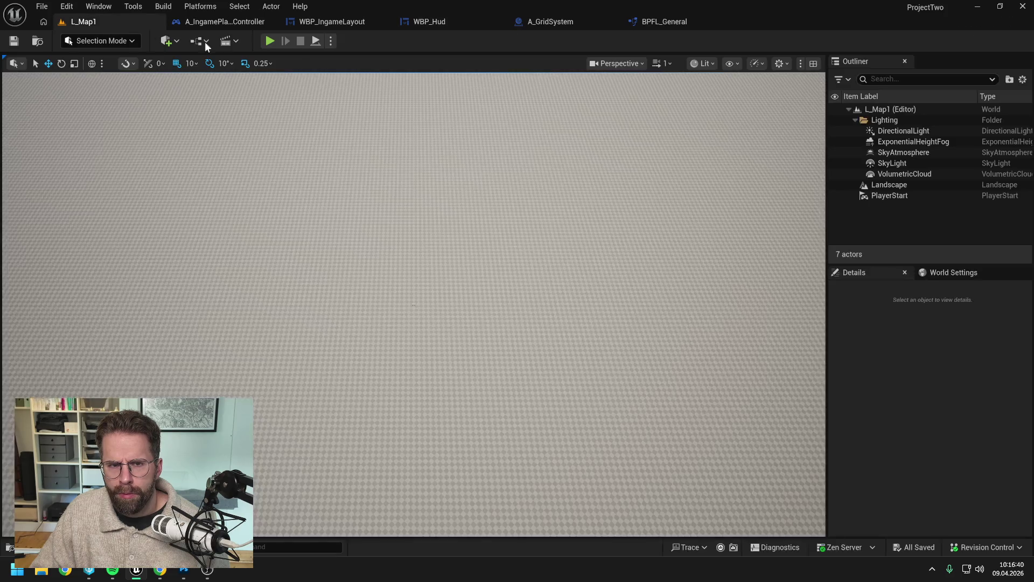
pyautogui.hotkey('alt', 'p')
pyautogui.moveTo(363, 210)
pyautogui.mouseDown()
pyautogui.moveTo(631, 326)
pyautogui.moveTo(657, 348)
pyautogui.mouseUp()
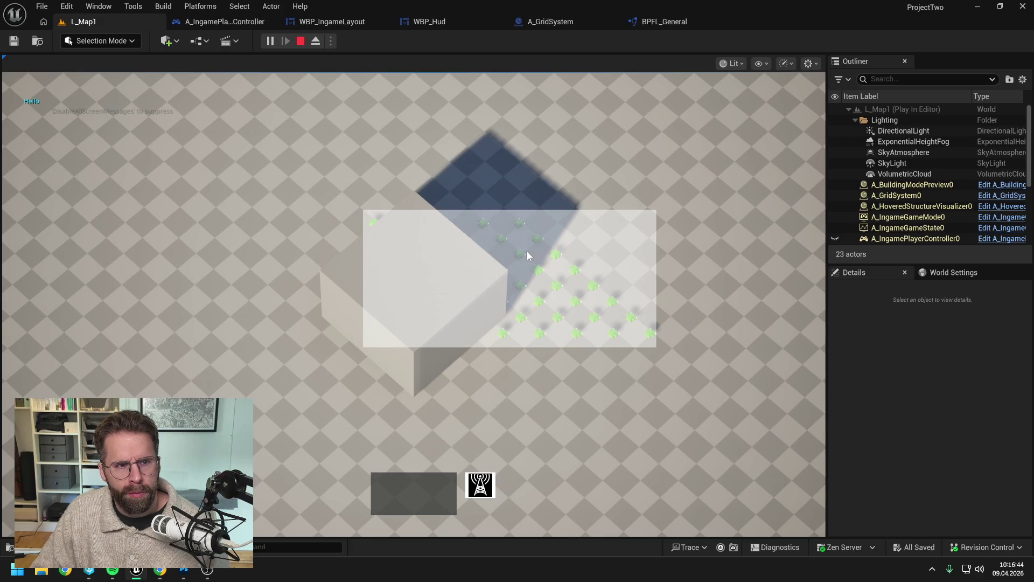
pyautogui.moveTo(508, 245)
pyautogui.mouseDown()
pyautogui.moveTo(470, 195)
pyautogui.moveTo(446, 118)
pyautogui.moveTo(442, 238)
pyautogui.moveTo(450, 143)
pyautogui.moveTo(401, 240)
pyautogui.moveTo(331, 245)
pyautogui.moveTo(719, 274)
pyautogui.moveTo(242, 258)
pyautogui.moveTo(320, 269)
pyautogui.moveTo(357, 143)
pyautogui.moveTo(238, 210)
pyautogui.moveTo(327, 157)
pyautogui.moveTo(363, 210)
pyautogui.mouseUp()
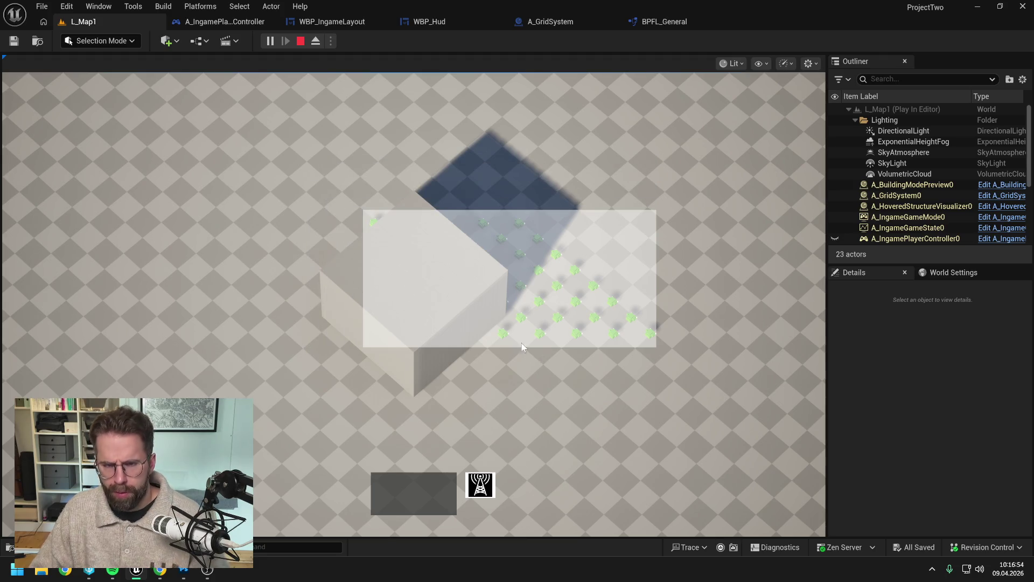
pyautogui.press('Escape')
# Delete the Print String and reconnect the first SET to the Scaled Start Position SET.
pyautogui.click(430, 21)
pyautogui.moveTo(496, 139); pyautogui.dragTo(629, 199)
pyautogui.press('Delete')
pyautogui.moveTo(468, 213); pyautogui.dragTo(670, 212)
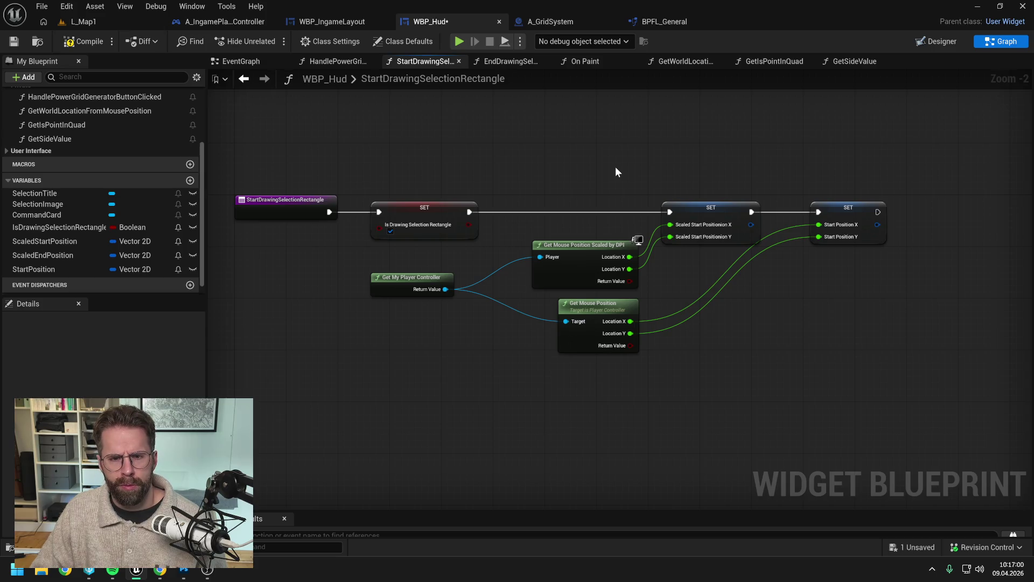
# Save WBP_Hud and find all references to ScaledStartPosition from the On Paint graph.
pyautogui.hotkey('ctrl', 's')
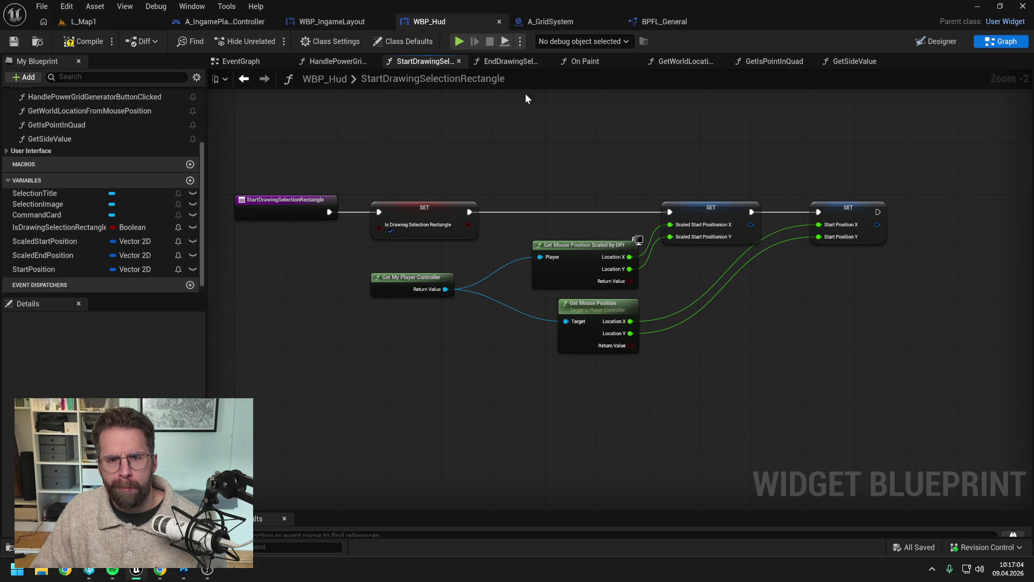
pyautogui.click(591, 63)
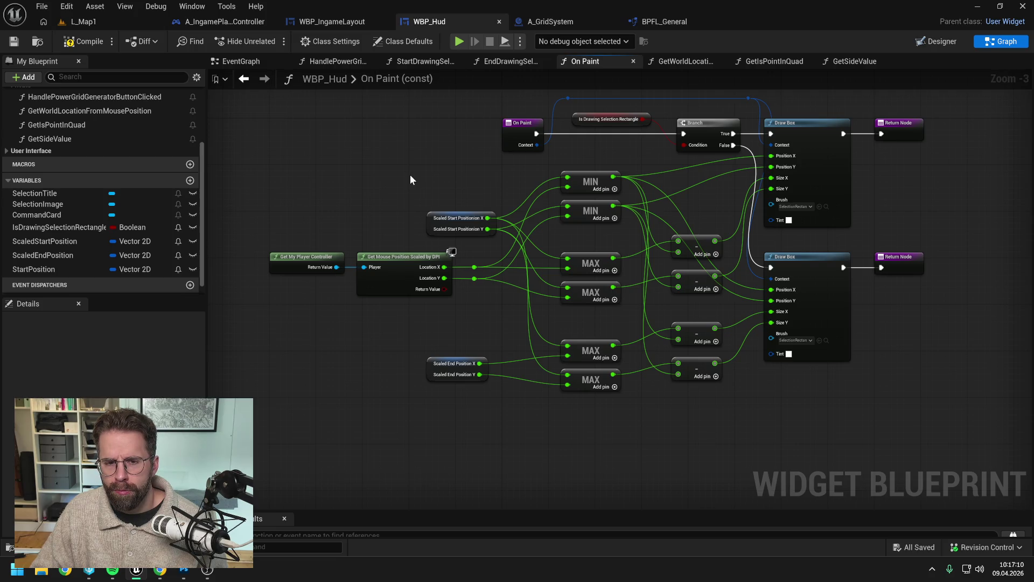
pyautogui.rightClick(67, 242)
pyautogui.moveTo(113, 288)
pyautogui.click(207, 288)
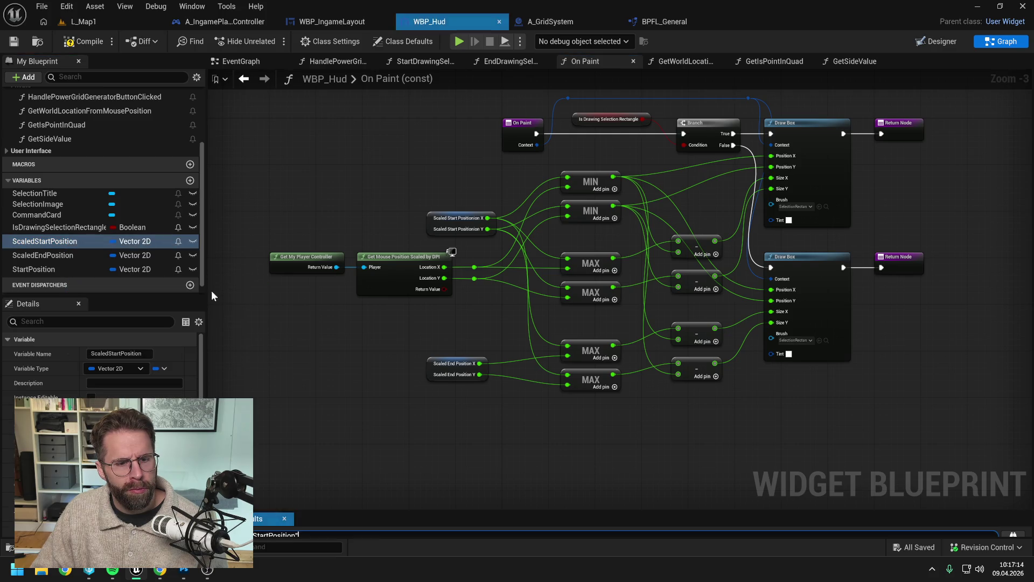
pyautogui.scroll(-5, 351, 468)
pyautogui.scroll(5, 350, 479)
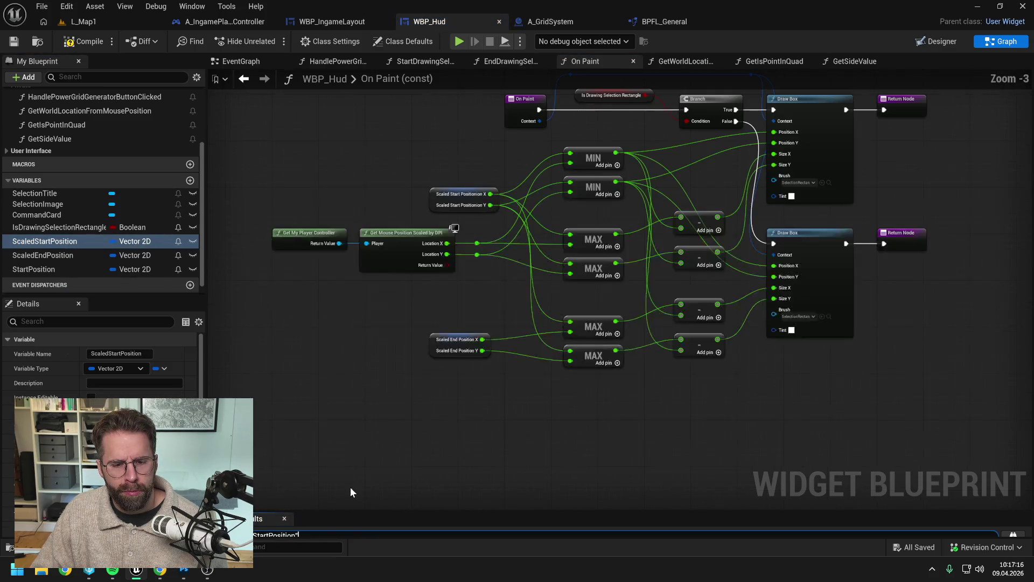
pyautogui.moveTo(355, 510); pyautogui.dragTo(363, 370)
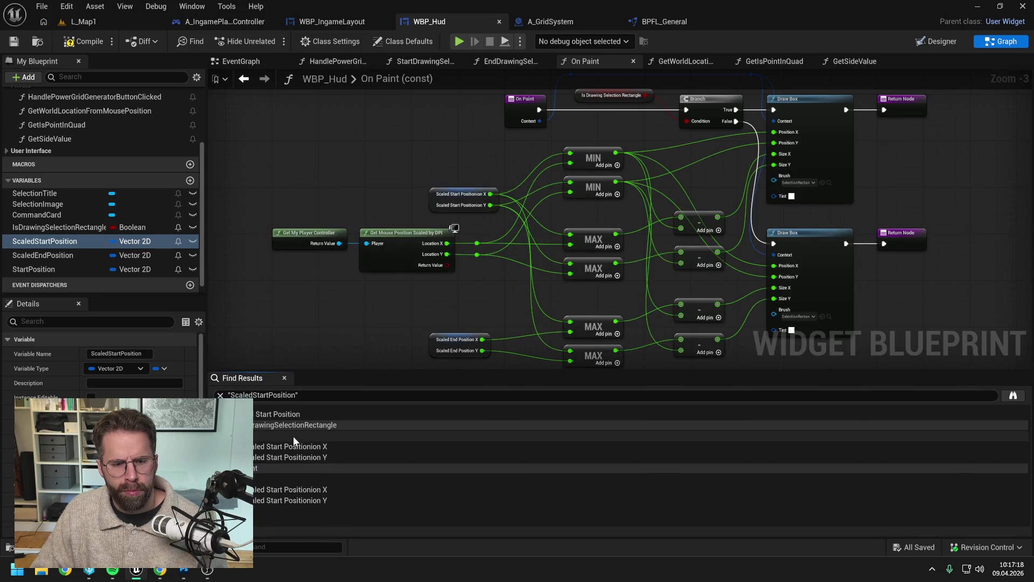
# Jump from the results to ScaledStartPosition's SET node and then its On Paint use.
pyautogui.doubleClick(293, 435)
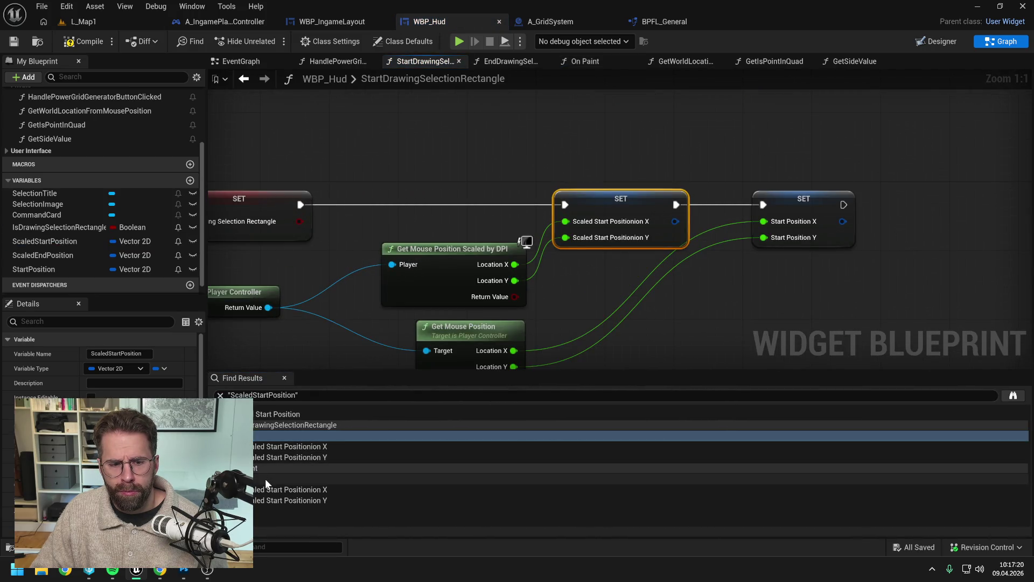
pyautogui.scroll(-1, 362, 327)
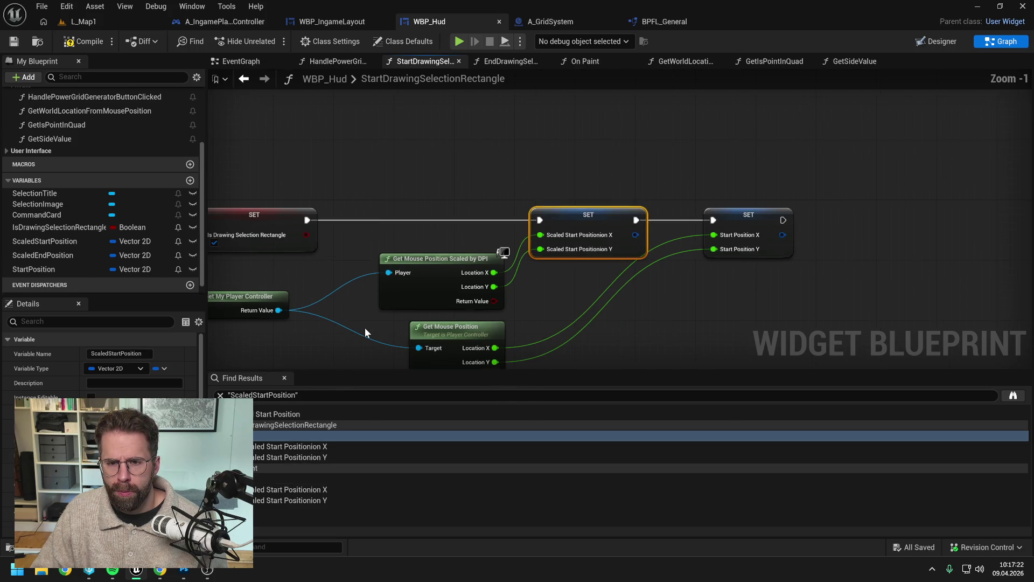
pyautogui.moveTo(354, 342); pyautogui.dragTo(479, 285)
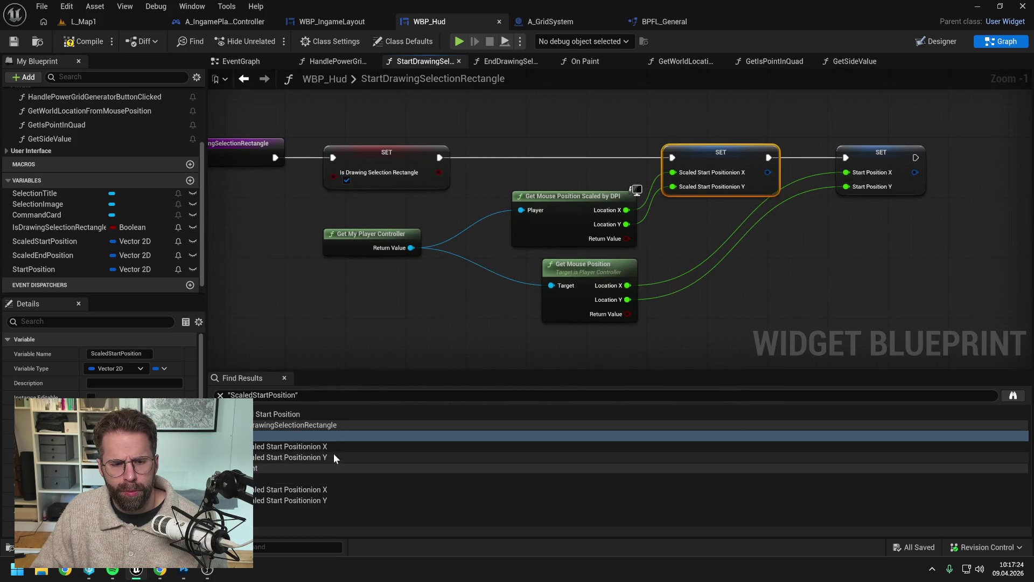
pyautogui.click(290, 477)
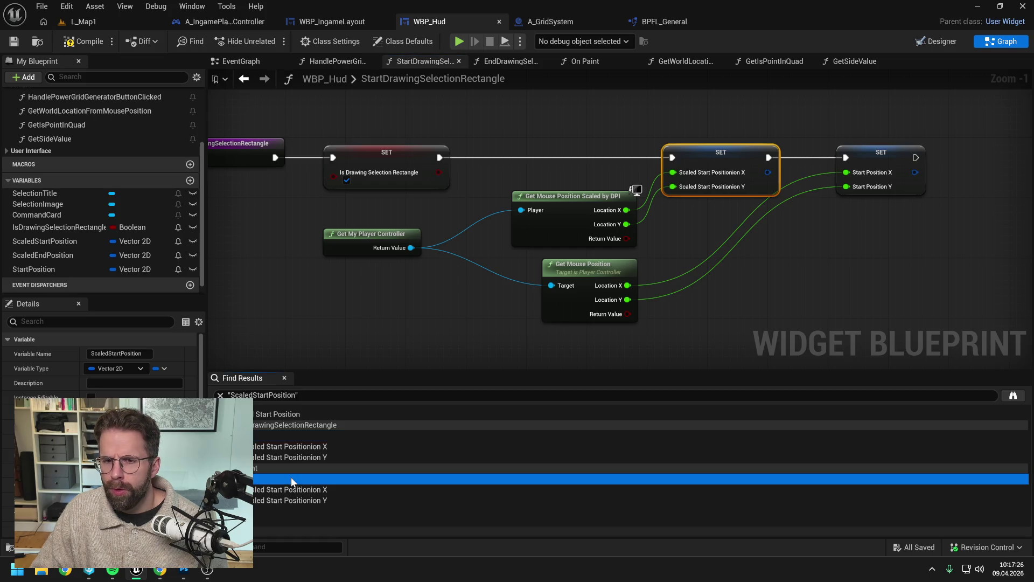
pyautogui.moveTo(519, 339)
pyautogui.mouseDown()
pyautogui.moveTo(456, 287)
pyautogui.moveTo(421, 242)
pyautogui.mouseUp()
pyautogui.scroll(-2, 485, 288)
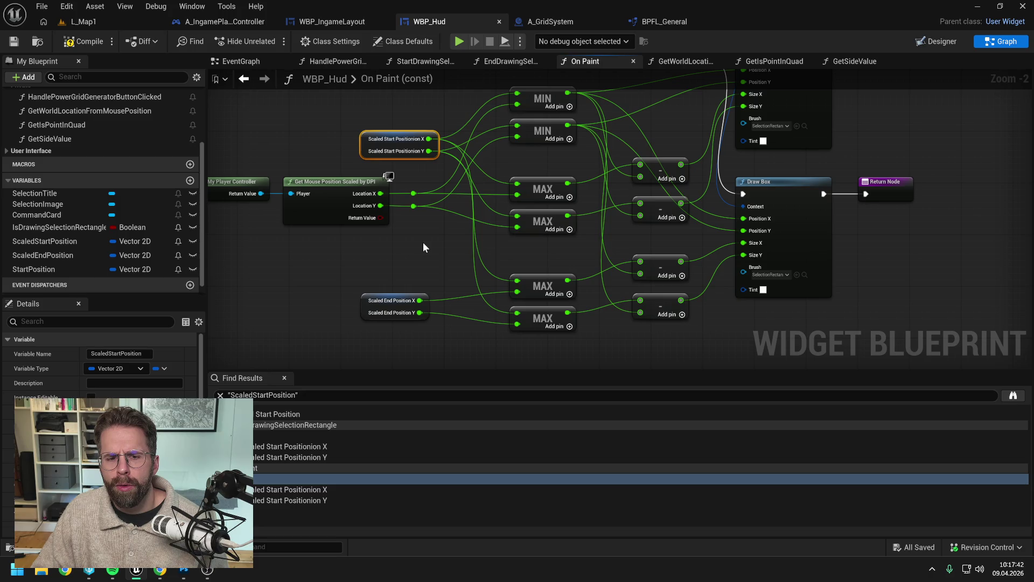
# Find references to ScaledEndPosition by name and jump to where it is set.
pyautogui.click(424, 243)
pyautogui.rightClick(81, 254)
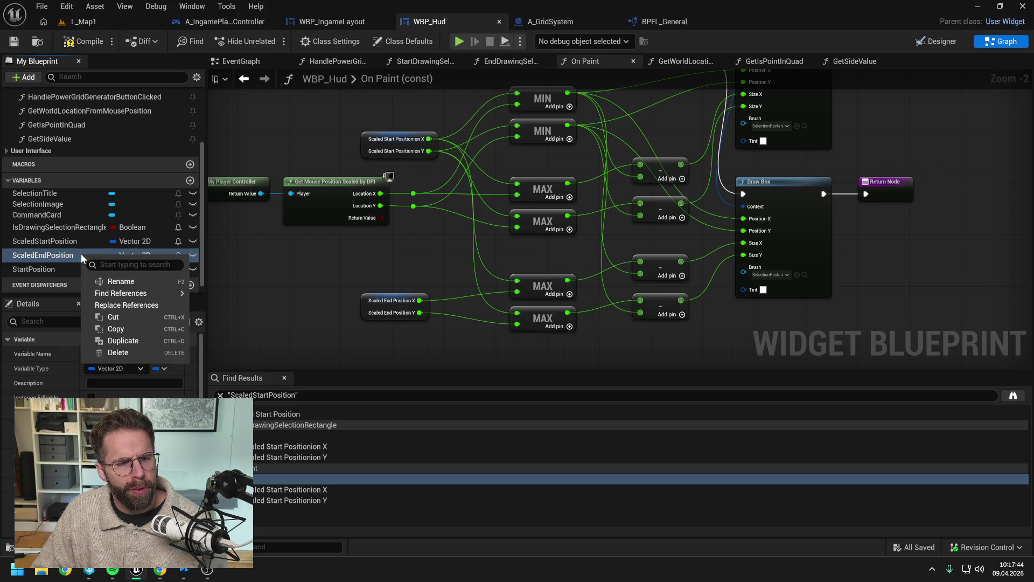
pyautogui.moveTo(135, 293)
pyautogui.click(226, 299)
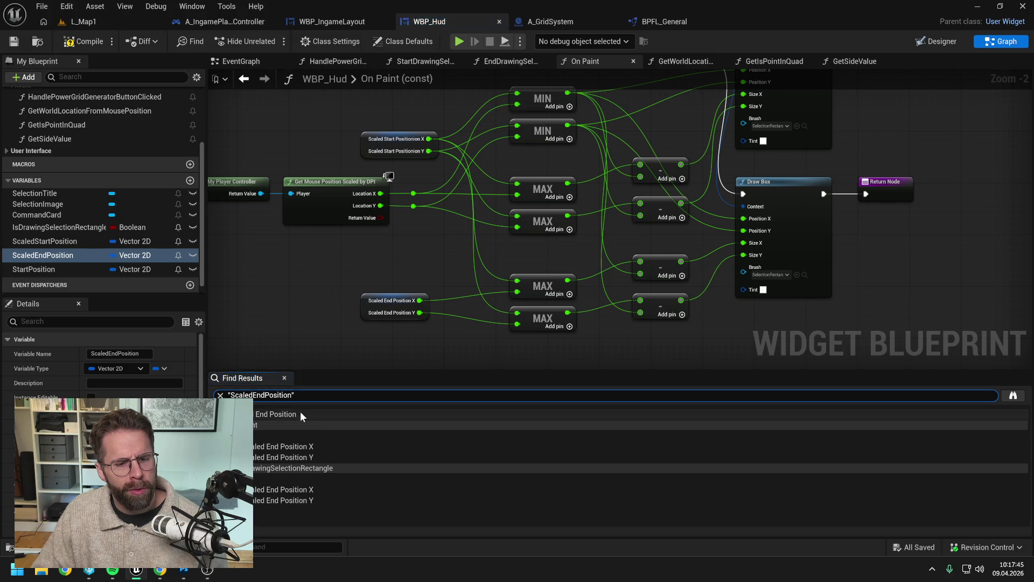
pyautogui.doubleClick(270, 480)
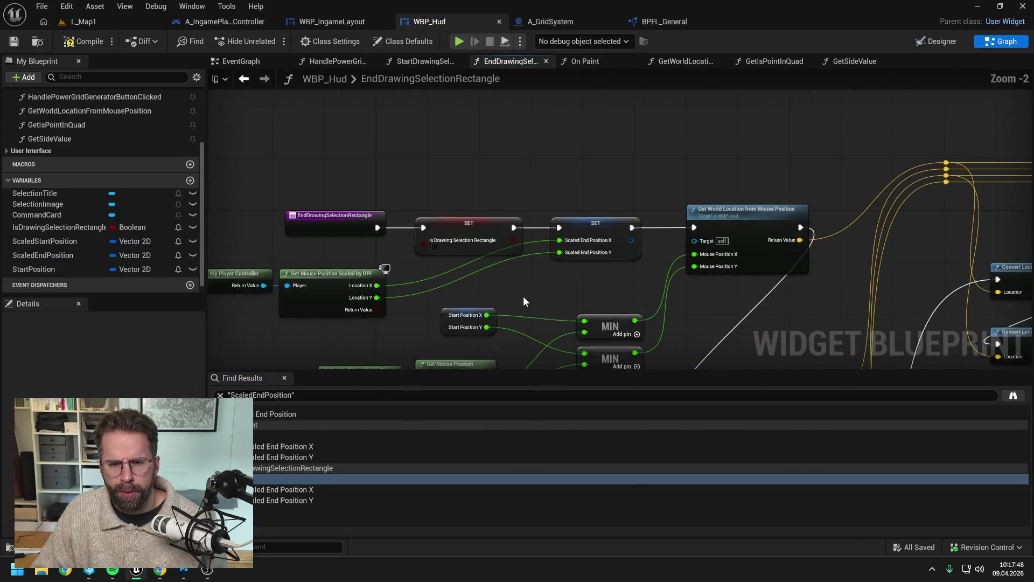
# Place a Print String that runs just before the ScaledEndPosition SET, then go to L_Map1.
pyautogui.rightClick(483, 182)
pyautogui.write('prnt')
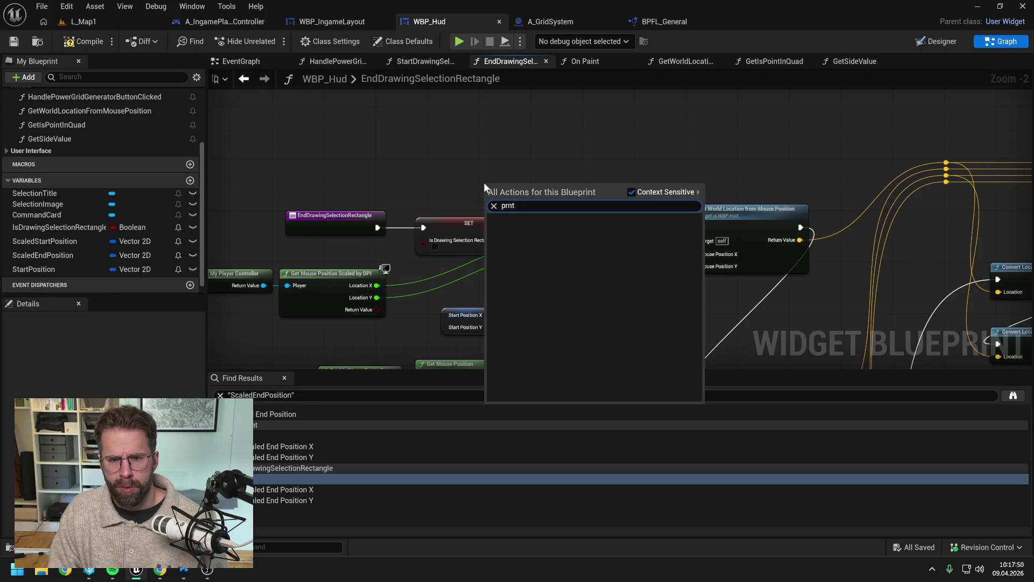
pyautogui.press('Return')
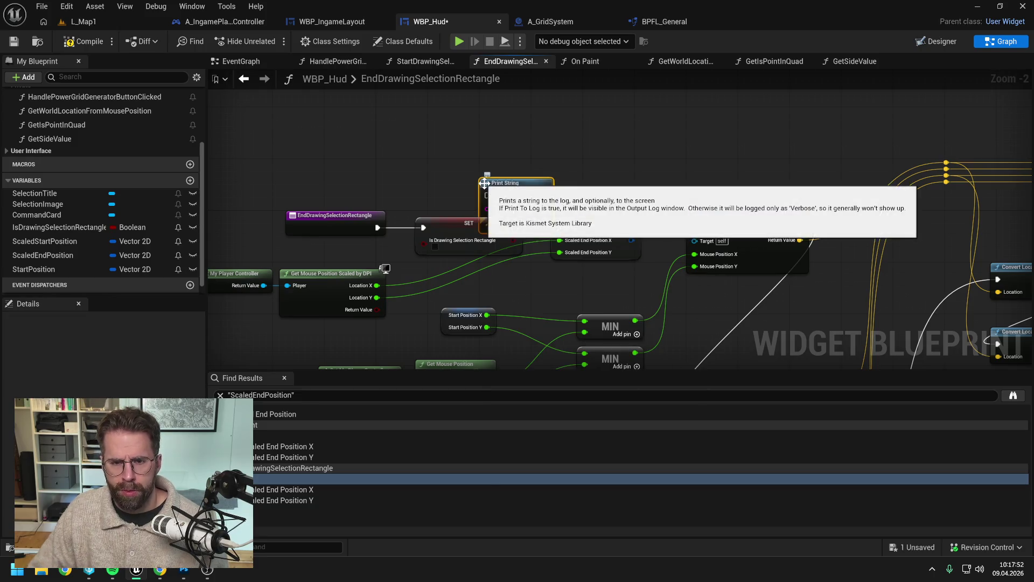
pyautogui.moveTo(484, 182); pyautogui.dragTo(497, 163)
pyautogui.moveTo(558, 176); pyautogui.dragTo(560, 227)
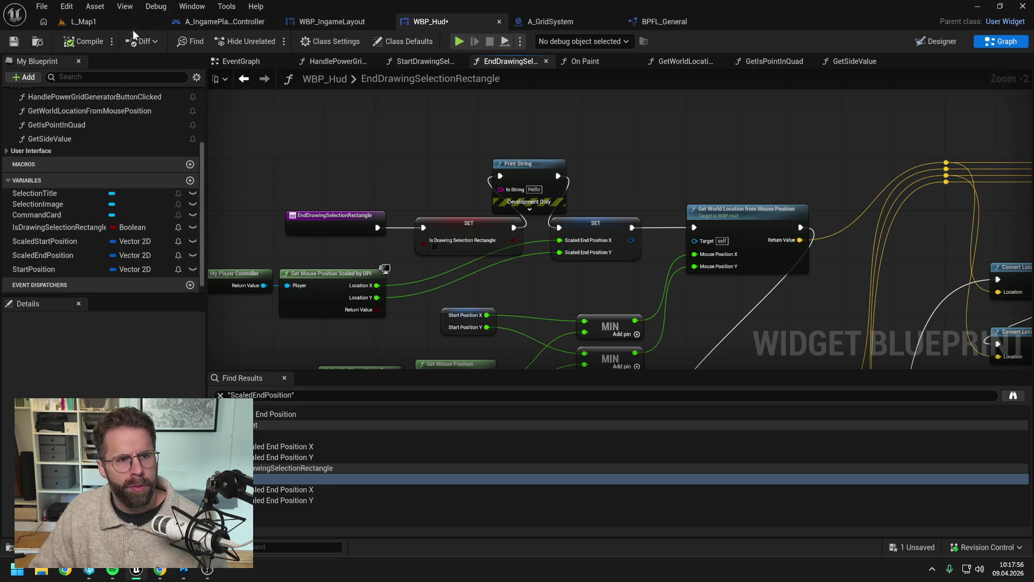
pyautogui.click(118, 21)
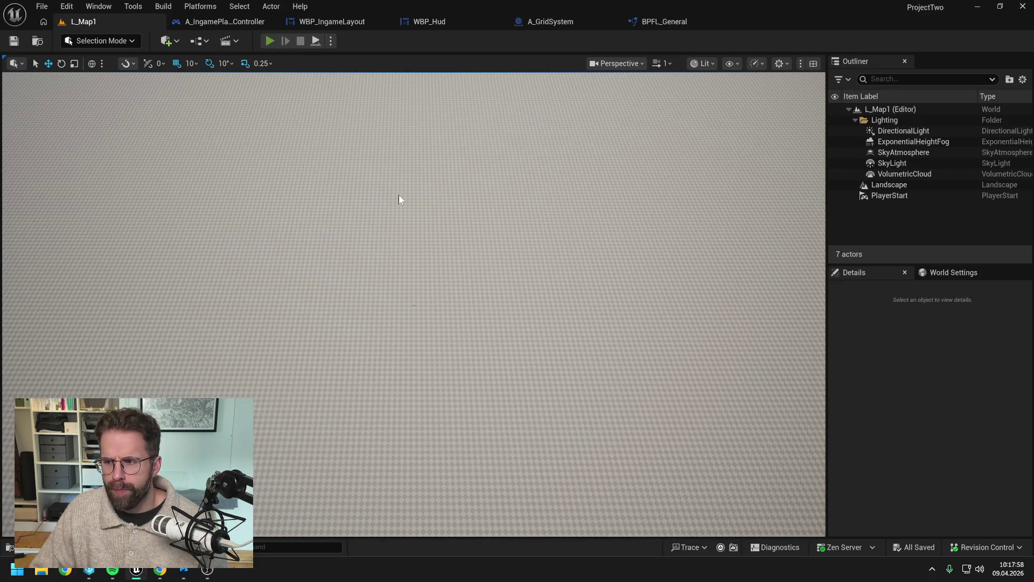
pyautogui.hotkey('alt', 'p')
pyautogui.moveTo(298, 192)
pyautogui.mouseDown()
pyautogui.moveTo(241, 146)
pyautogui.moveTo(308, 215)
pyautogui.moveTo(215, 130)
pyautogui.moveTo(333, 225)
pyautogui.moveTo(265, 192)
pyautogui.moveTo(331, 216)
pyautogui.moveTo(208, 219)
pyautogui.moveTo(316, 225)
pyautogui.moveTo(319, 139)
pyautogui.moveTo(307, 245)
pyautogui.moveTo(344, 239)
pyautogui.mouseUp()
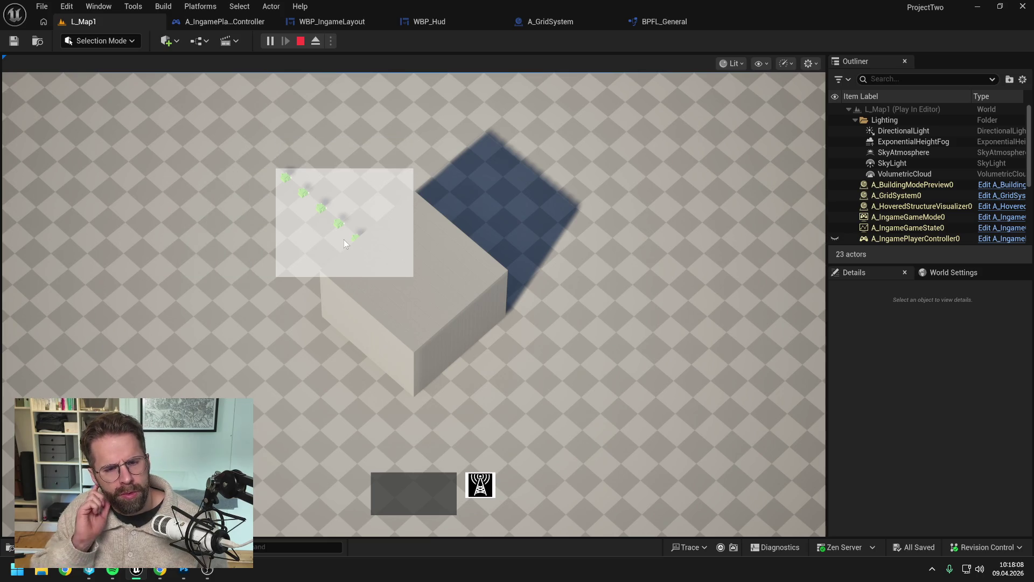
pyautogui.moveTo(344, 239)
pyautogui.mouseDown()
pyautogui.moveTo(330, 228)
pyautogui.moveTo(336, 215)
pyautogui.moveTo(198, 216)
pyautogui.moveTo(295, 189)
pyautogui.moveTo(318, 221)
pyautogui.mouseUp()
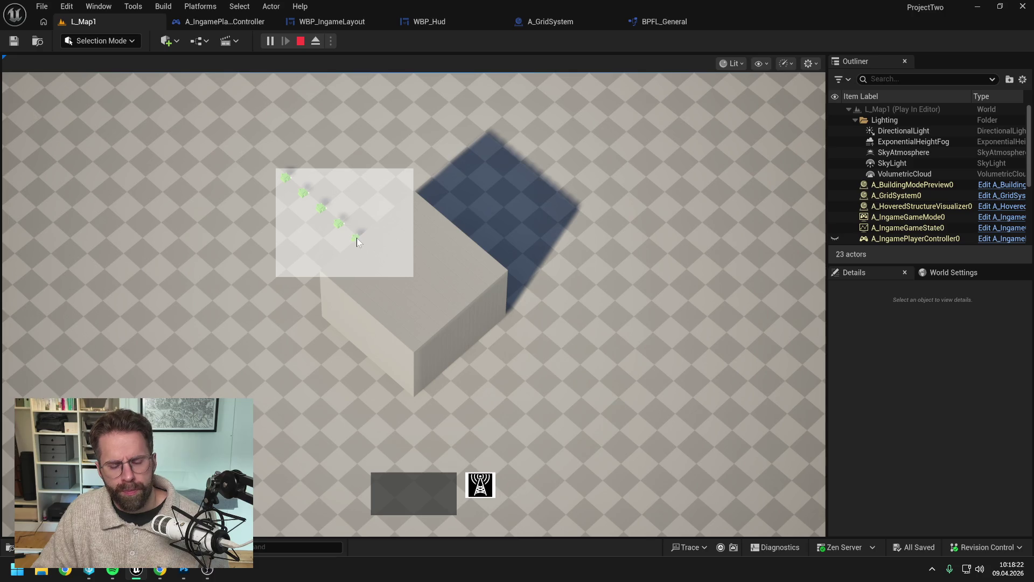
pyautogui.press('Escape')
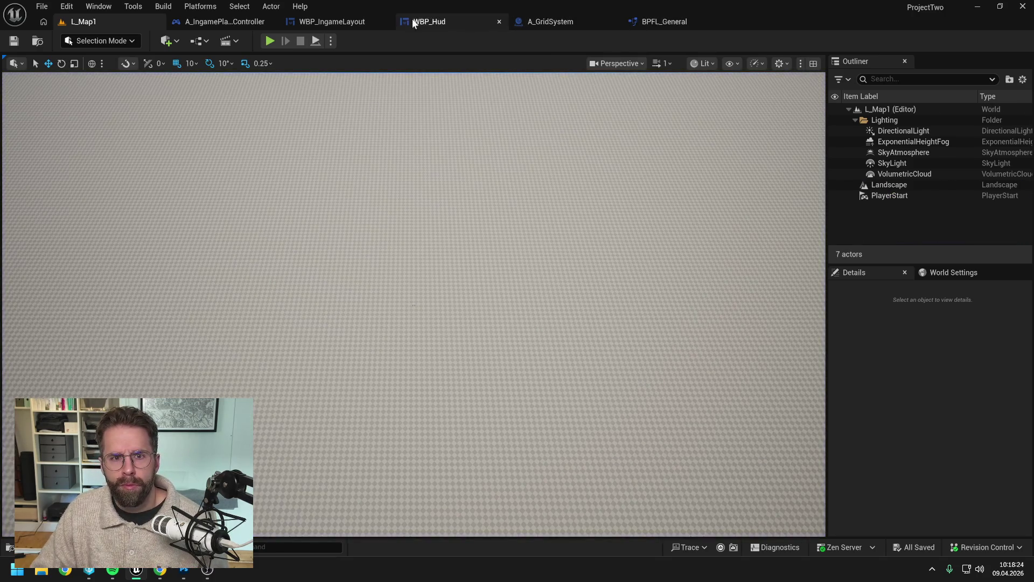
# Delete WBP_Hud's Print String, rewire the first SET into the ScaledEndPosition SET, and save.
pyautogui.click(431, 18)
pyautogui.click(544, 196)
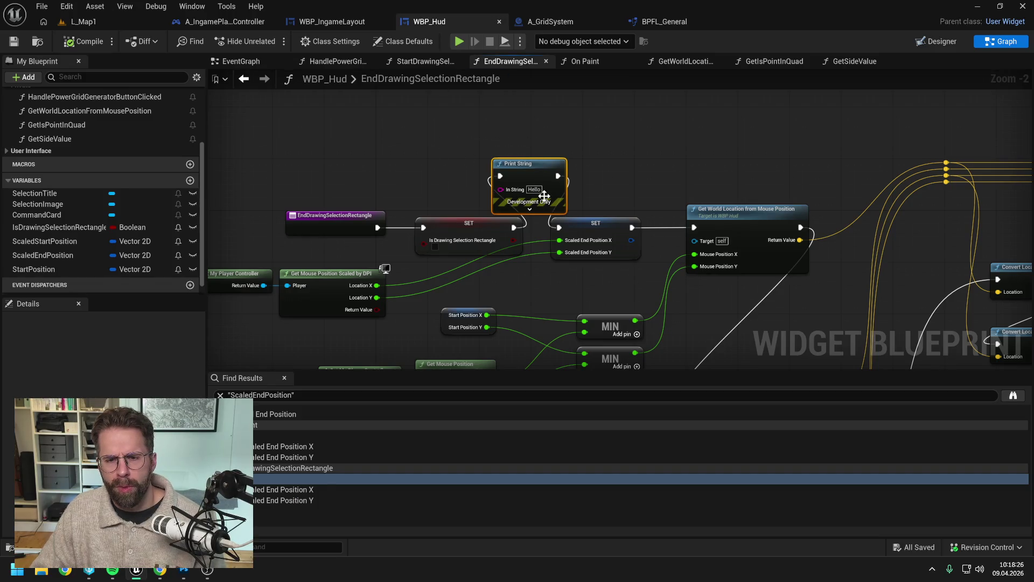
pyautogui.press('Delete')
pyautogui.moveTo(464, 237); pyautogui.dragTo(558, 227)
pyautogui.click(577, 148)
pyautogui.hotkey('ctrl', 's')
# In On Paint, delete the lower MAX and subtract nodes that sized the second Draw Box.
pyautogui.click(590, 63)
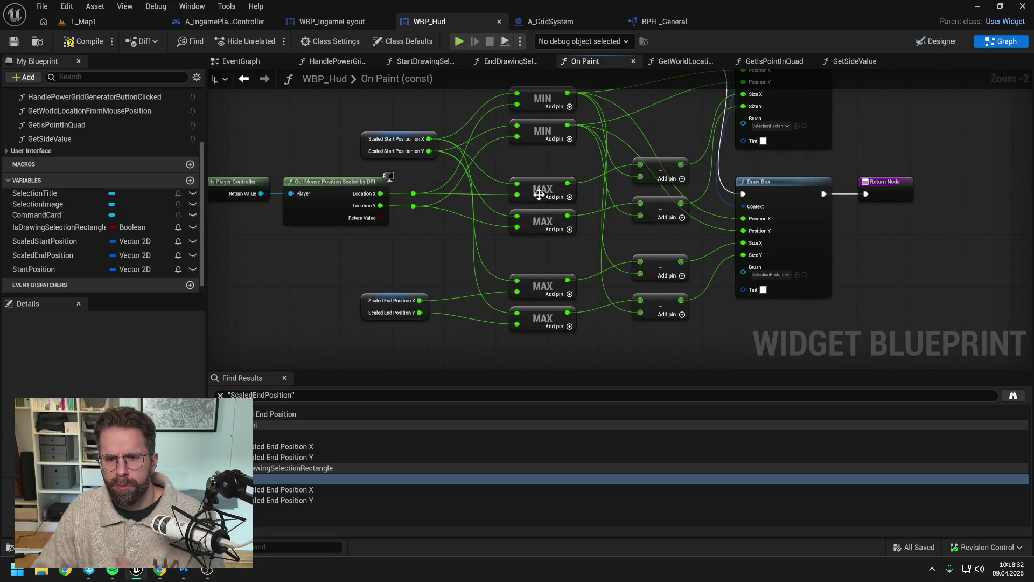
pyautogui.moveTo(450, 232); pyautogui.dragTo(561, 250)
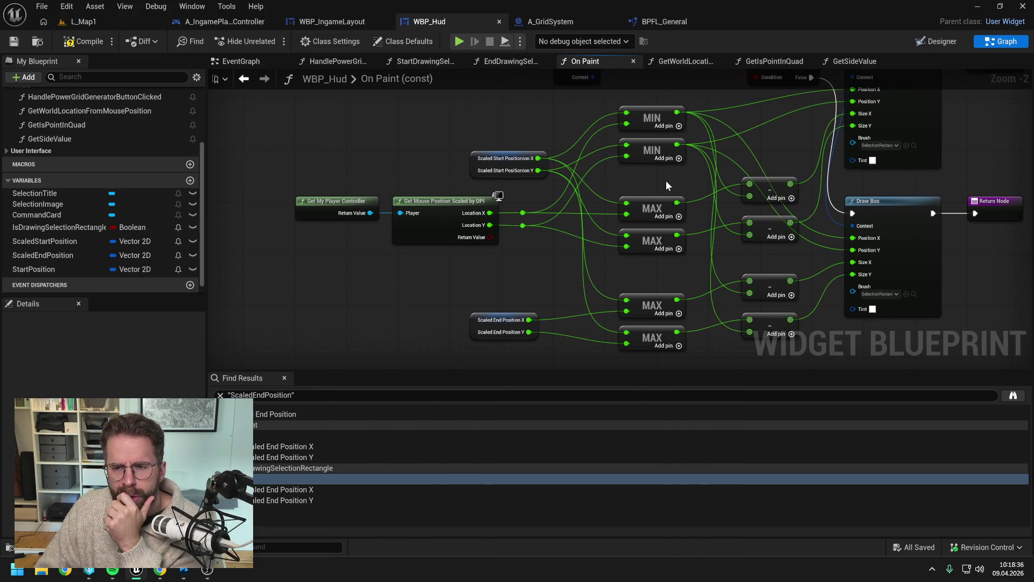
pyautogui.moveTo(666, 185); pyautogui.dragTo(609, 206)
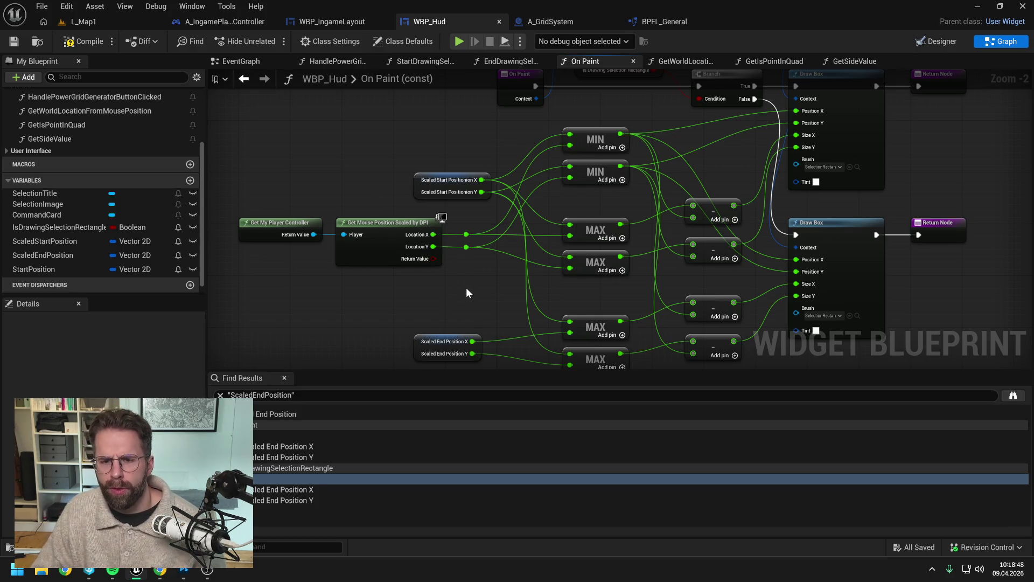
pyautogui.moveTo(467, 287); pyautogui.dragTo(454, 232)
pyautogui.scroll(-1, 454, 233)
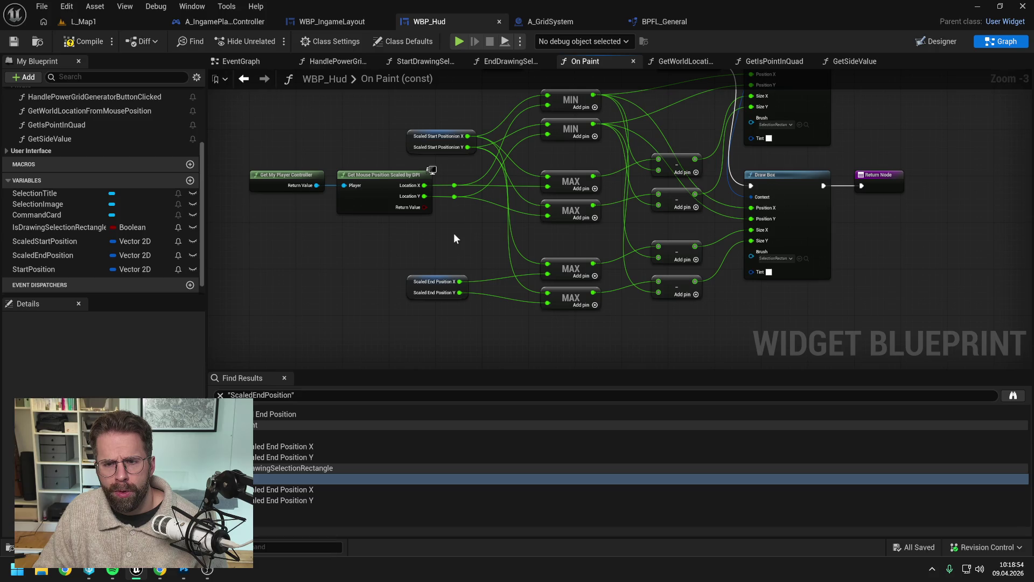
pyautogui.moveTo(454, 233); pyautogui.dragTo(464, 283)
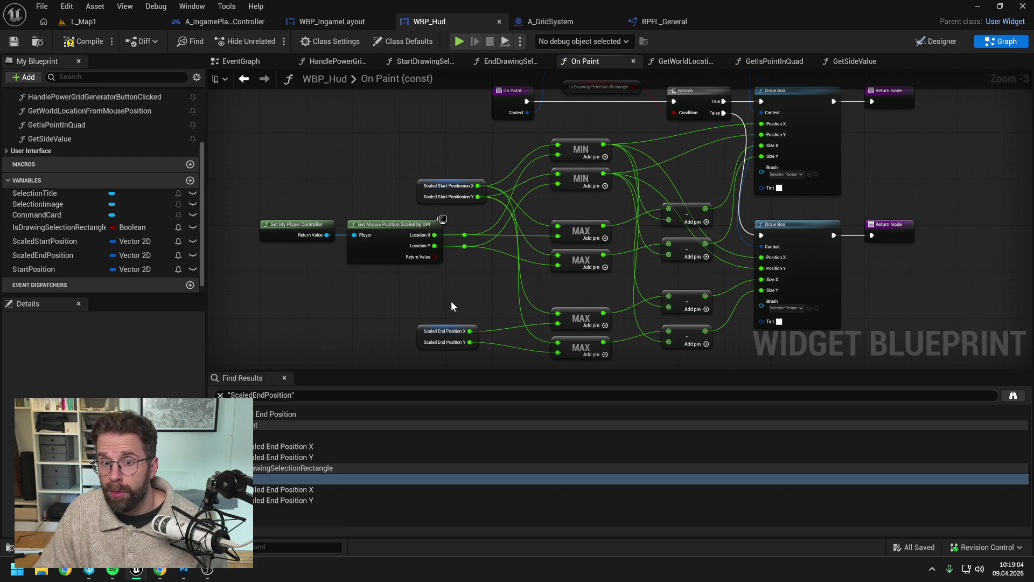
pyautogui.moveTo(707, 192); pyautogui.dragTo(637, 237)
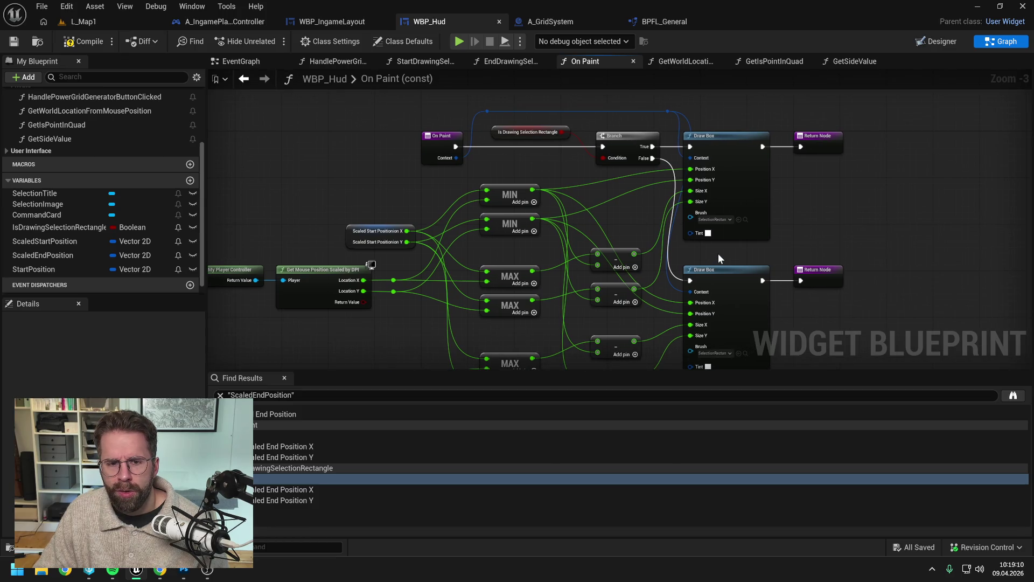
pyautogui.moveTo(718, 253); pyautogui.dragTo(738, 195)
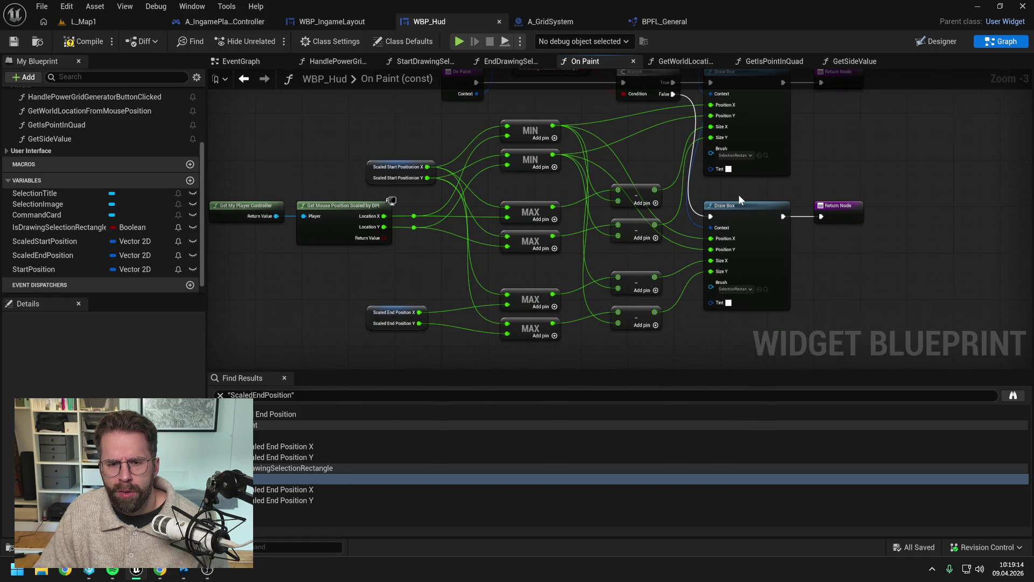
pyautogui.moveTo(752, 189)
pyautogui.mouseDown()
pyautogui.moveTo(749, 224)
pyautogui.moveTo(698, 199)
pyautogui.mouseUp()
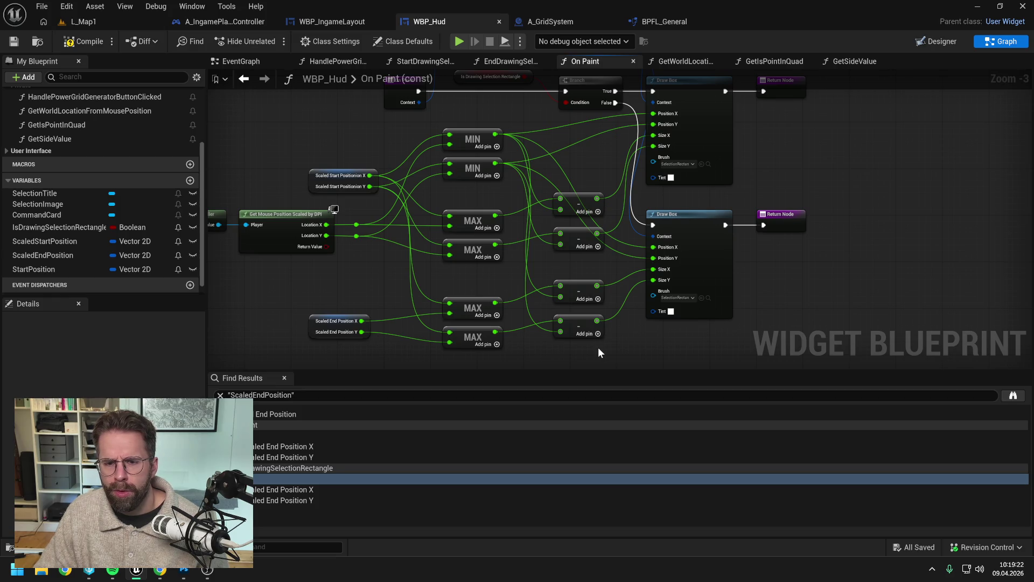
pyautogui.moveTo(598, 347); pyautogui.dragTo(443, 281)
pyautogui.press('Delete')
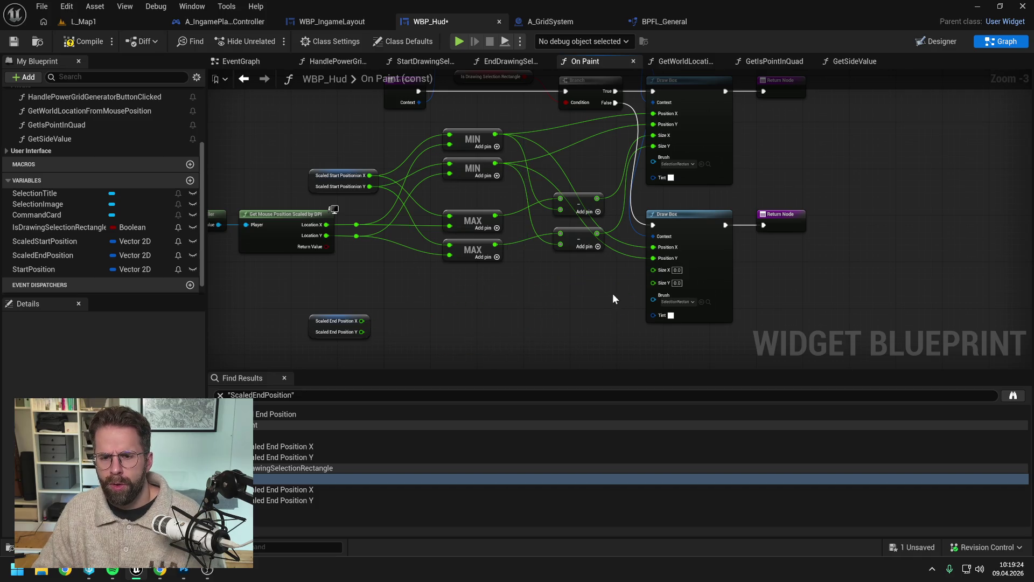
# Disconnect the lower Draw Box's Position pins and paste a copy of the MIN/MAX/subtract calculation nodes below.
pyautogui.keyDown('alt'); pyautogui.click(653, 258); pyautogui.keyUp('alt')
pyautogui.keyDown('alt'); pyautogui.click(653, 247); pyautogui.keyUp('alt')
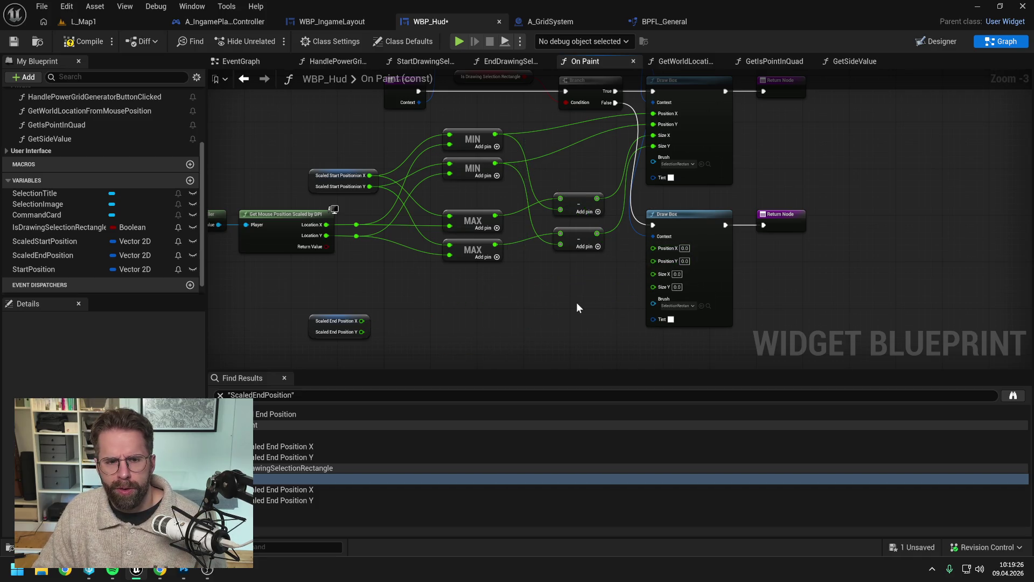
pyautogui.scroll(-1, 576, 307)
pyautogui.moveTo(700, 251)
pyautogui.mouseDown()
pyautogui.moveTo(636, 200)
pyautogui.moveTo(662, 230)
pyautogui.moveTo(636, 263)
pyautogui.mouseUp()
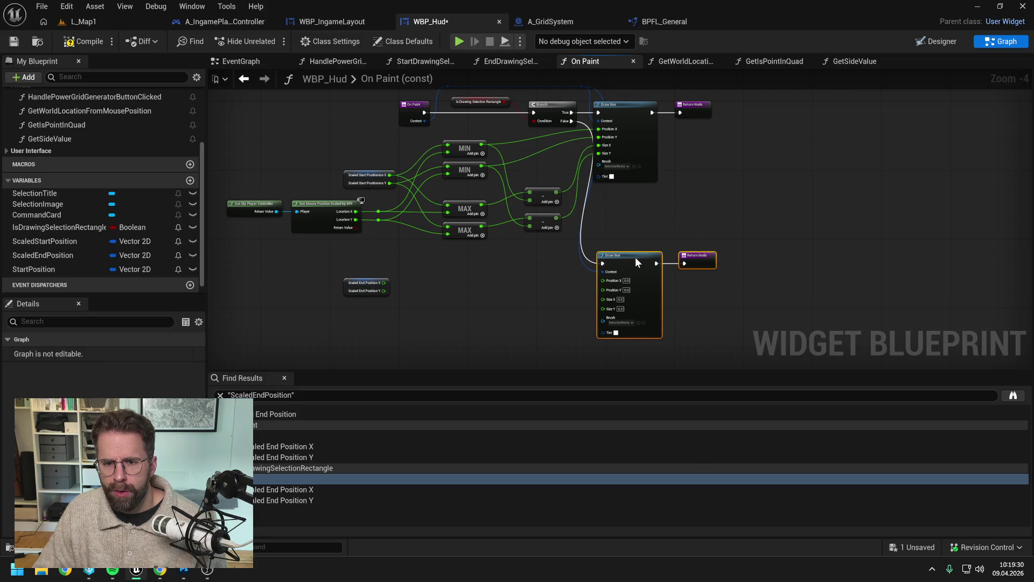
pyautogui.click(639, 228)
pyautogui.moveTo(247, 145); pyautogui.dragTo(591, 245)
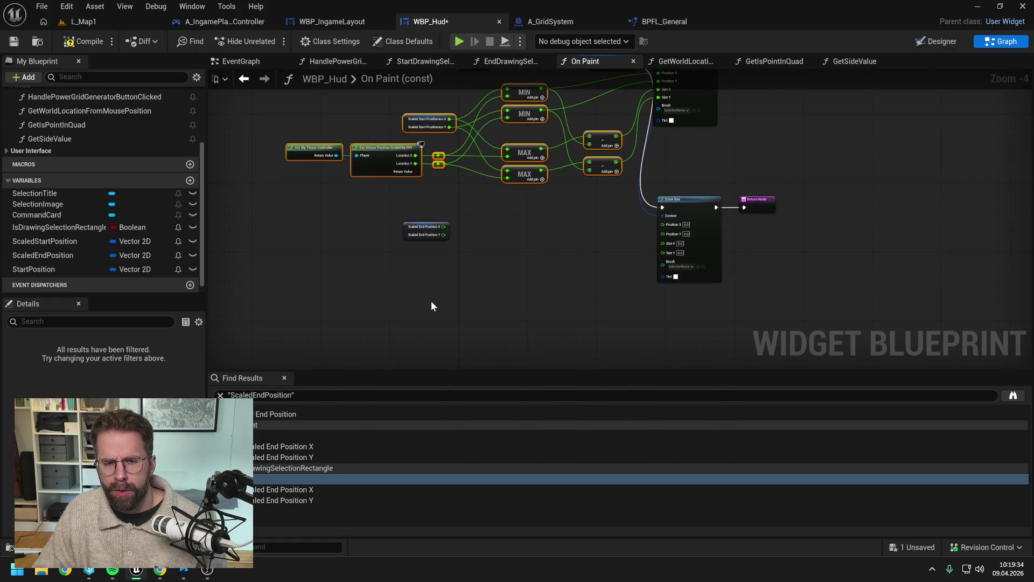
pyautogui.hotkey('ctrl', 'c')
pyautogui.hotkey('ctrl', 'v')
pyautogui.moveTo(586, 299); pyautogui.dragTo(662, 225)
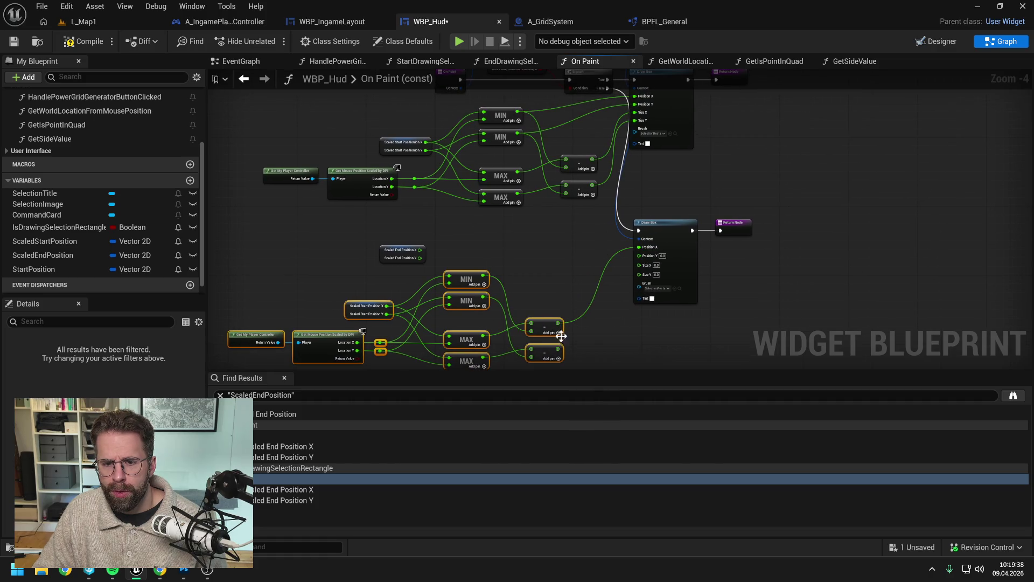
pyautogui.click(531, 278)
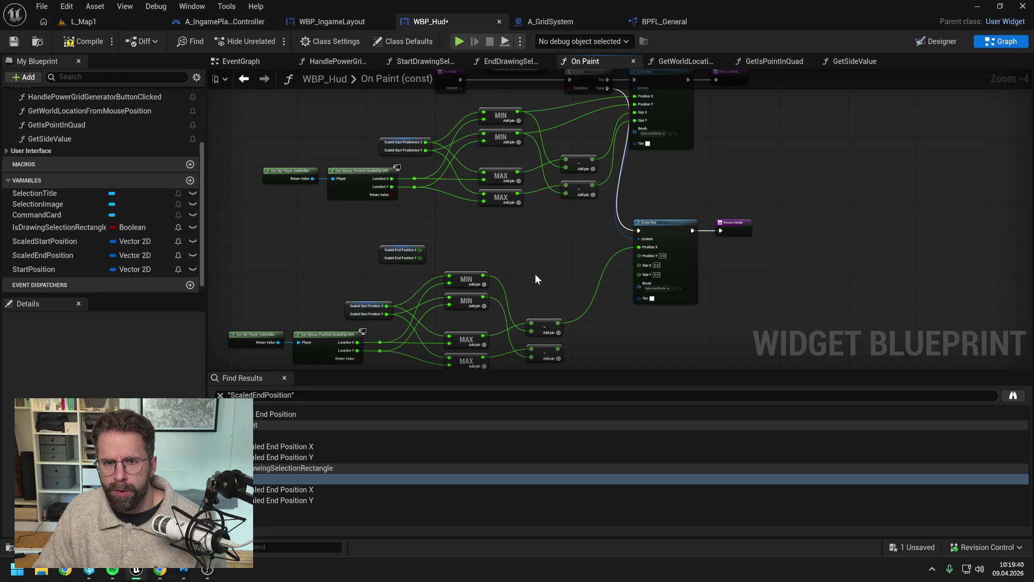
# Wire the pasted MIN results to Position and subtract results to Size, fed by Scaled End Position.
pyautogui.moveTo(494, 281); pyautogui.dragTo(651, 254)
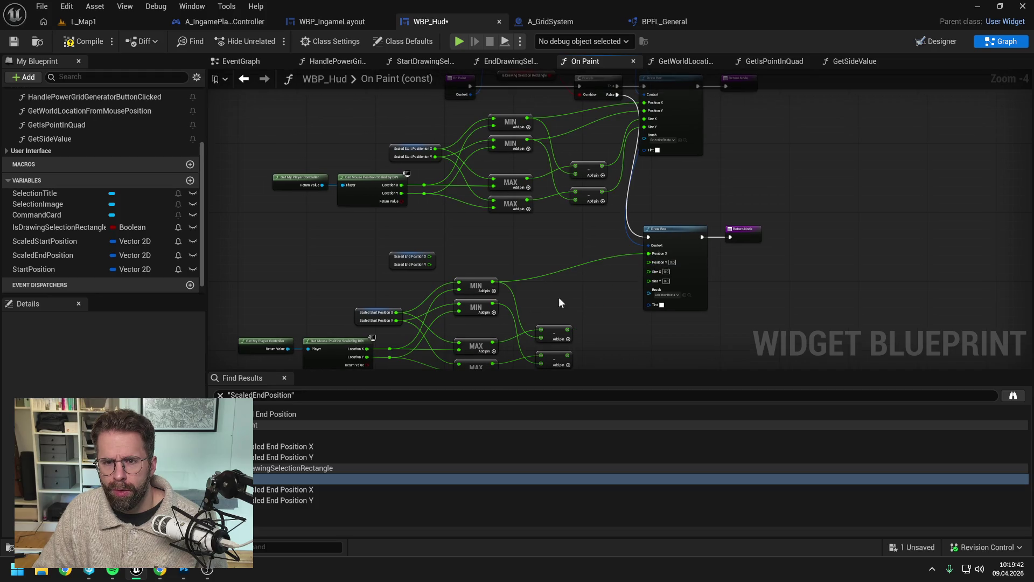
pyautogui.moveTo(496, 300); pyautogui.dragTo(649, 261)
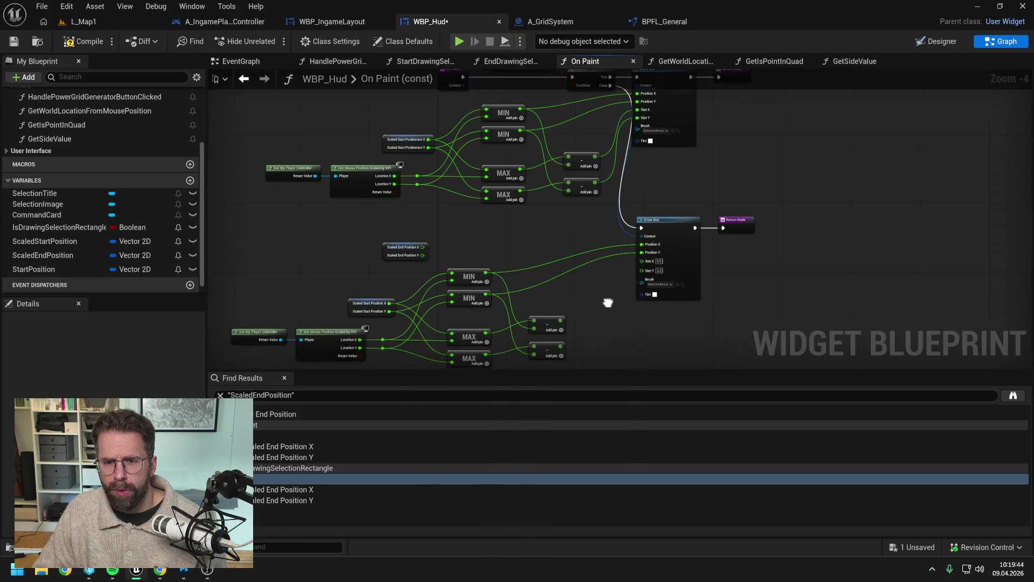
pyautogui.moveTo(538, 322); pyautogui.dragTo(618, 262)
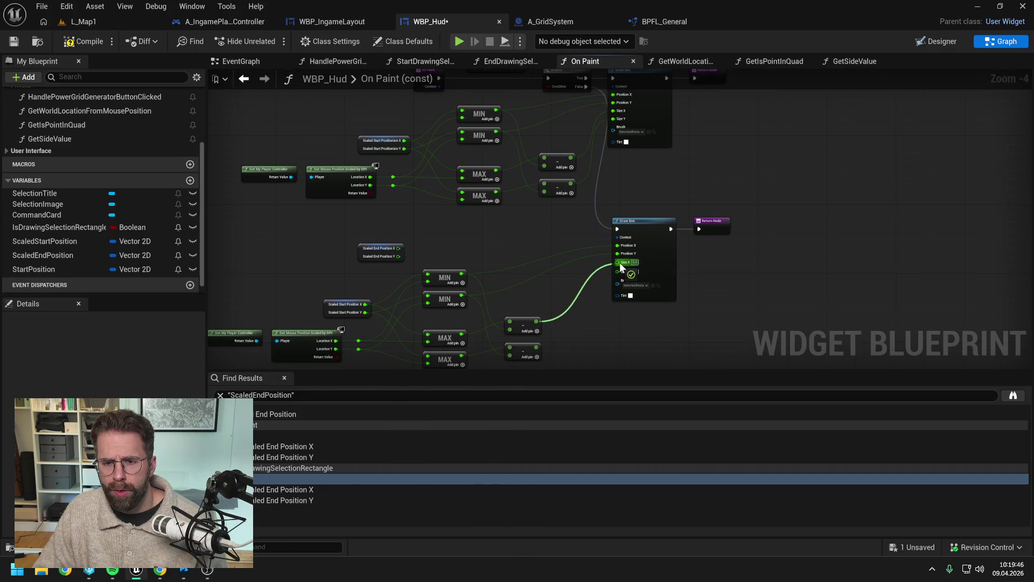
pyautogui.moveTo(538, 349); pyautogui.dragTo(618, 270)
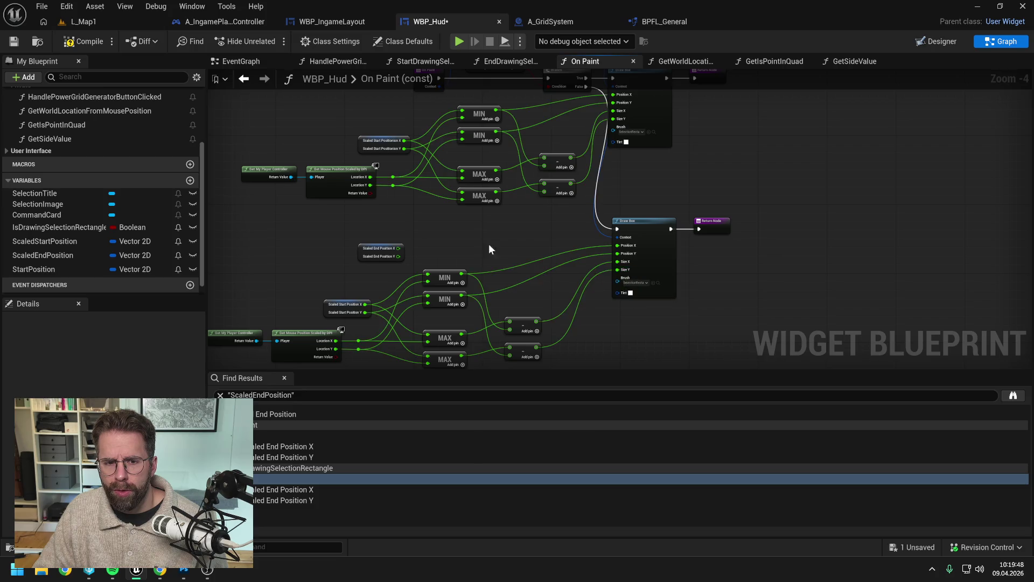
pyautogui.moveTo(570, 220)
pyautogui.mouseDown()
pyautogui.moveTo(549, 220)
pyautogui.moveTo(502, 345)
pyautogui.moveTo(531, 308)
pyautogui.mouseUp()
pyautogui.moveTo(502, 348); pyautogui.dragTo(531, 317)
# Delete the pasted mouse position nodes, compile WBP_Hud, and switch to L_Map1.
pyautogui.click(455, 299)
pyautogui.press('Delete')
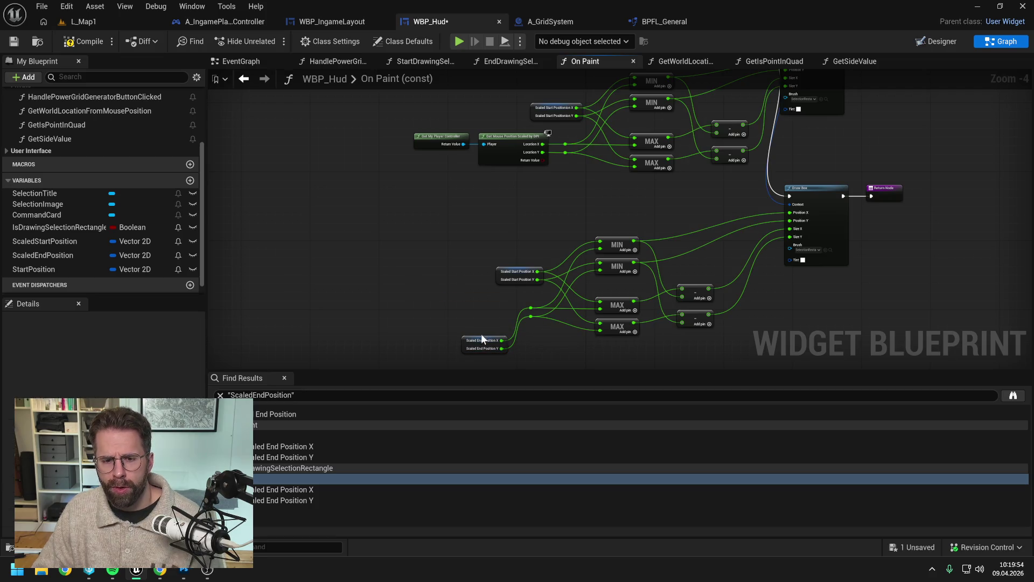
pyautogui.moveTo(484, 340); pyautogui.dragTo(489, 310)
pyautogui.click(528, 241)
pyautogui.moveTo(528, 240); pyautogui.dragTo(370, 232)
pyautogui.click(83, 42)
pyautogui.click(108, 22)
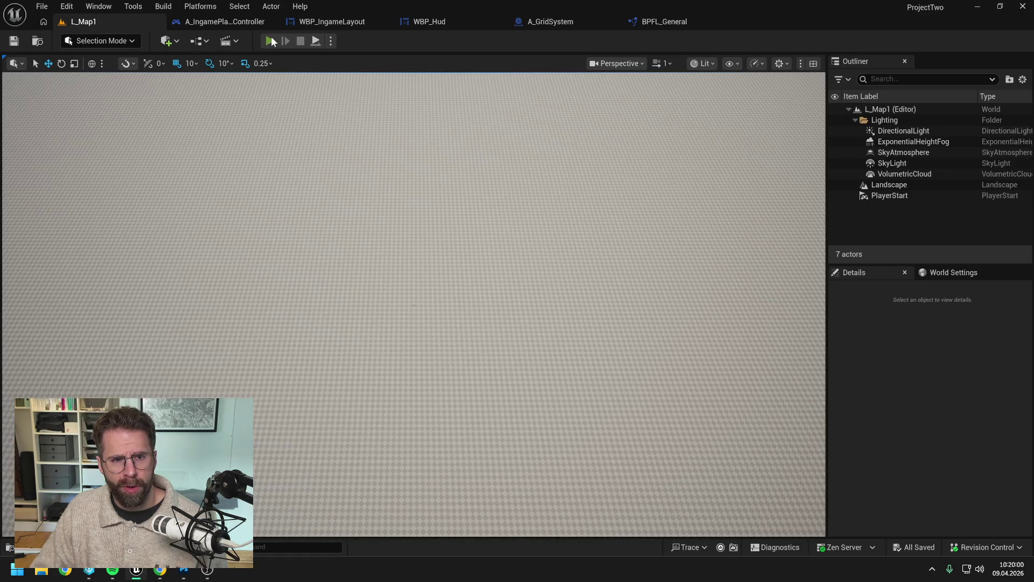
# Run and stop a quick play session, then return to WBP_Hud's On Paint graph.
pyautogui.hotkey('alt', 'p')
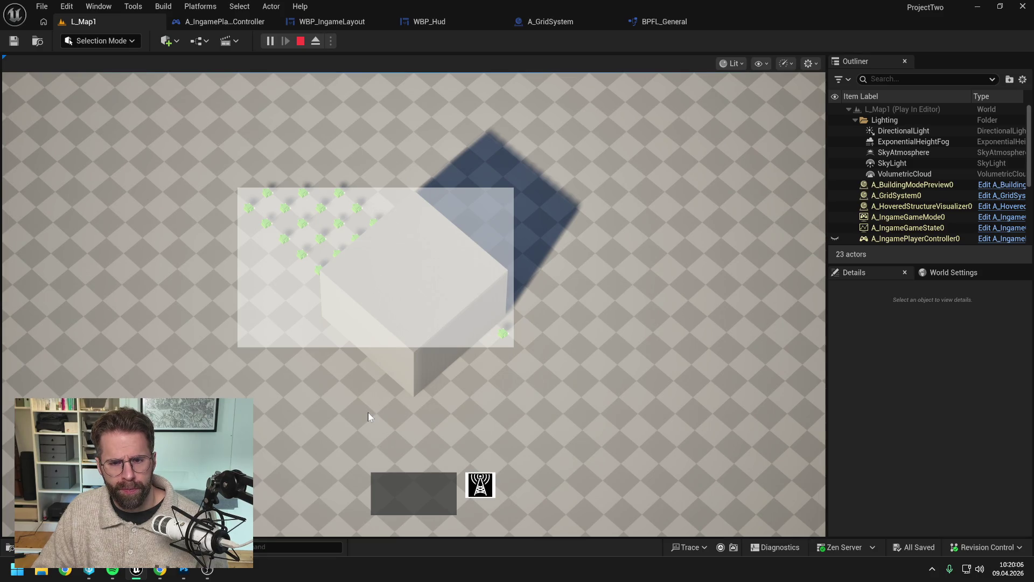
pyautogui.press('Escape')
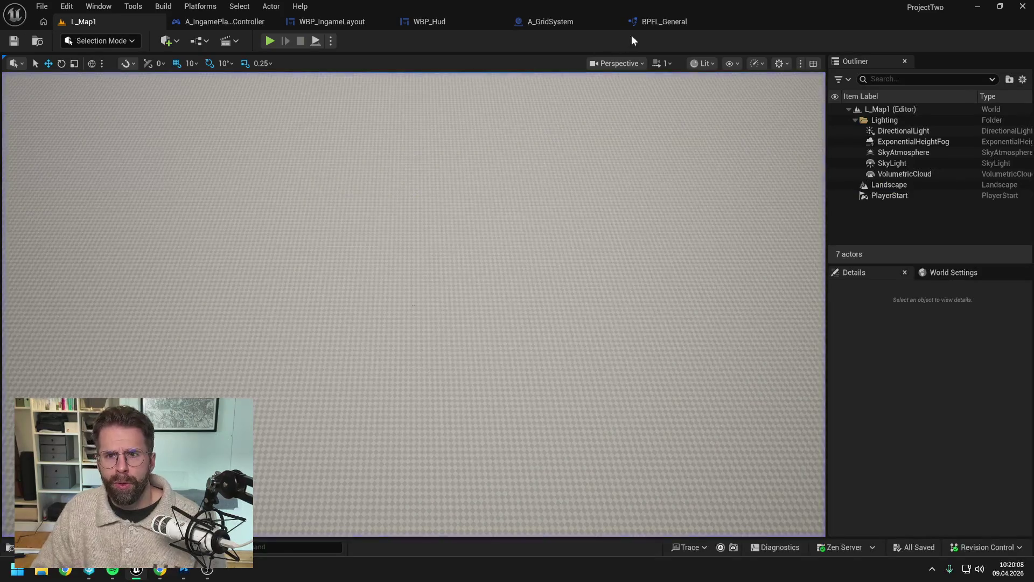
pyautogui.click(558, 21)
pyautogui.click(429, 22)
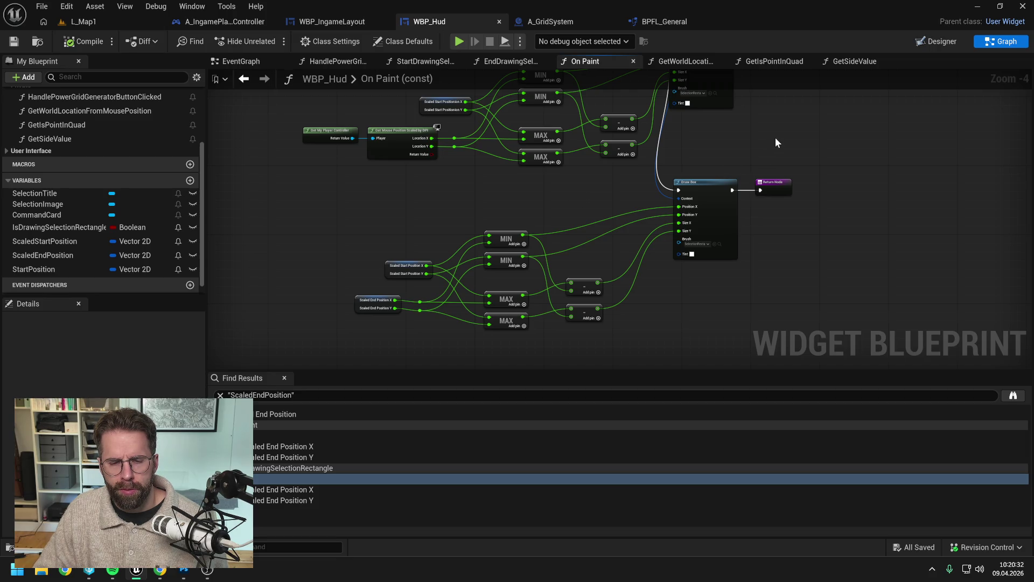
# Open A_Dummy, assign SM_1x1Cube to its StaticMesh component, then compile and save.
pyautogui.hotkey('ctrl', 'space')
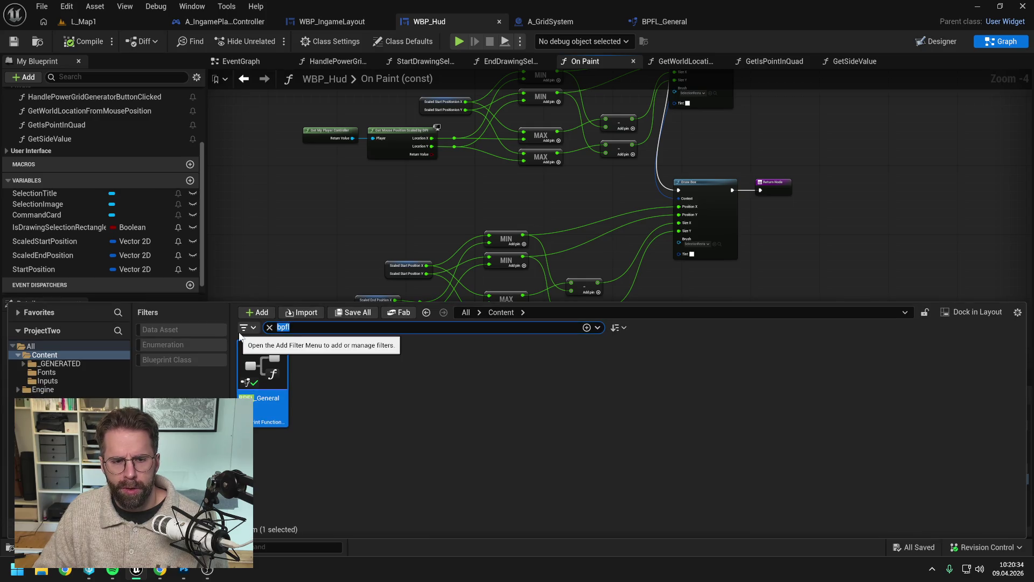
pyautogui.write('dummy')
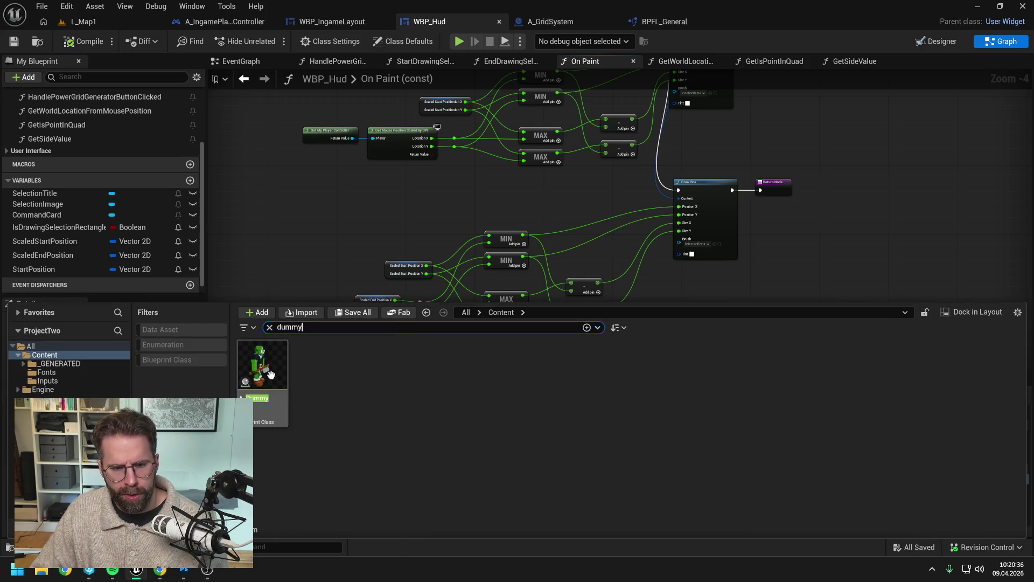
pyautogui.doubleClick(270, 375)
pyautogui.click(60, 120)
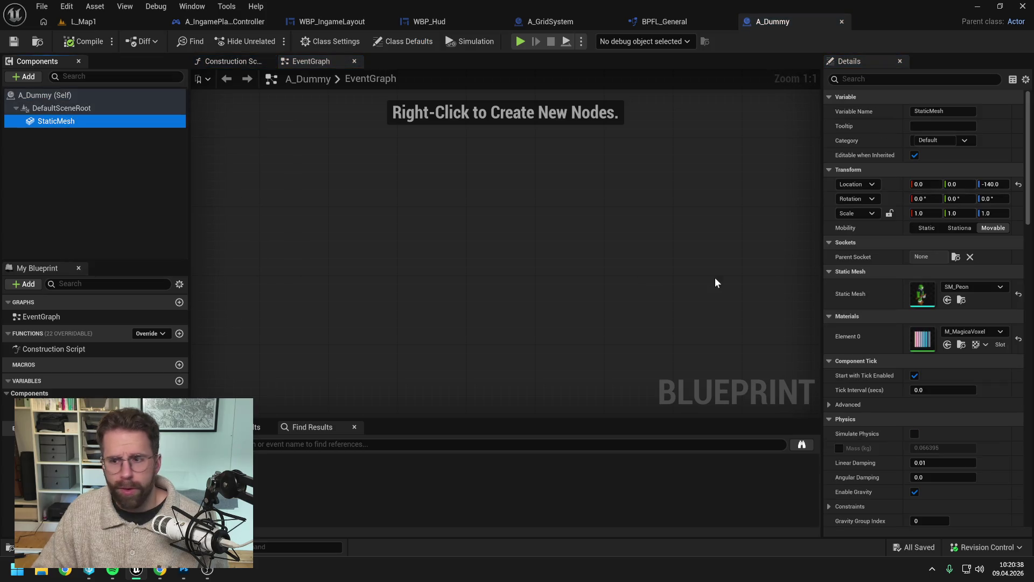
pyautogui.click(974, 288)
pyautogui.write('1x1')
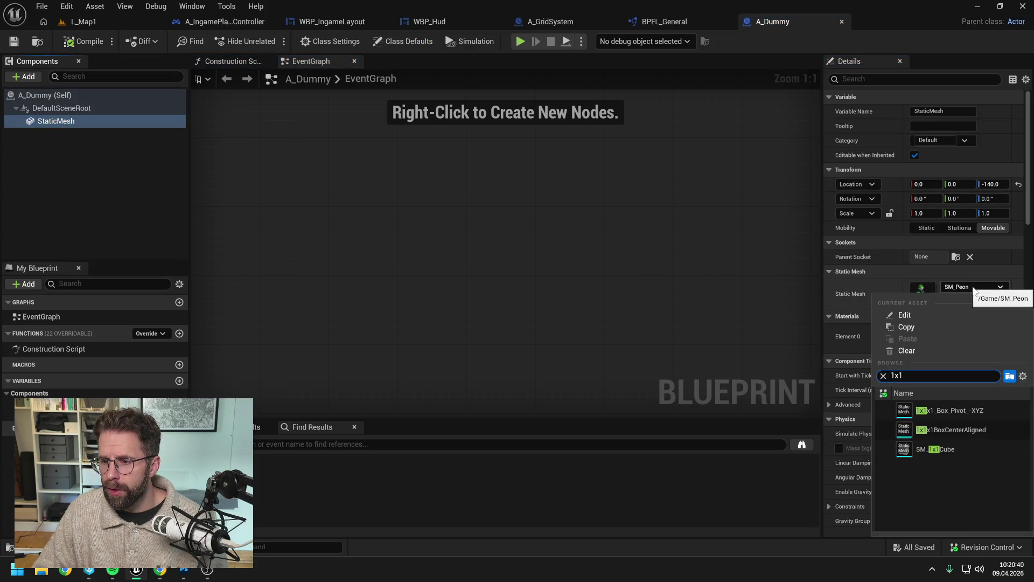
pyautogui.click(947, 448)
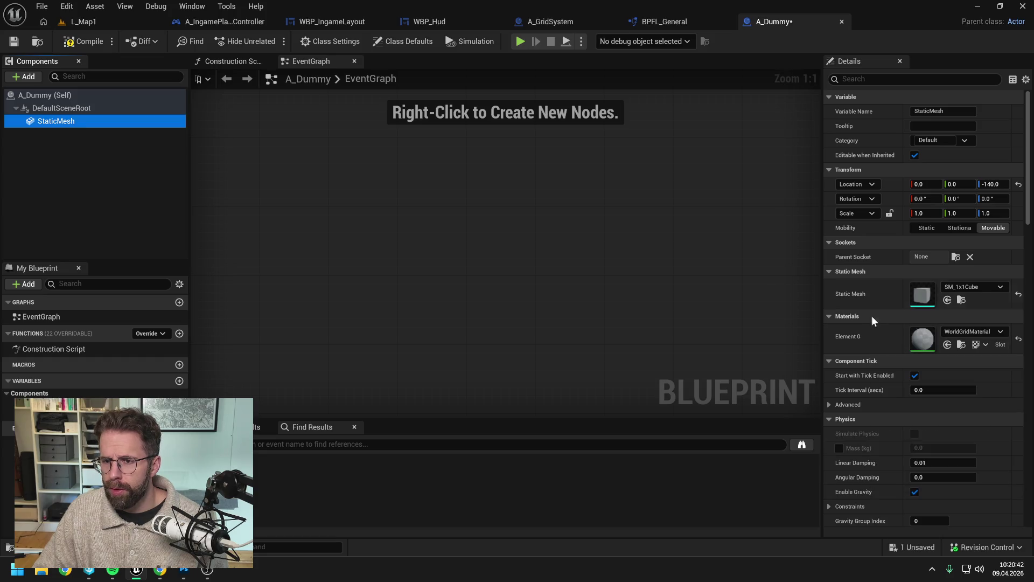
pyautogui.click(79, 42)
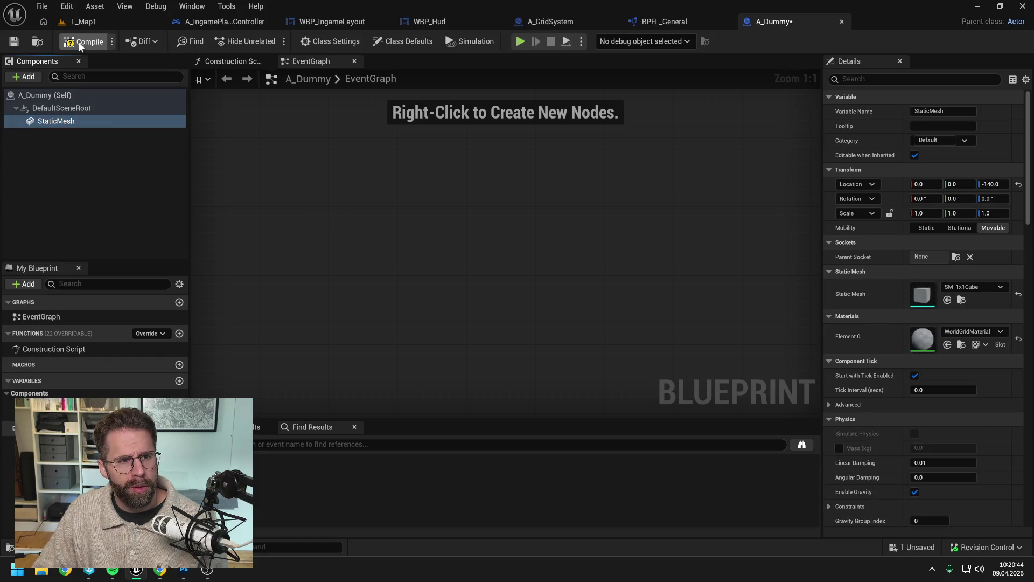
pyautogui.hotkey('ctrl', 's')
pyautogui.click(537, 404)
# Set the cube mesh's Location Z to -50, then start a play session in L_Map1.
pyautogui.click(69, 120)
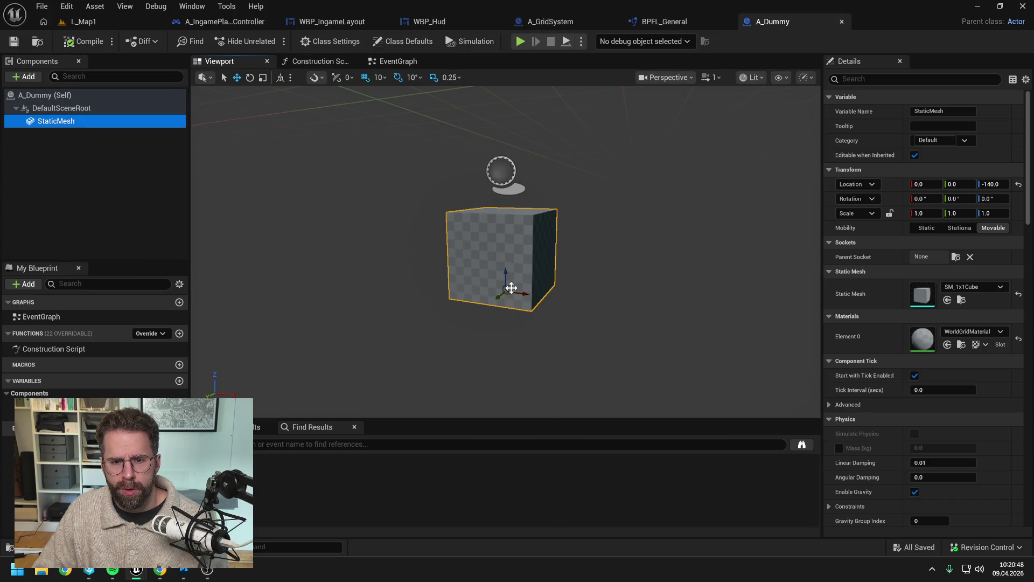
pyautogui.scroll(5, 513, 286)
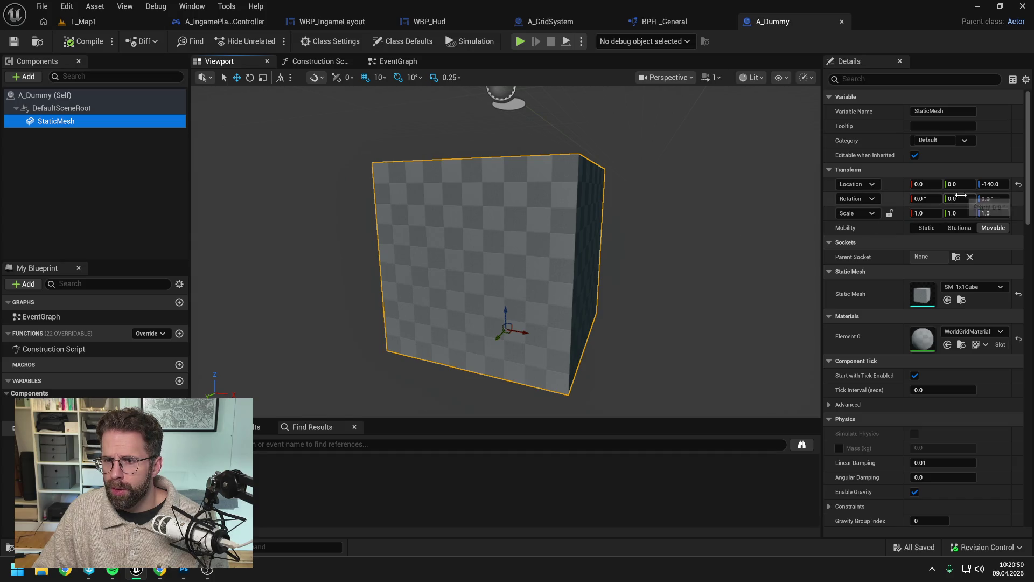
pyautogui.click(992, 195)
pyautogui.click(991, 186)
pyautogui.write('0')
pyautogui.press('Return')
pyautogui.scroll(-2, 668, 215)
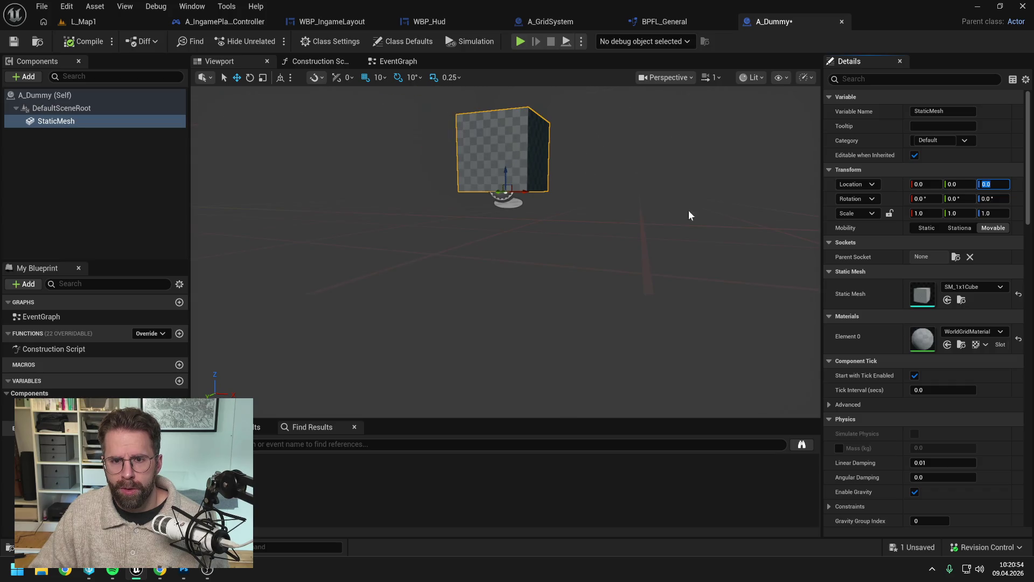
pyautogui.scroll(-3, 605, 187)
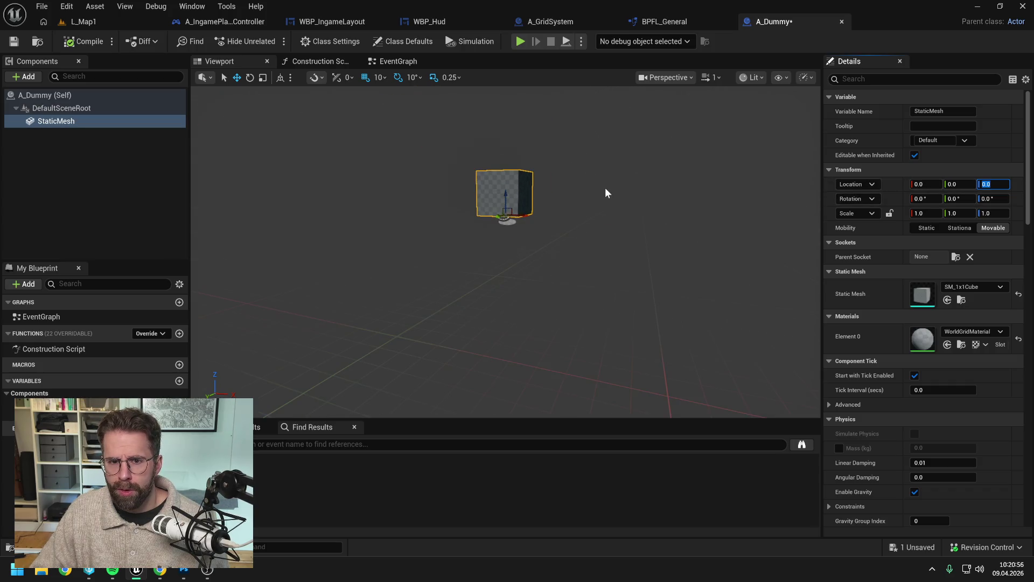
pyautogui.scroll(1, 592, 194)
pyautogui.write('5')
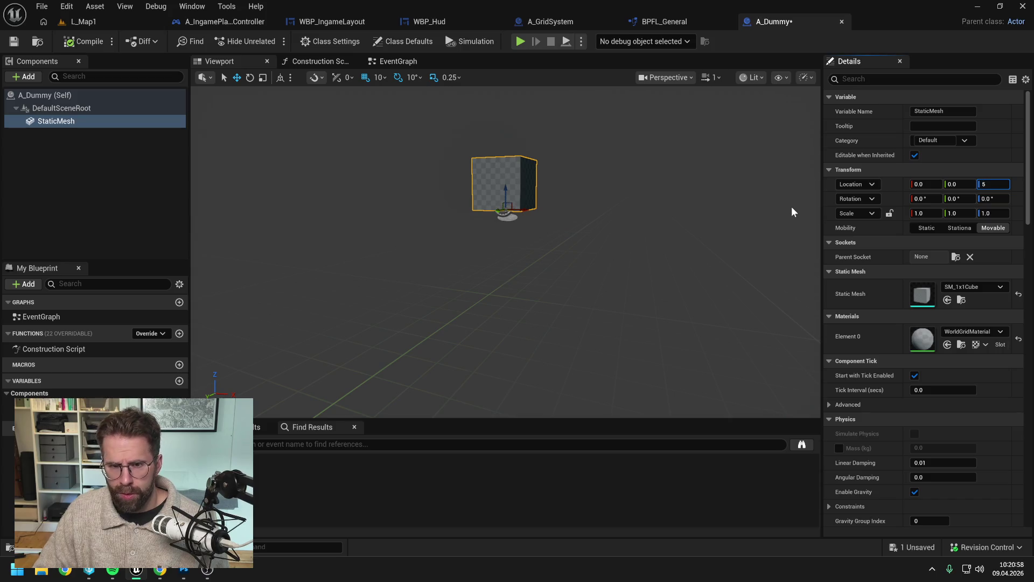
pyautogui.write('0')
pyautogui.press('Return')
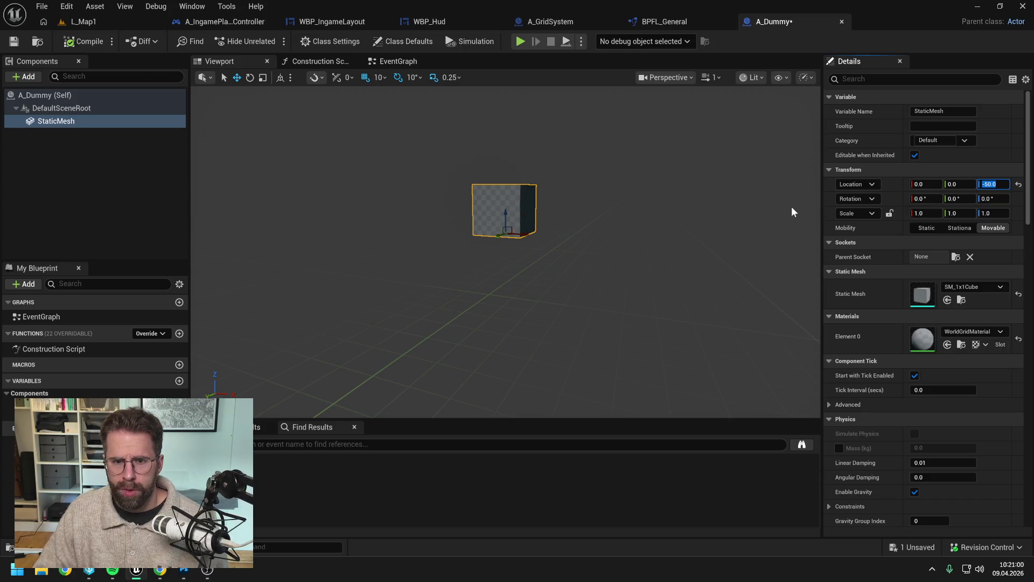
pyautogui.scroll(-2, 584, 240)
pyautogui.scroll(2, 582, 242)
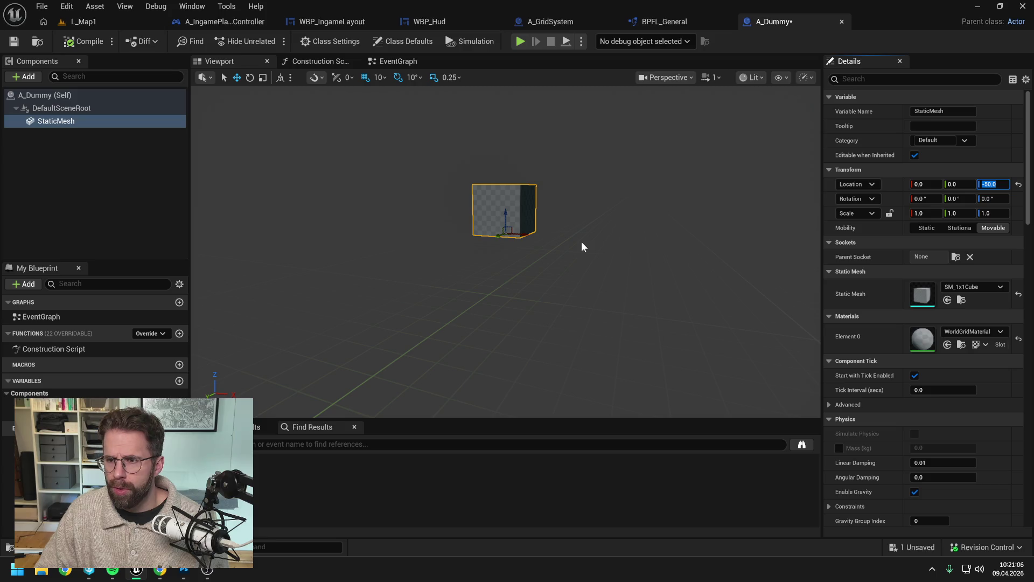
pyautogui.click(81, 22)
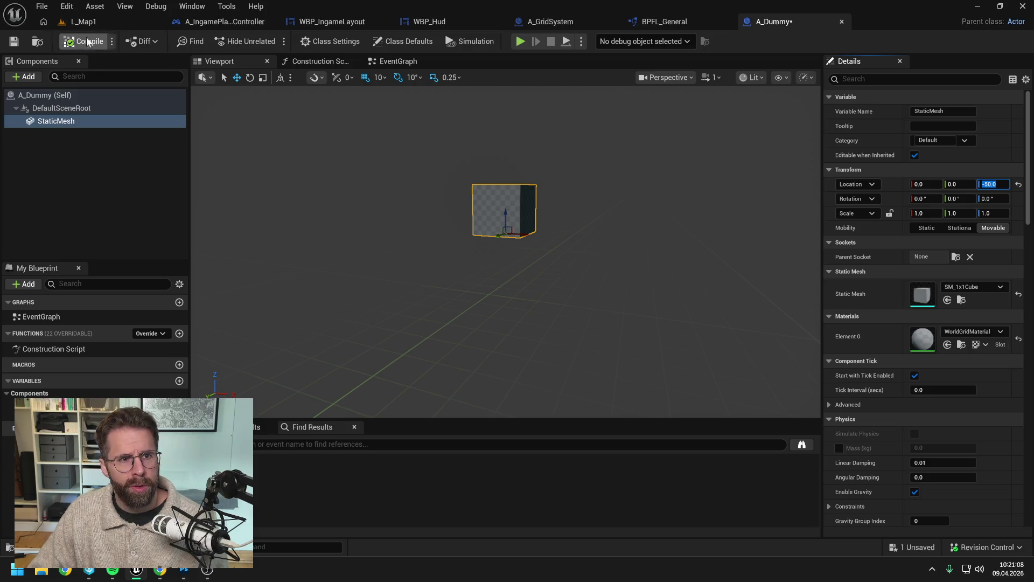
pyautogui.hotkey('alt', 'p')
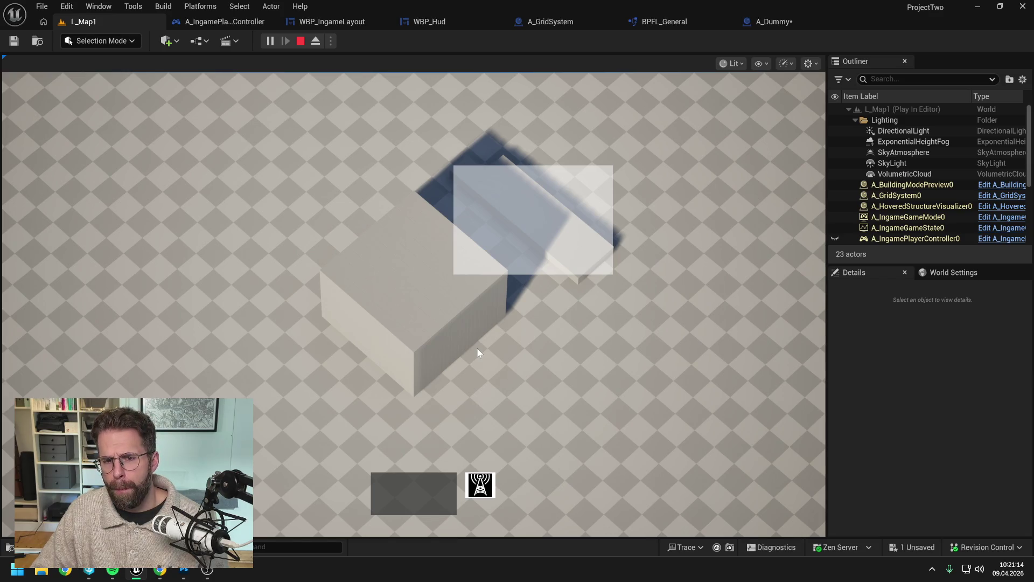
# Drag a selection rectangle over the grid in game, stop, and return to A_Dummy's Location Z.
pyautogui.moveTo(59, 156)
pyautogui.mouseDown()
pyautogui.moveTo(318, 363)
pyautogui.moveTo(353, 409)
pyautogui.mouseUp()
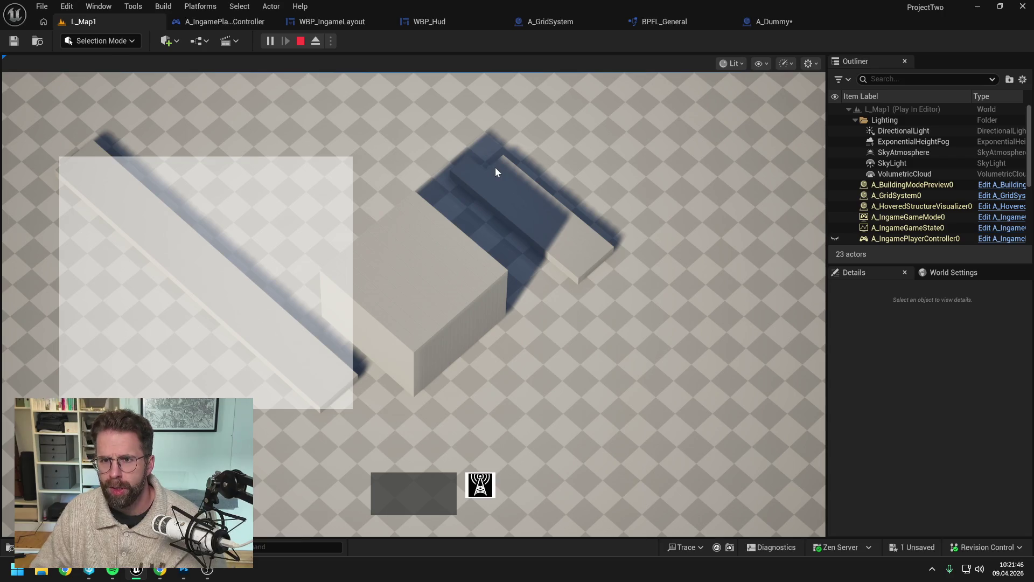
pyautogui.press('Escape')
pyautogui.click(801, 23)
pyautogui.click(991, 184)
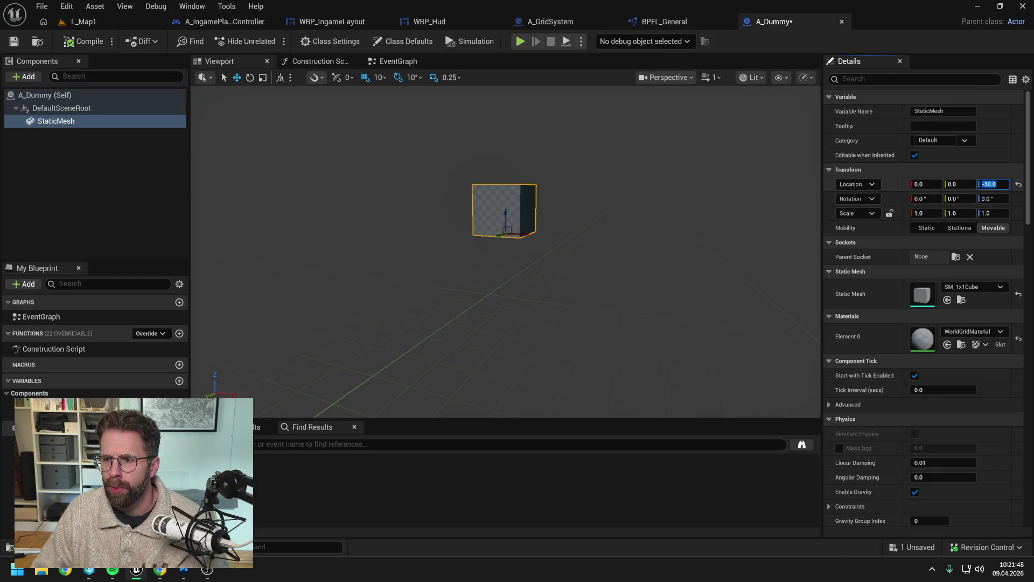
# Lower the mesh to Location Z -70 and test a selection rectangle in L_Map1.
pyautogui.write('-70')
pyautogui.press('Return')
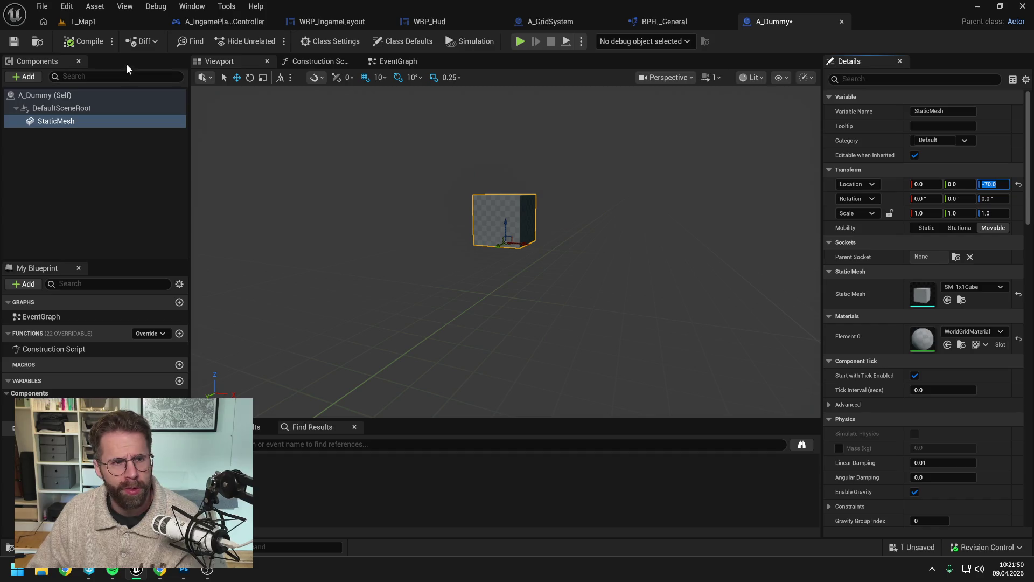
pyautogui.click(100, 24)
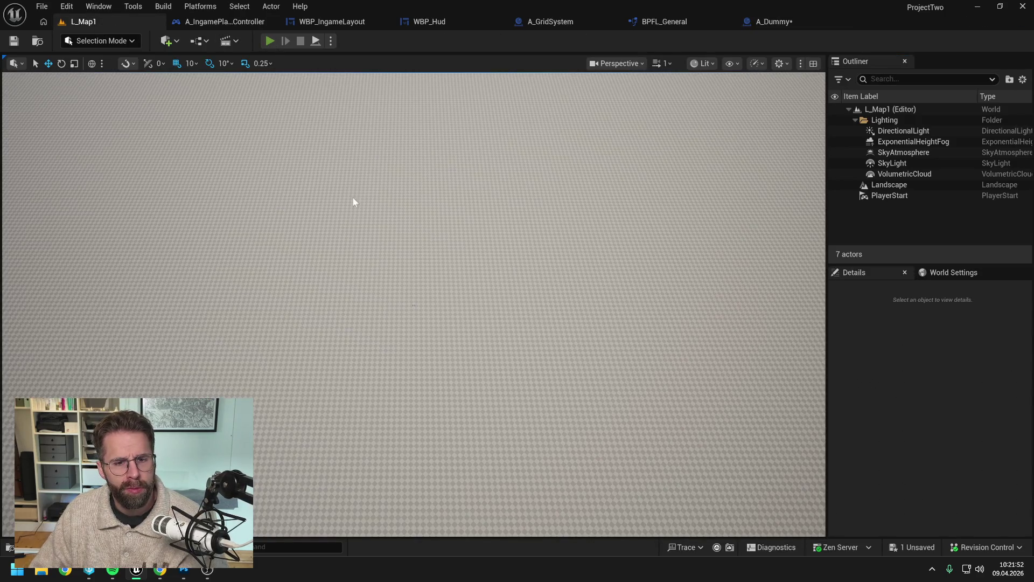
pyautogui.hotkey('alt', 'p')
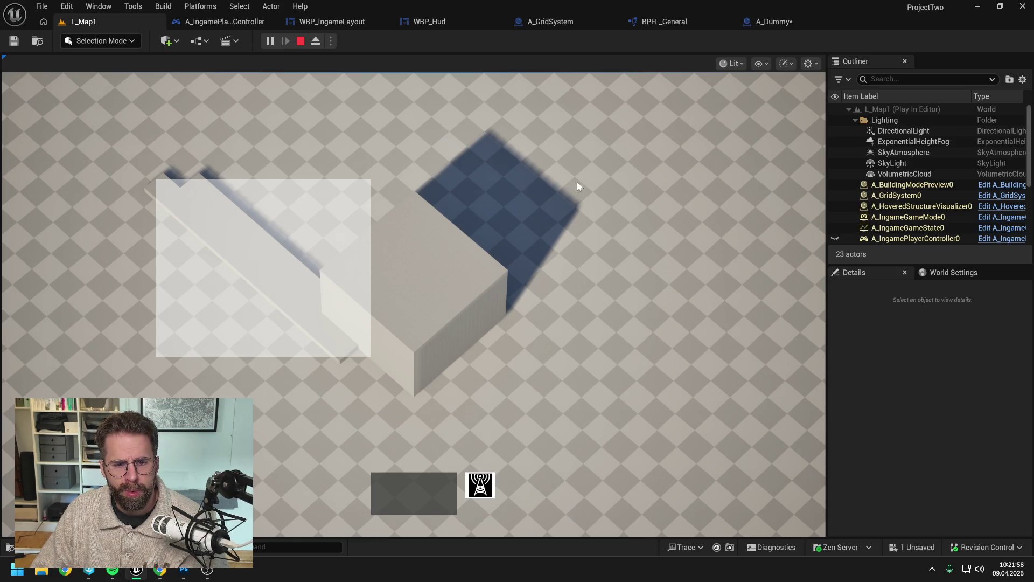
pyautogui.moveTo(564, 149); pyautogui.dragTo(751, 351)
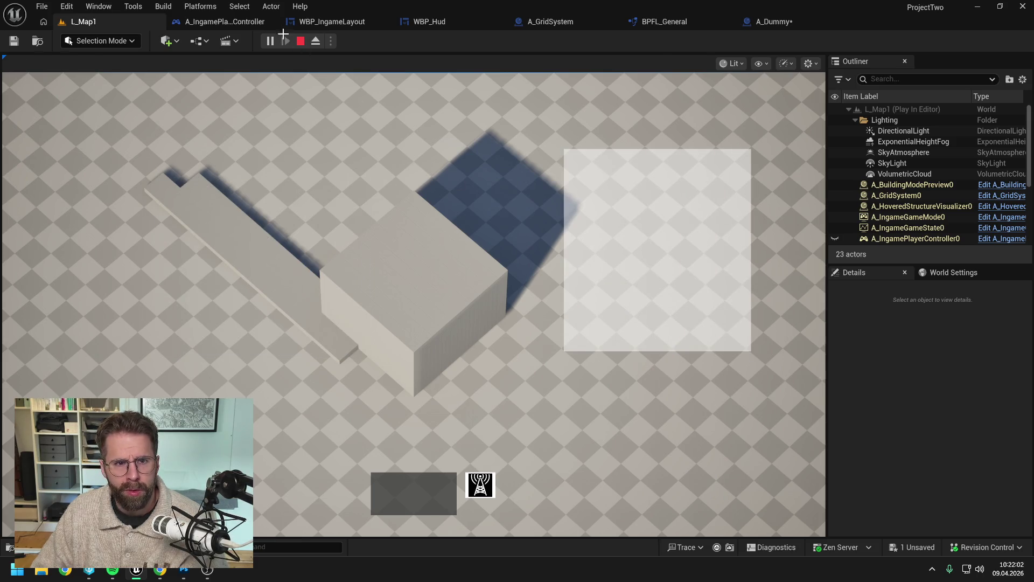
pyautogui.press('Escape')
# Run two more play sessions, dragging a selection rectangle across the grid in each.
pyautogui.hotkey('alt', 'p')
pyautogui.moveTo(518, 145)
pyautogui.mouseDown()
pyautogui.moveTo(765, 373)
pyautogui.moveTo(775, 396)
pyautogui.mouseUp()
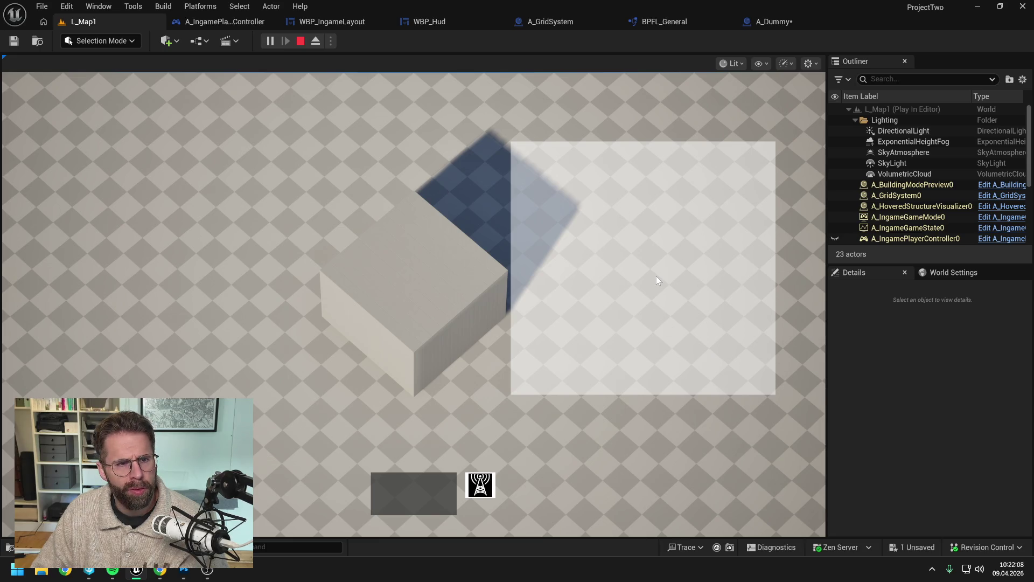
pyautogui.press('Escape')
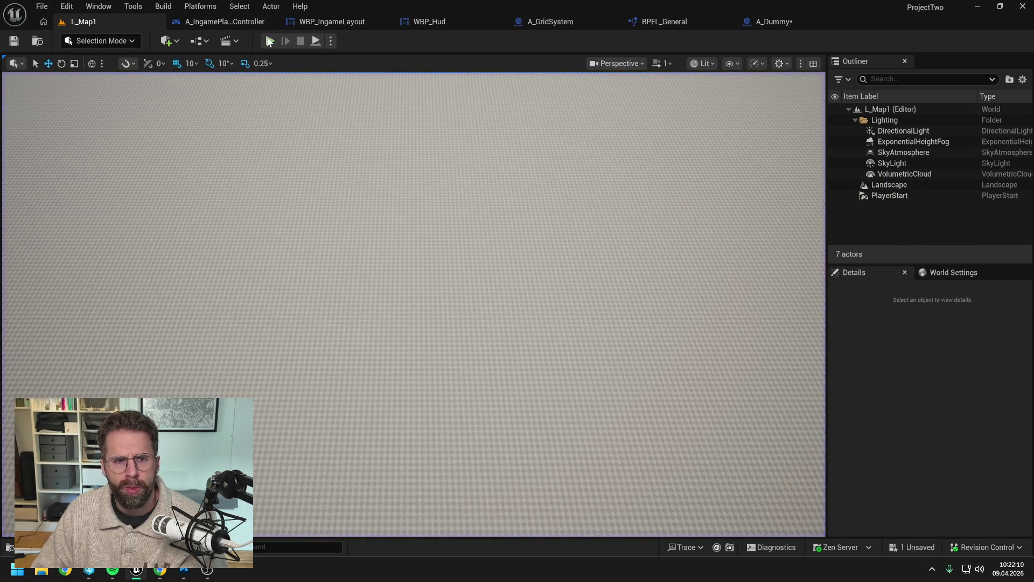
pyautogui.hotkey('alt', 'p')
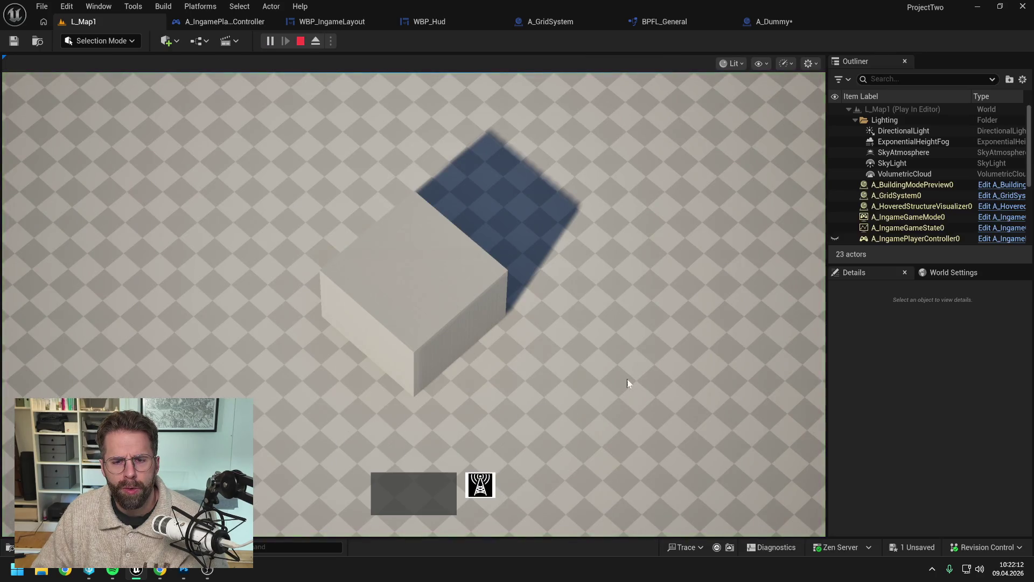
pyautogui.moveTo(615, 376); pyautogui.dragTo(470, 172)
pyautogui.press('Escape')
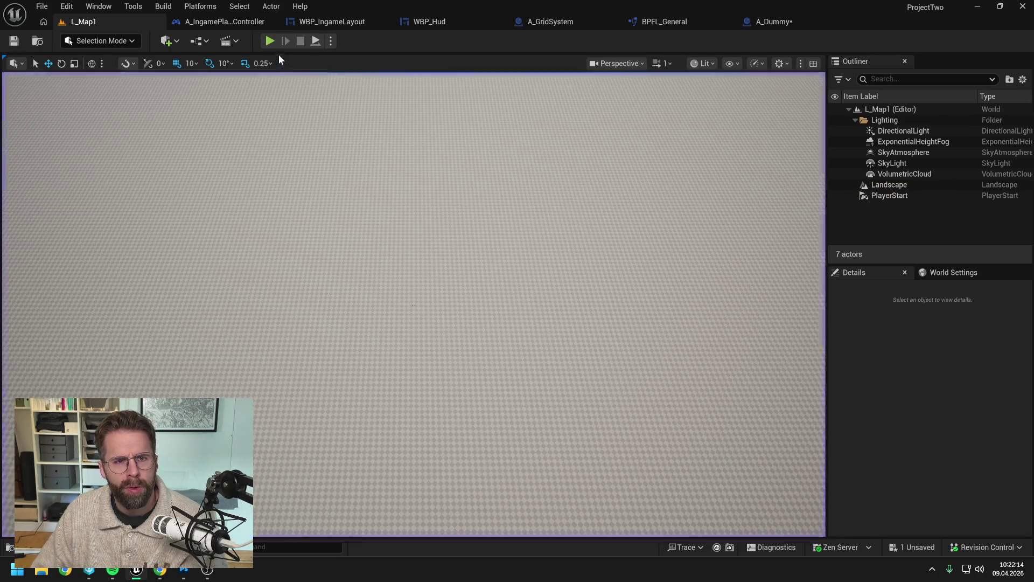
# Start a play session and place slabs in the lower-left, lower-right and upper-right cells.
pyautogui.hotkey('alt', 'p')
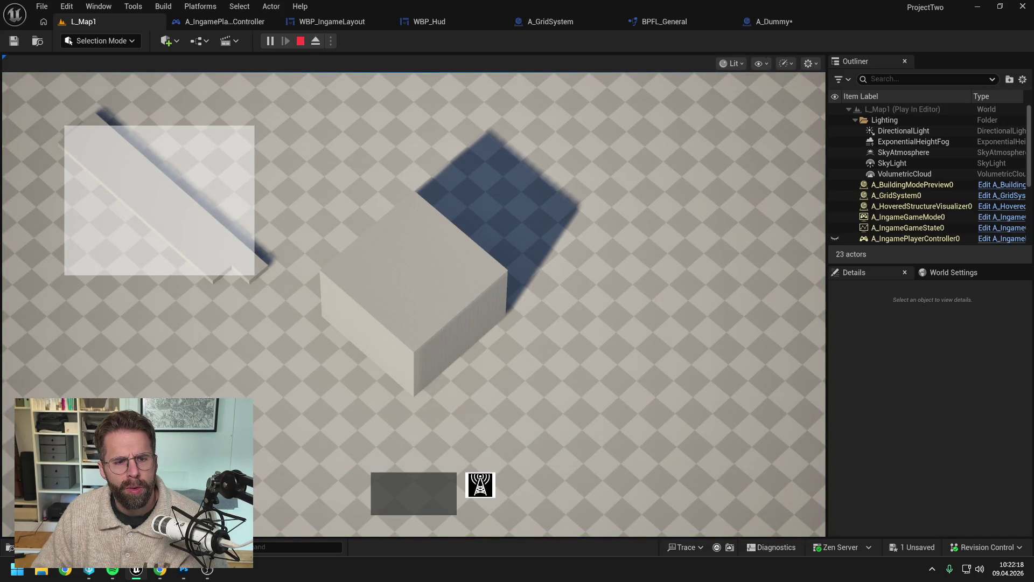
pyautogui.click(216, 371)
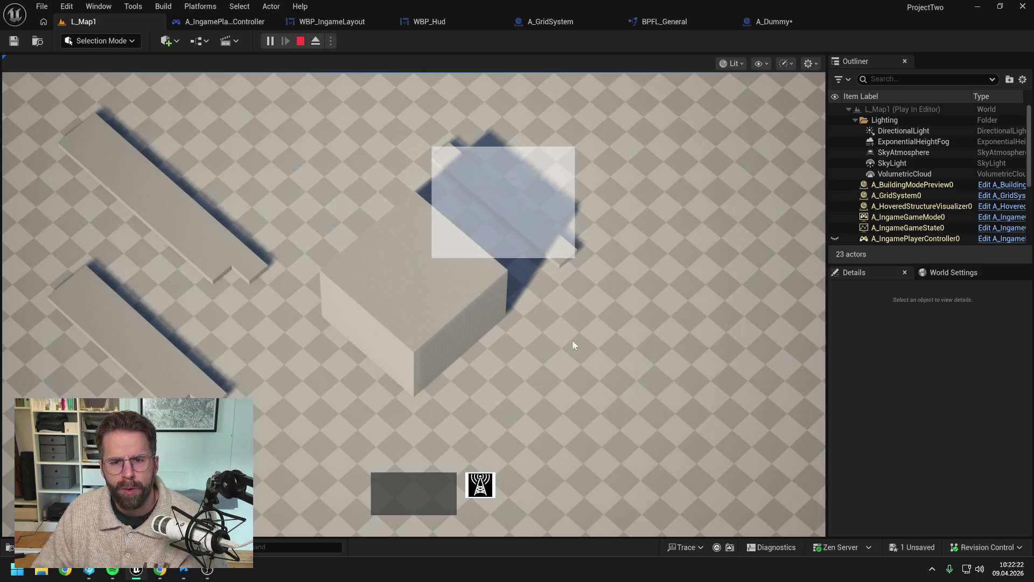
pyautogui.click(619, 431)
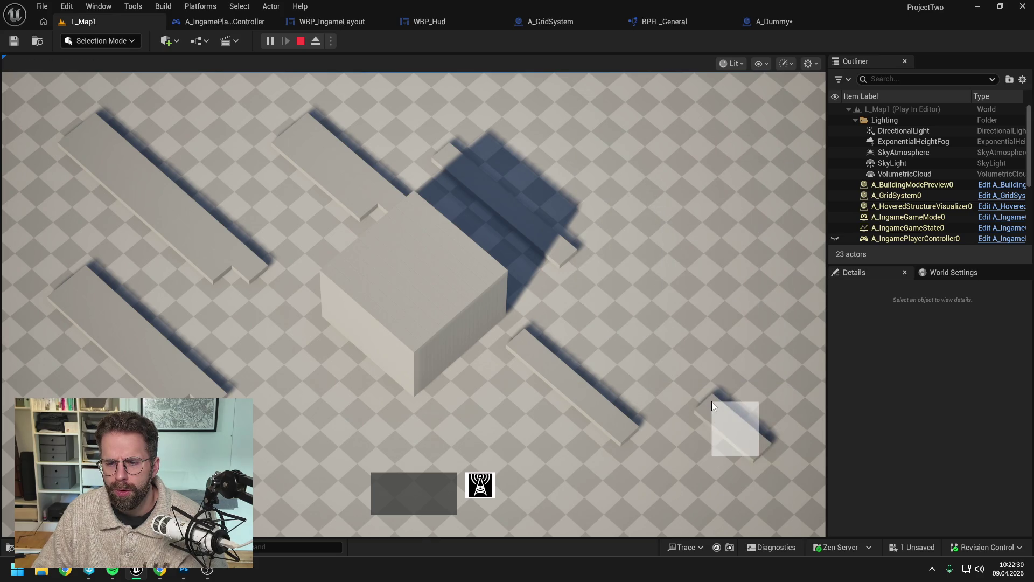
pyautogui.click(713, 402)
pyautogui.click(625, 291)
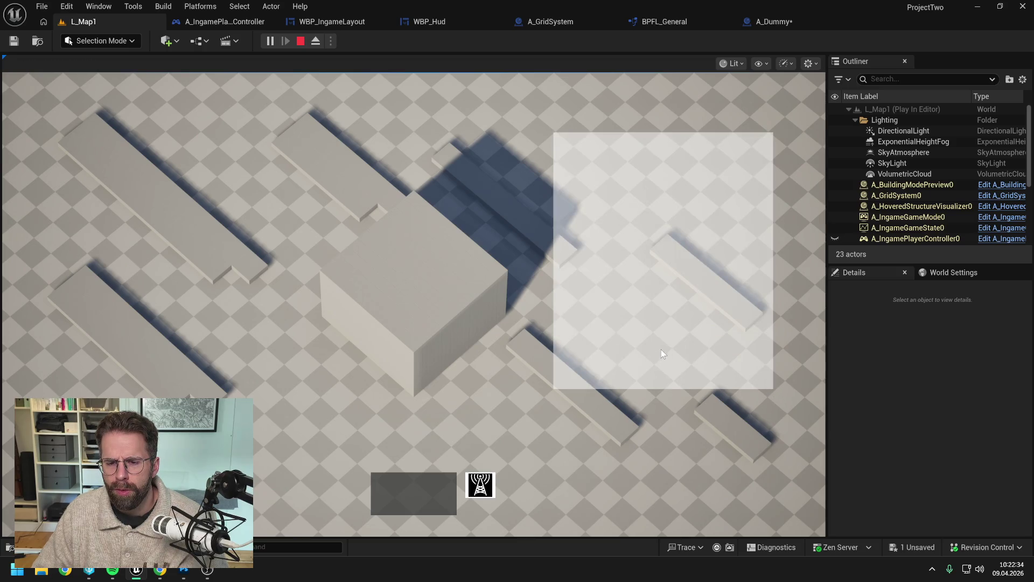
pyautogui.scroll(-5, 542, 327)
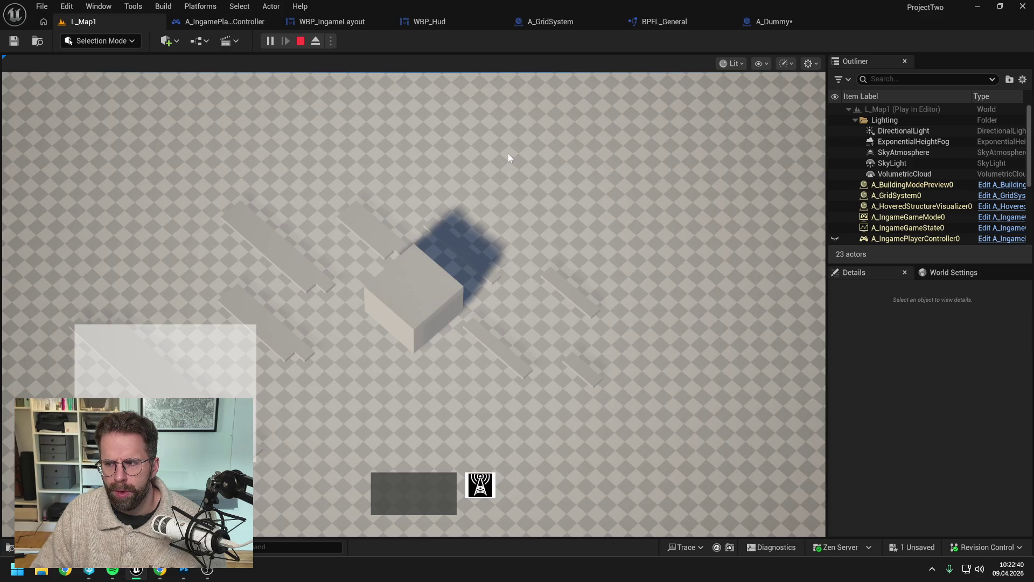
pyautogui.moveTo(497, 134); pyautogui.dragTo(724, 273)
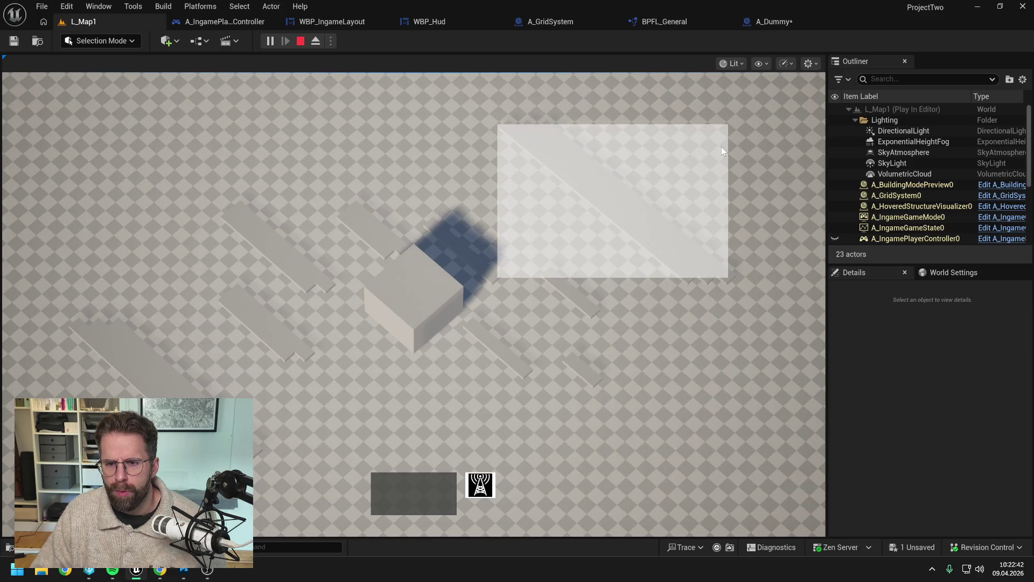
pyautogui.click(571, 321)
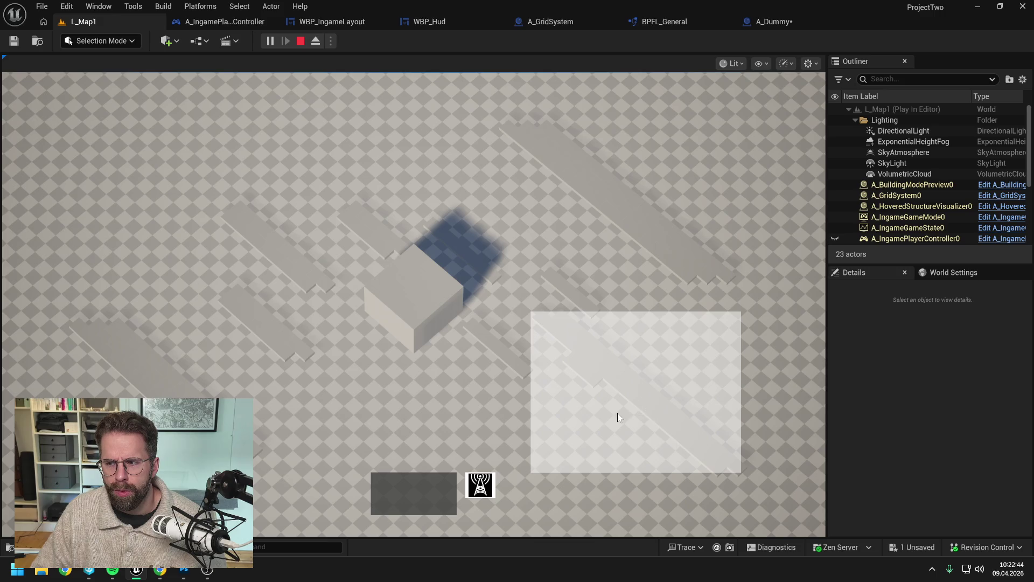
# Pan the game camera, draw selections over the lower-right and middle floor, then stop.
pyautogui.press('s')
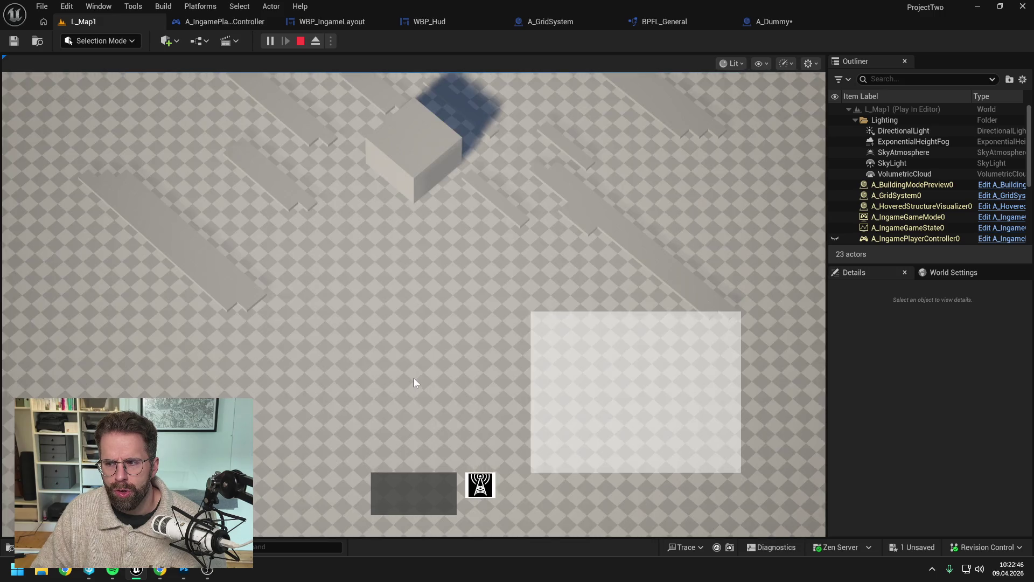
pyautogui.moveTo(404, 237); pyautogui.dragTo(735, 434)
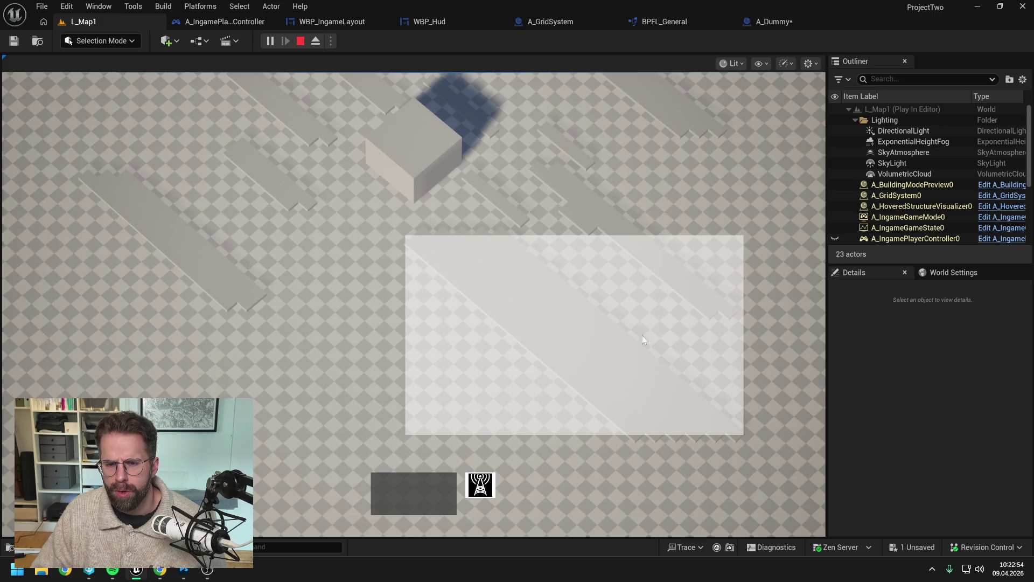
pyautogui.moveTo(249, 325); pyautogui.dragTo(449, 455)
pyautogui.moveTo(385, 263); pyautogui.dragTo(315, 132)
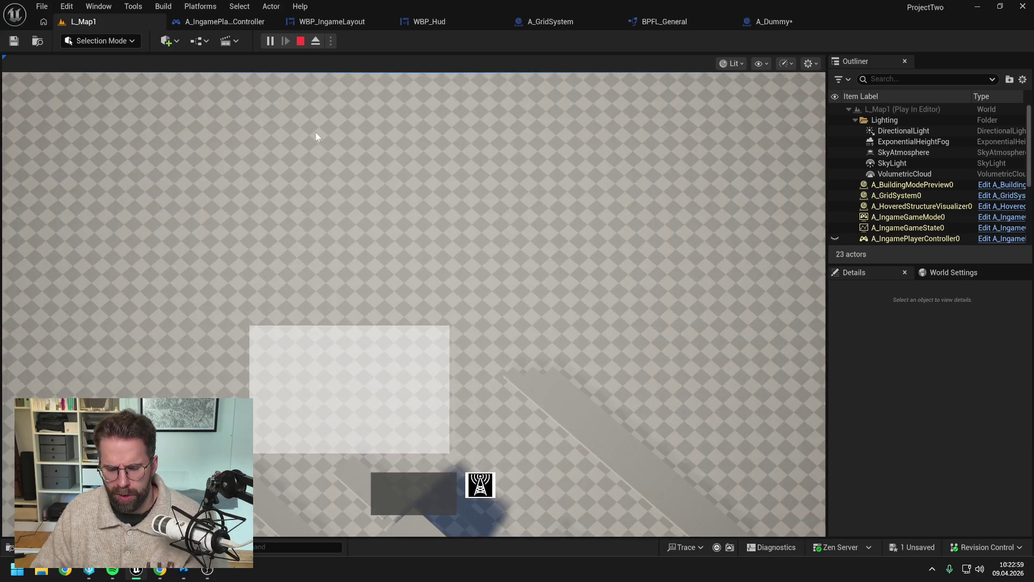
pyautogui.press('Escape')
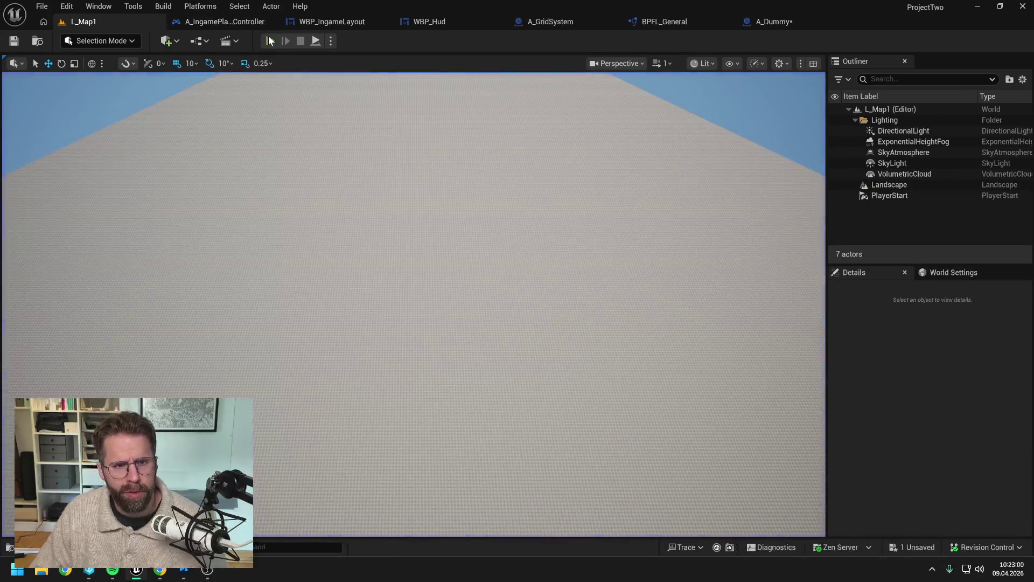
# In a new session, draw selection rectangles of varying size over the cube and slabs.
pyautogui.hotkey('alt', 'p')
pyautogui.moveTo(517, 165); pyautogui.dragTo(786, 343)
pyautogui.moveTo(458, 115); pyautogui.dragTo(788, 481)
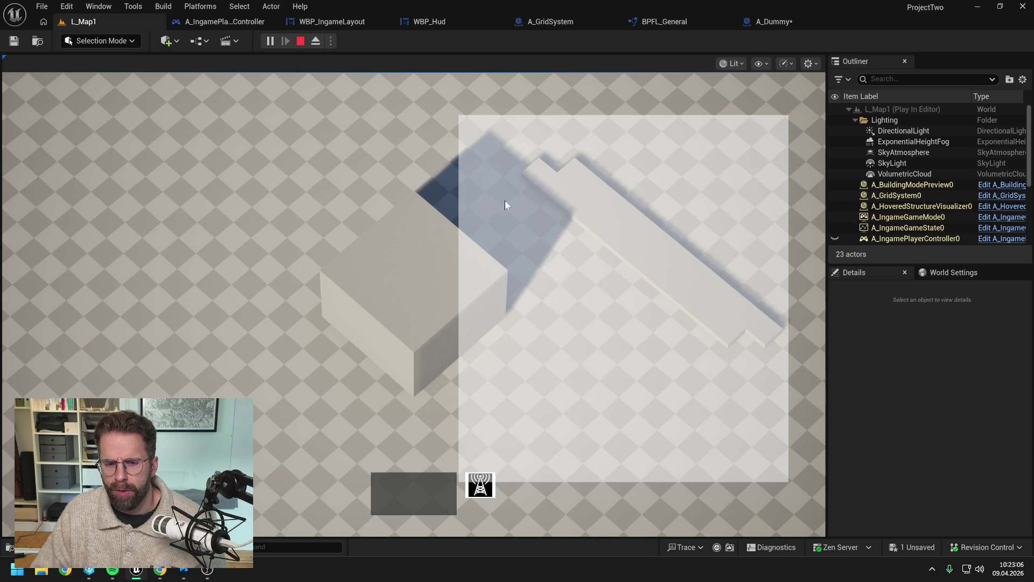
pyautogui.moveTo(437, 97); pyautogui.dragTo(780, 478)
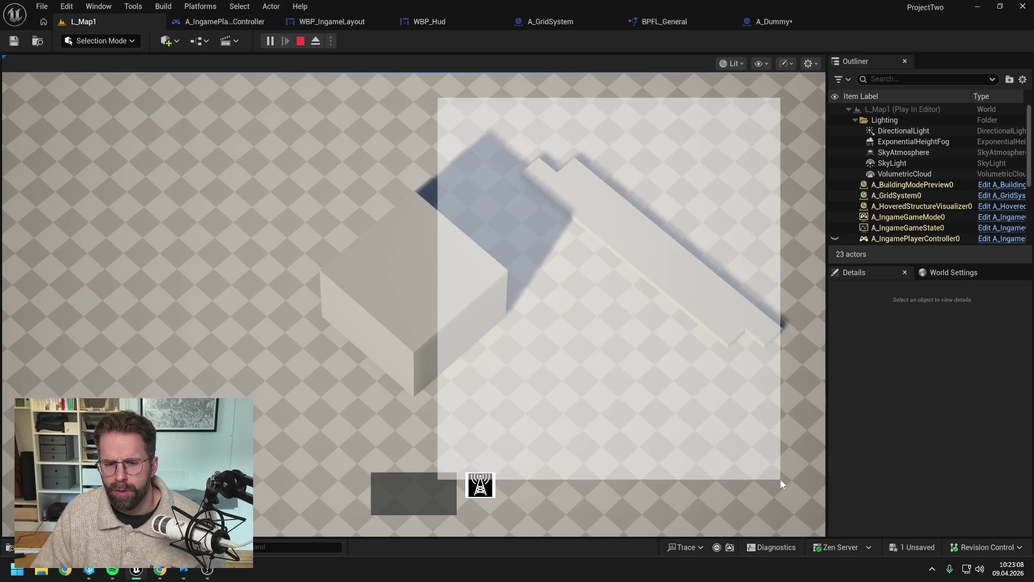
pyautogui.moveTo(405, 96); pyautogui.dragTo(761, 354)
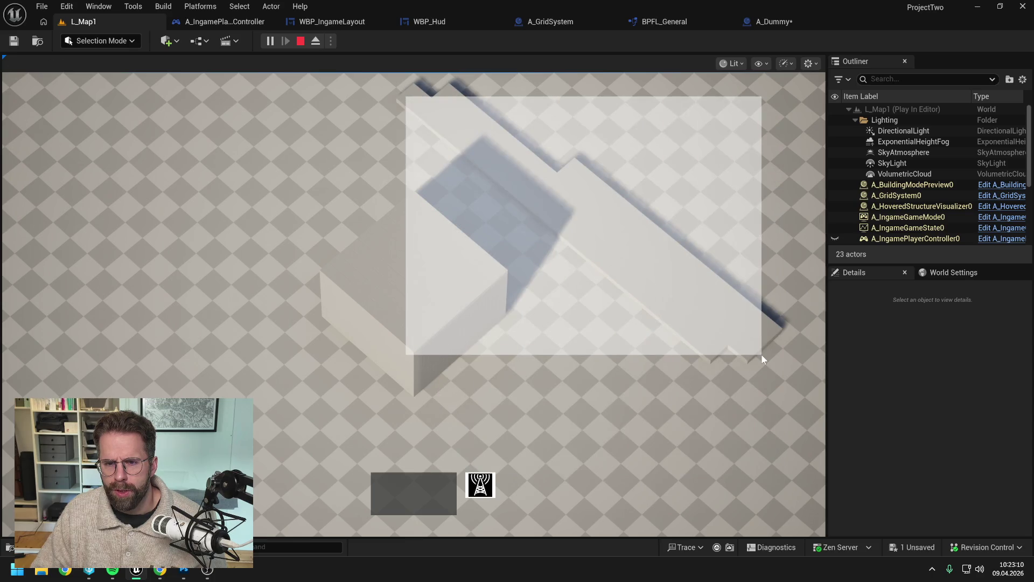
pyautogui.moveTo(386, 89); pyautogui.dragTo(605, 360)
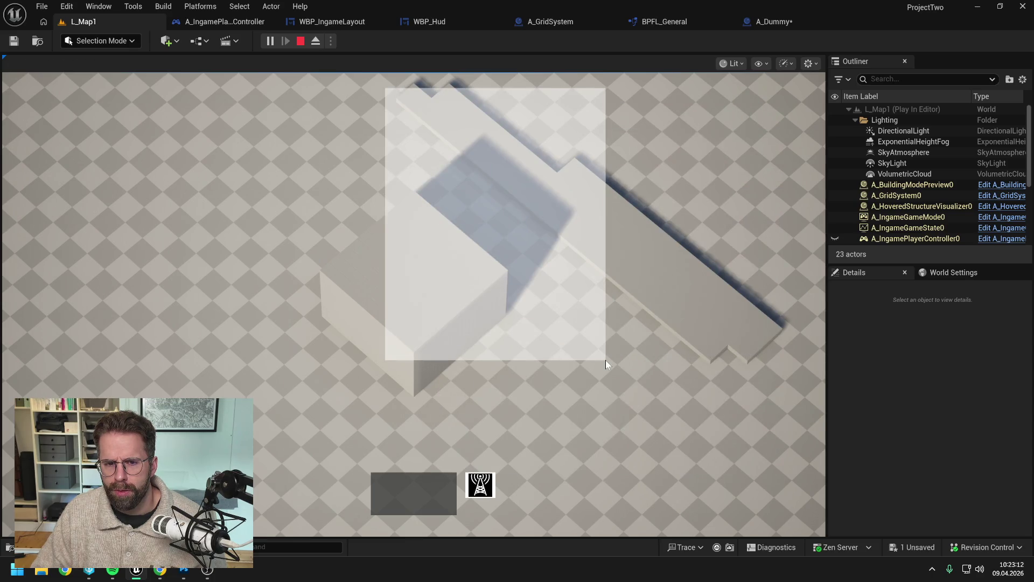
pyautogui.moveTo(347, 92); pyautogui.dragTo(580, 421)
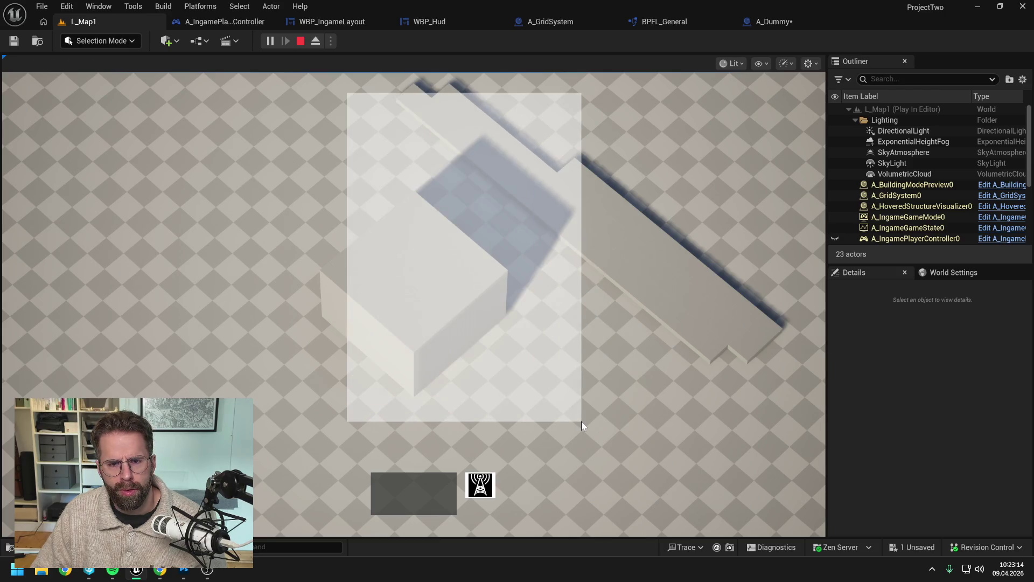
pyautogui.click(293, 150)
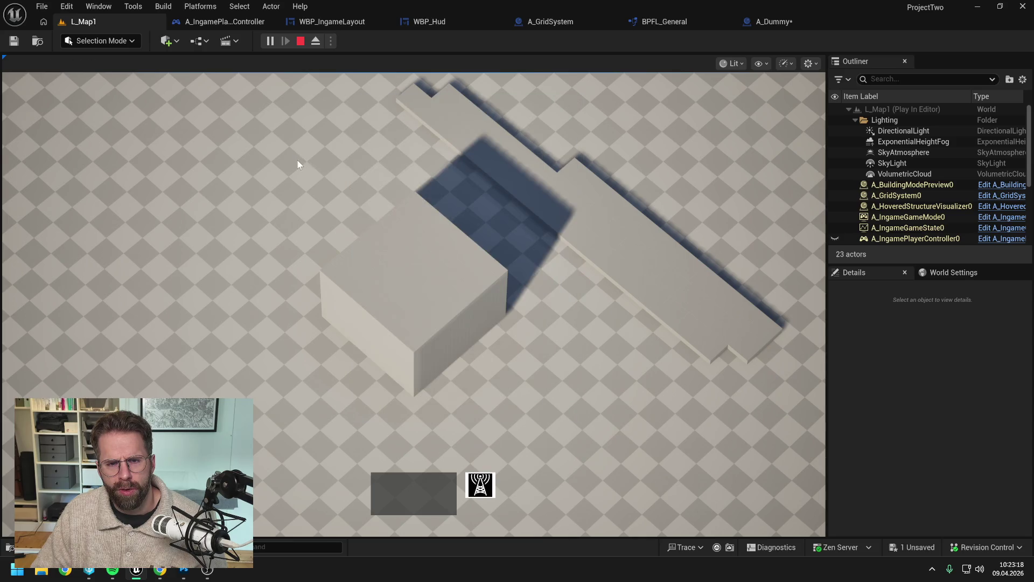
pyautogui.moveTo(297, 160); pyautogui.dragTo(414, 226)
pyautogui.moveTo(311, 117); pyautogui.dragTo(638, 470)
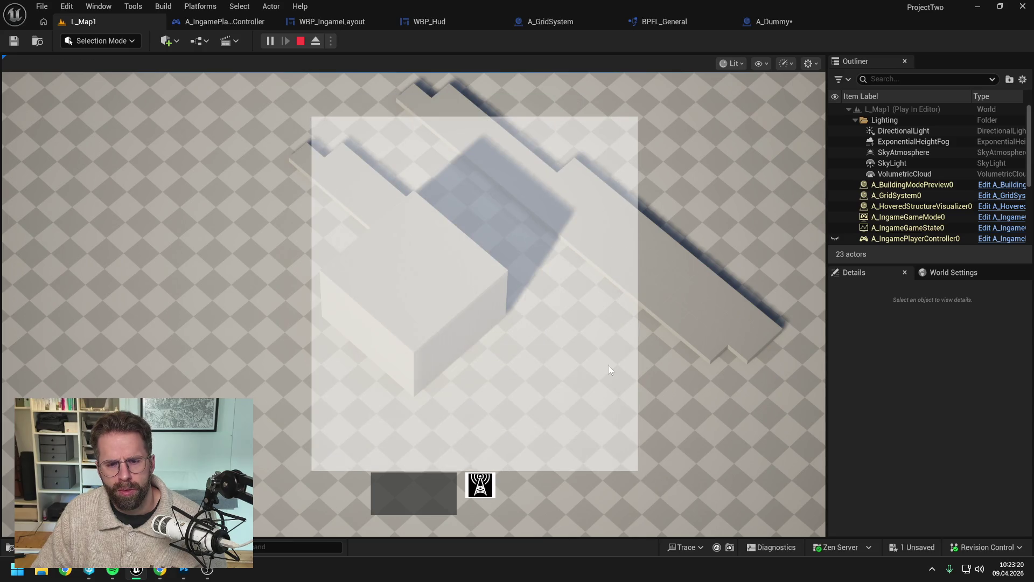
pyautogui.click(301, 41)
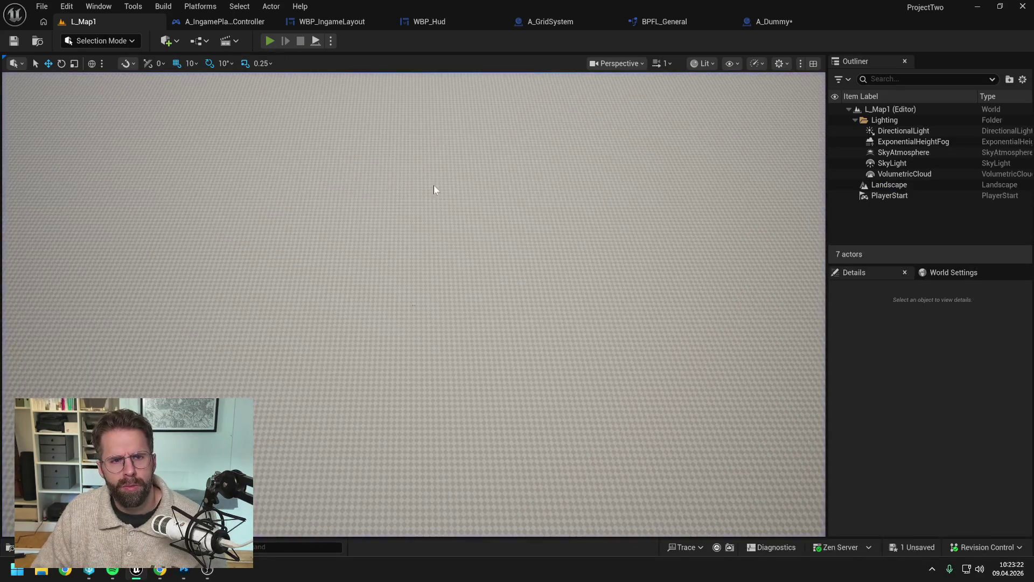
# Restart play and redraw selections over the cube and long slab, then stop.
pyautogui.hotkey('alt', 'p')
pyautogui.moveTo(369, 134); pyautogui.dragTo(684, 379)
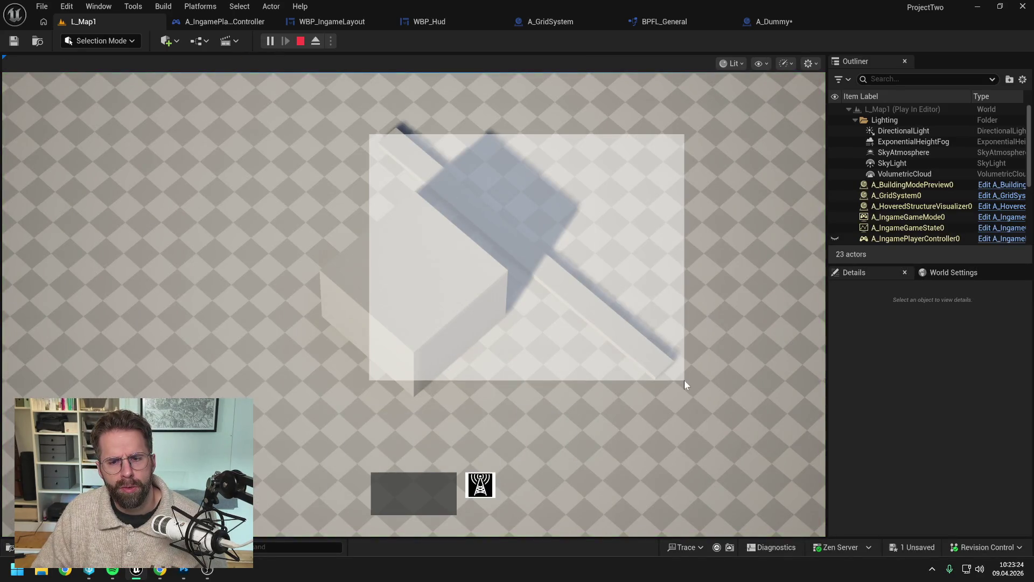
pyautogui.moveTo(422, 94); pyautogui.dragTo(664, 345)
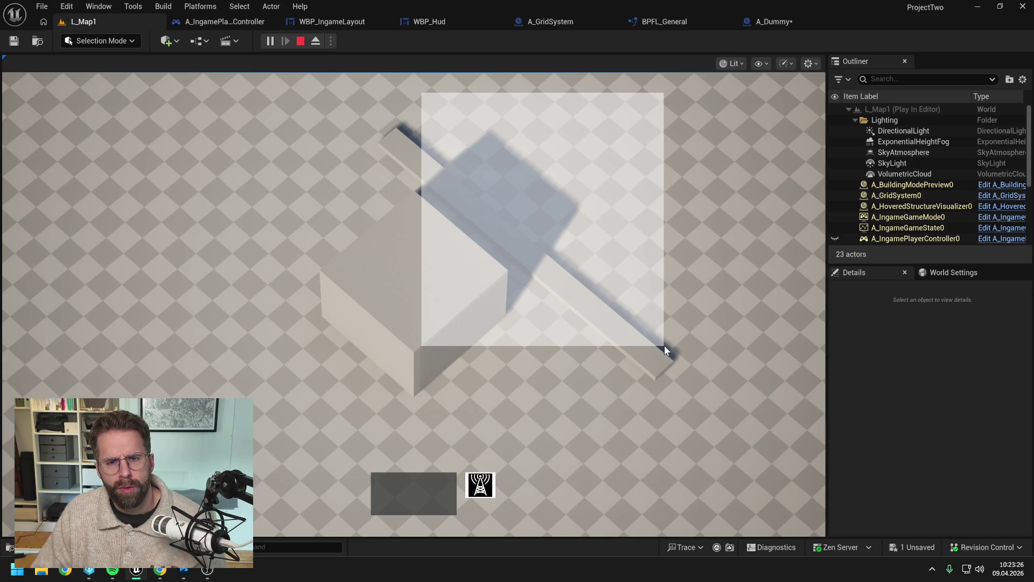
pyautogui.moveTo(419, 96); pyautogui.dragTo(613, 322)
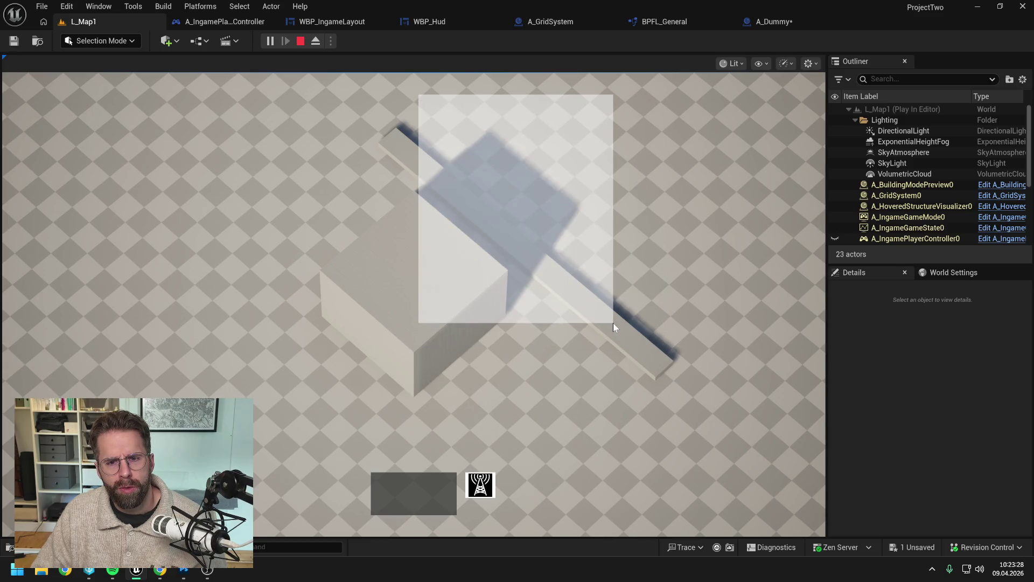
pyautogui.moveTo(417, 104); pyautogui.dragTo(679, 351)
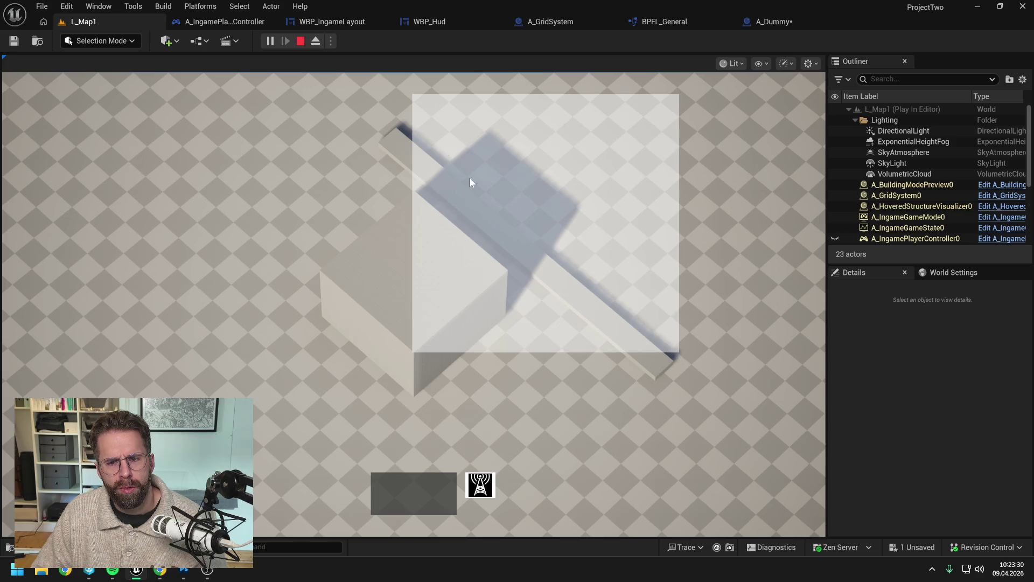
pyautogui.moveTo(412, 92); pyautogui.dragTo(639, 353)
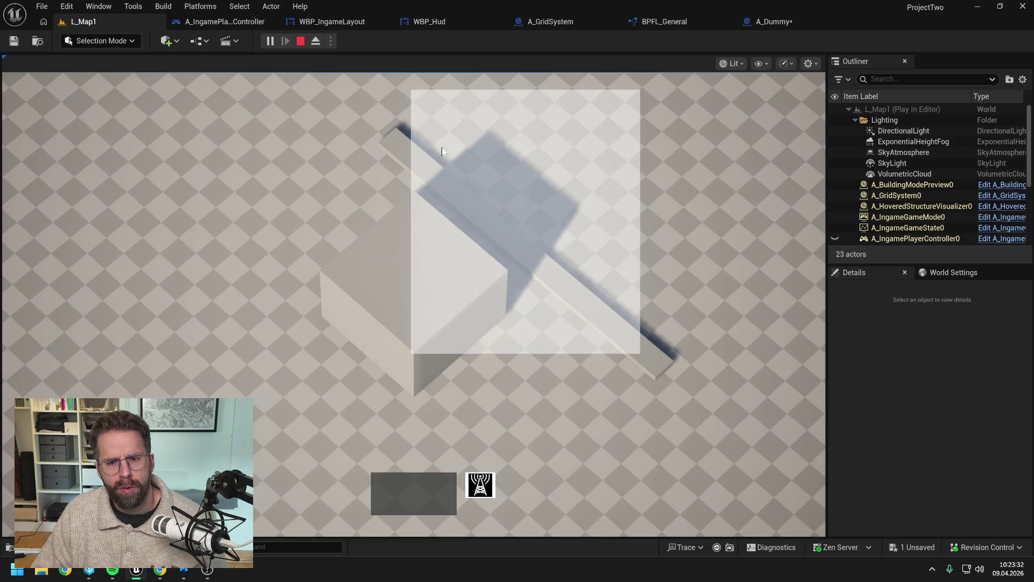
pyautogui.moveTo(401, 98); pyautogui.dragTo(742, 335)
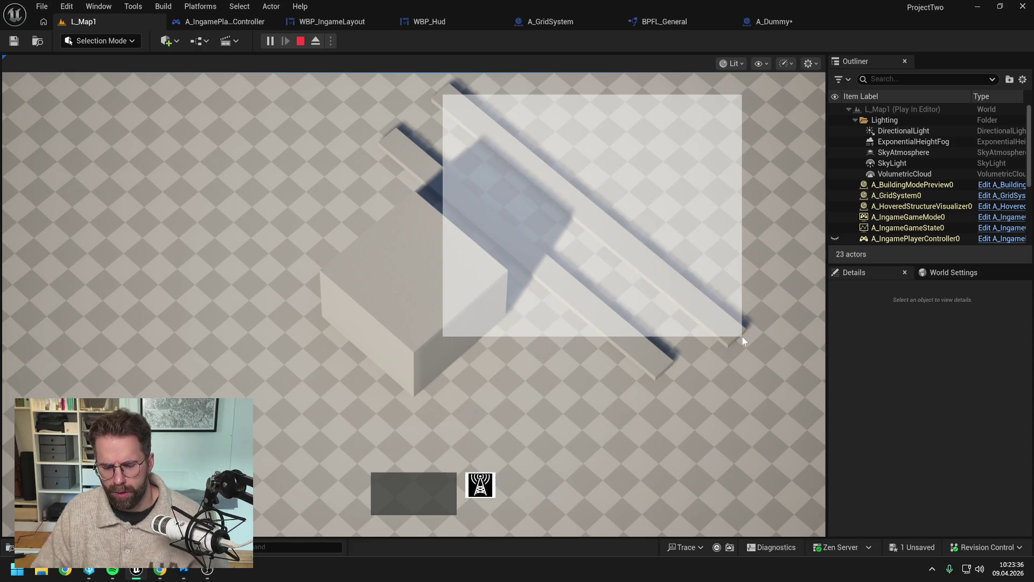
pyautogui.press('Escape')
# In EndDrawingSelectionRectangle, add a Print String node that runs before the For Each Loop.
pyautogui.click(447, 21)
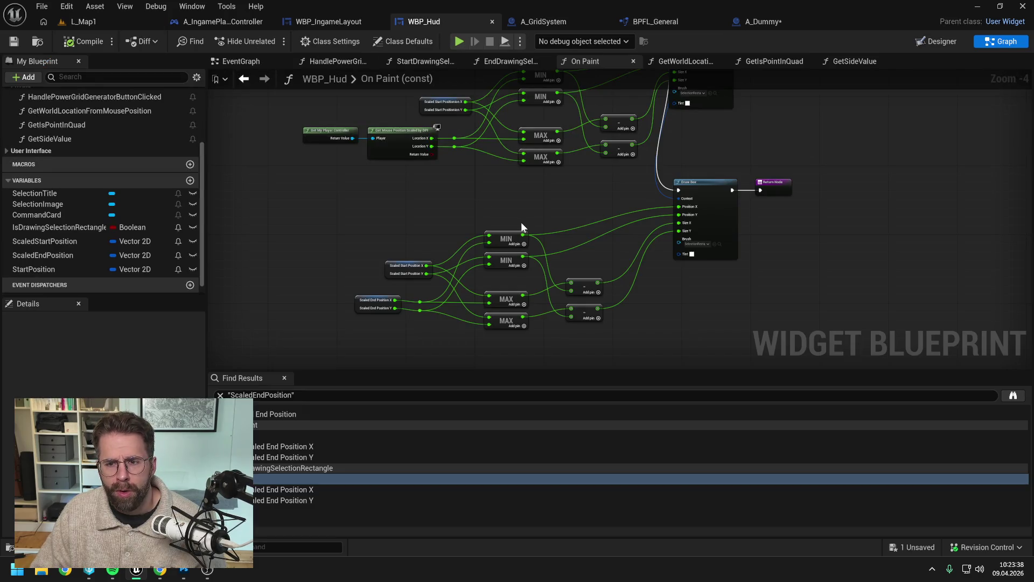
pyautogui.click(510, 62)
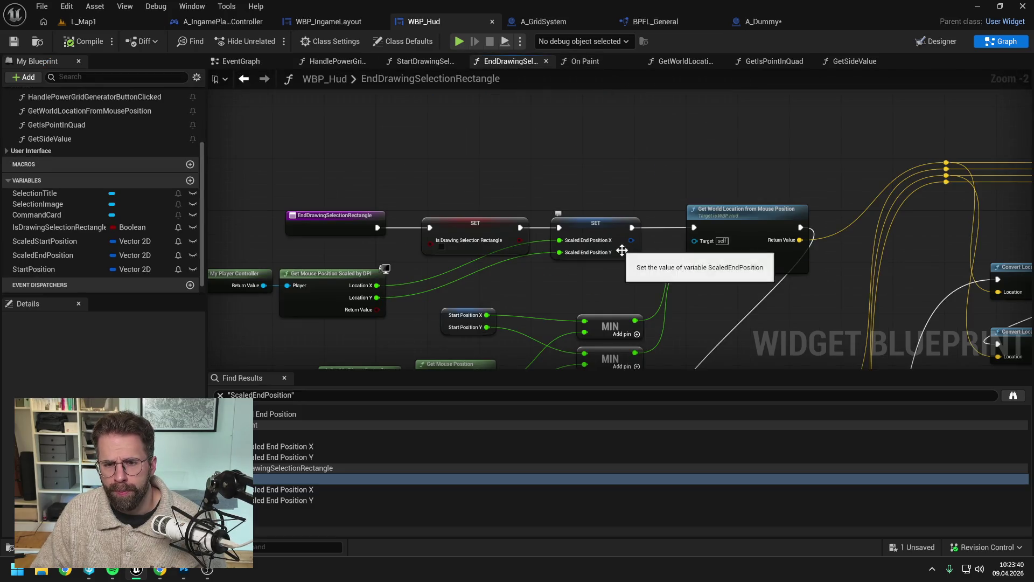
pyautogui.scroll(-5, 667, 287)
pyautogui.scroll(4, 723, 188)
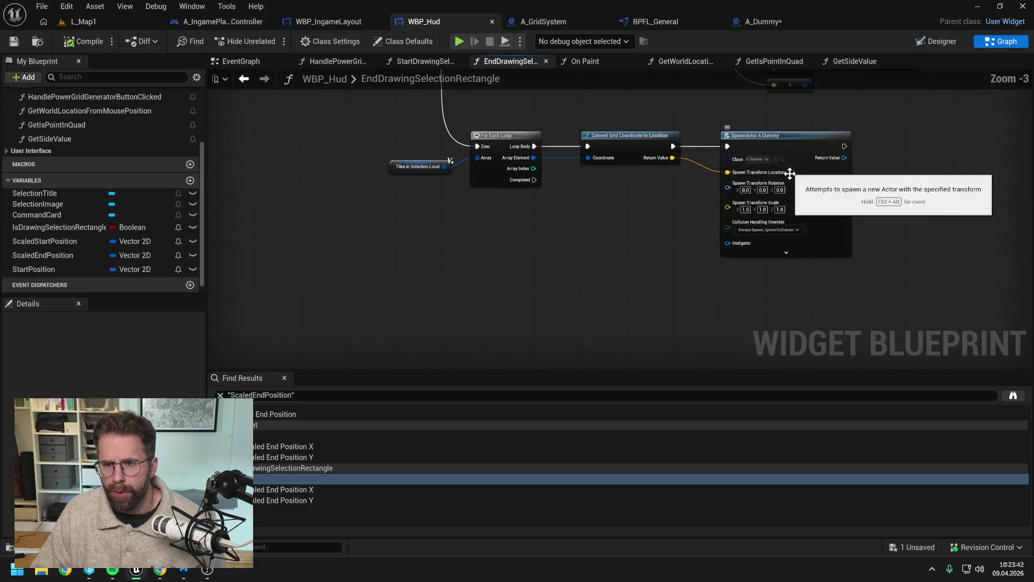
pyautogui.moveTo(639, 206); pyautogui.dragTo(669, 270)
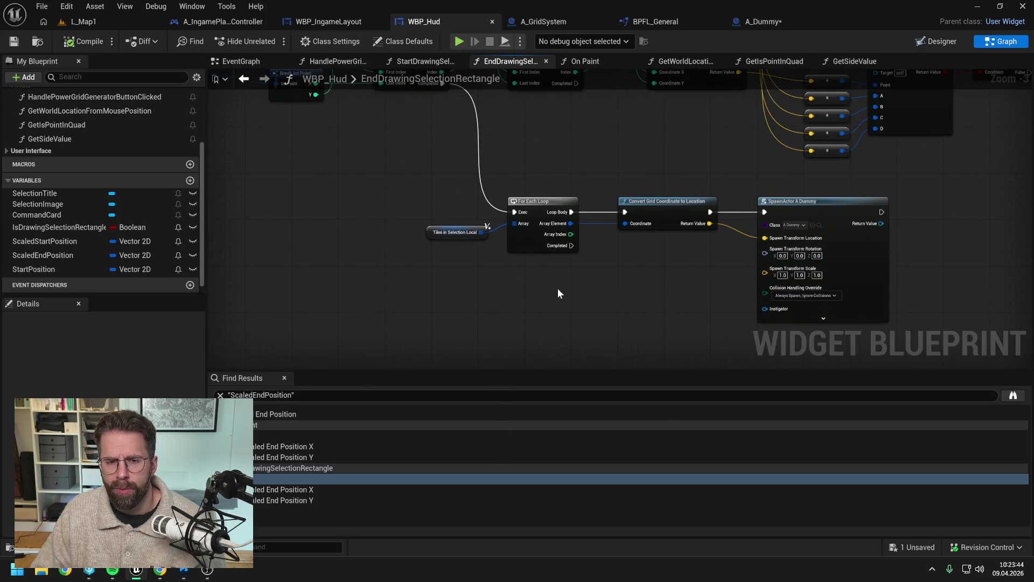
pyautogui.rightClick(525, 317)
pyautogui.write('p')
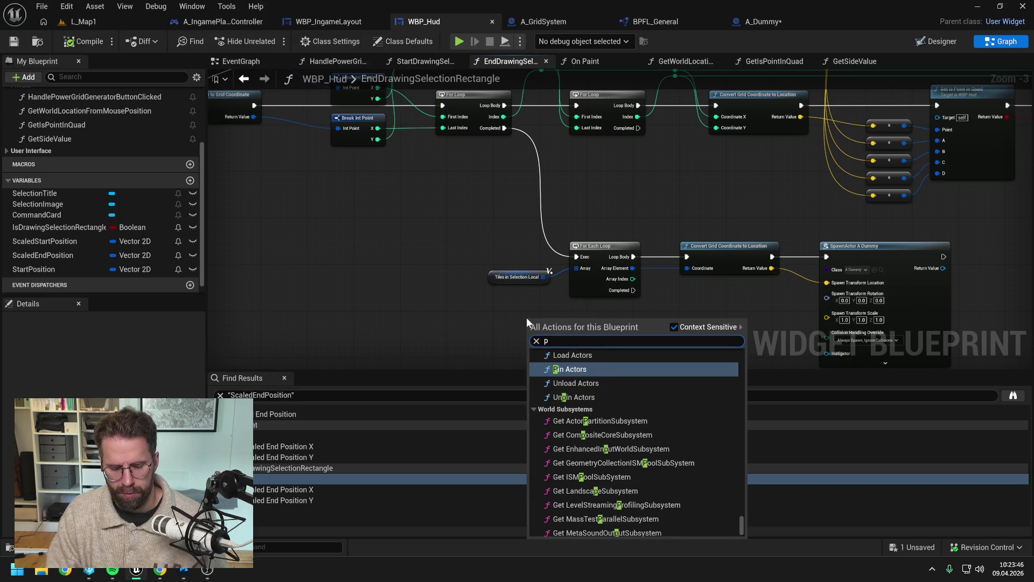
pyautogui.write('rint')
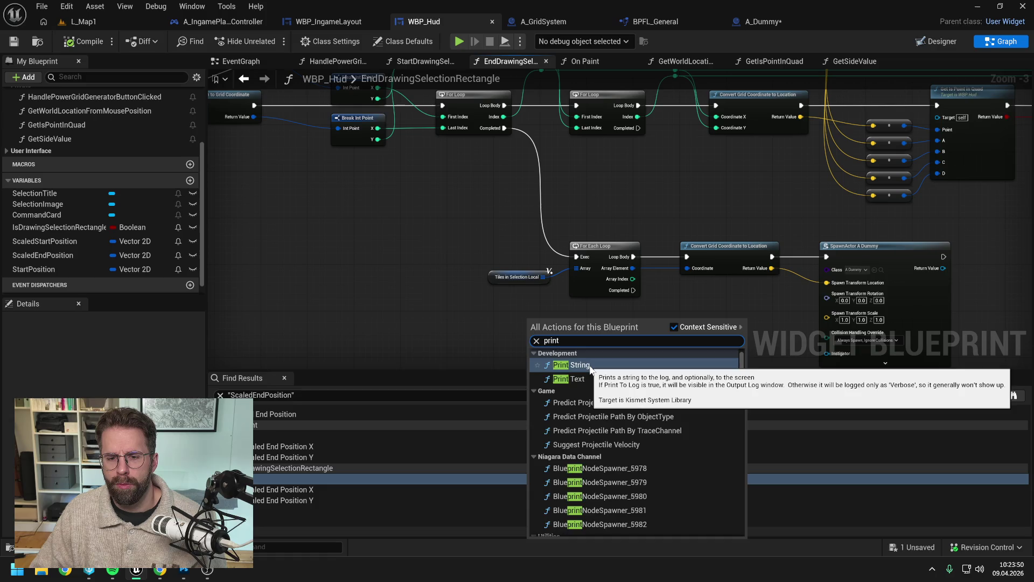
pyautogui.click(590, 365)
pyautogui.moveTo(578, 334)
pyautogui.mouseDown()
pyautogui.moveTo(490, 215)
pyautogui.moveTo(488, 189)
pyautogui.mouseUp()
pyautogui.moveTo(504, 128)
pyautogui.mouseDown()
pyautogui.moveTo(451, 202)
pyautogui.moveTo(577, 259)
pyautogui.moveTo(654, 267)
pyautogui.mouseUp()
# Print the Length of Tiles in Selection Local, then compile and save WBP_Hud.
pyautogui.click(587, 285)
pyautogui.hotkey('ctrl', 'c')
pyautogui.hotkey('ctrl', 'v')
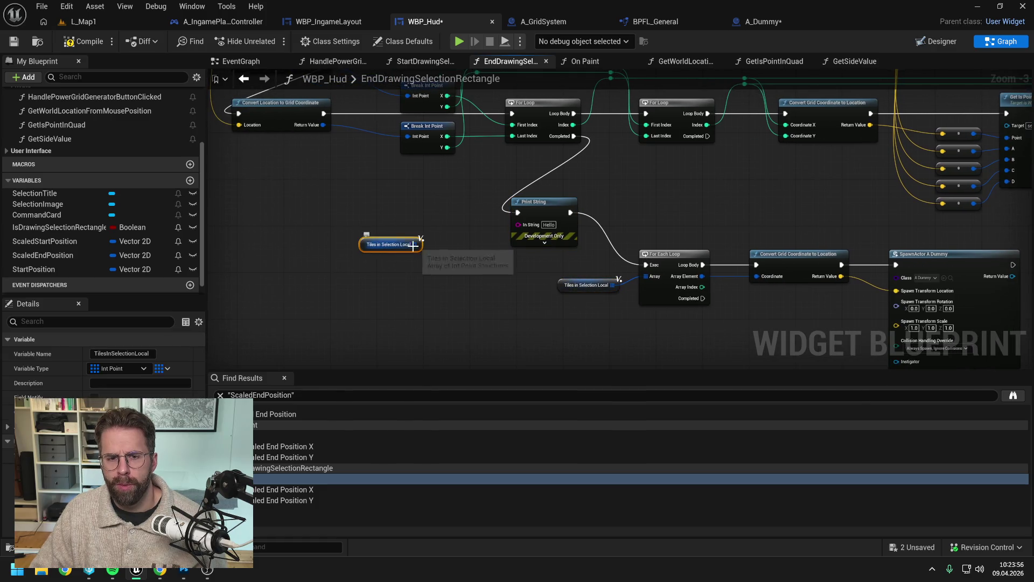
pyautogui.moveTo(414, 245); pyautogui.dragTo(443, 262)
pyautogui.write('length')
pyautogui.press('Return')
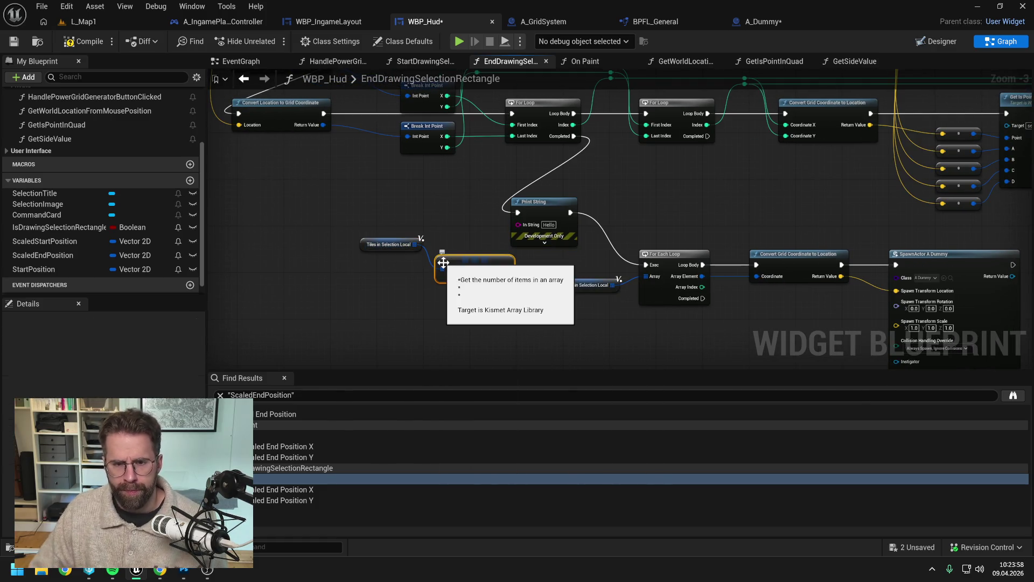
pyautogui.moveTo(507, 268)
pyautogui.mouseDown()
pyautogui.moveTo(516, 221)
pyautogui.moveTo(467, 237)
pyautogui.mouseUp()
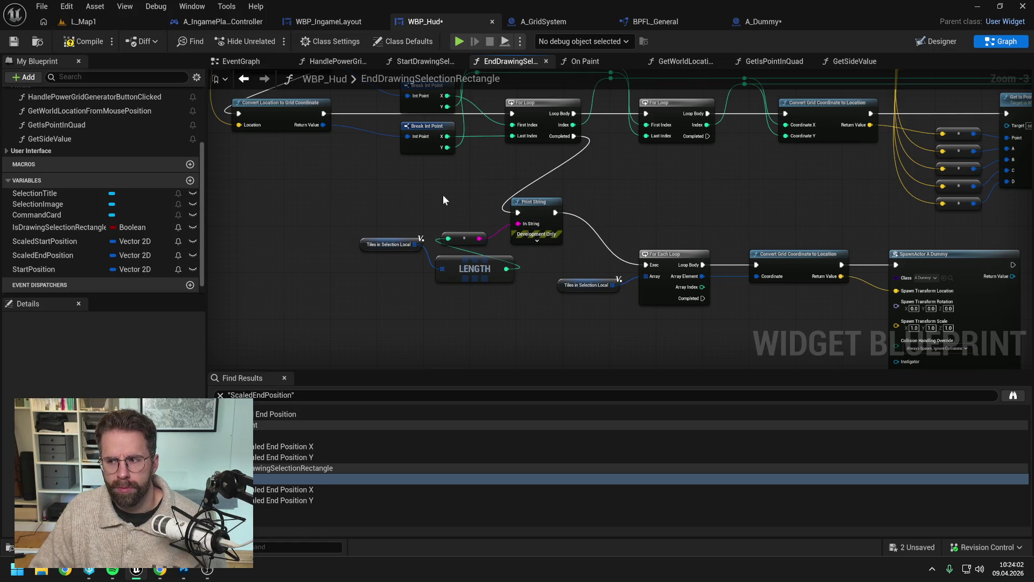
pyautogui.click(92, 44)
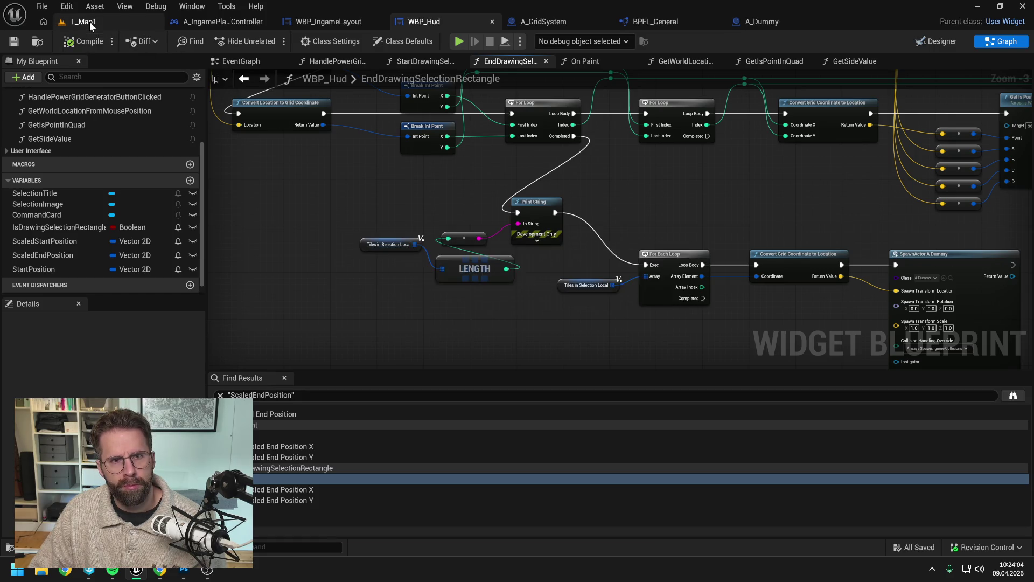
# In L_Map1's play session, draw several selection rectangles around the cube and wall.
pyautogui.click(89, 22)
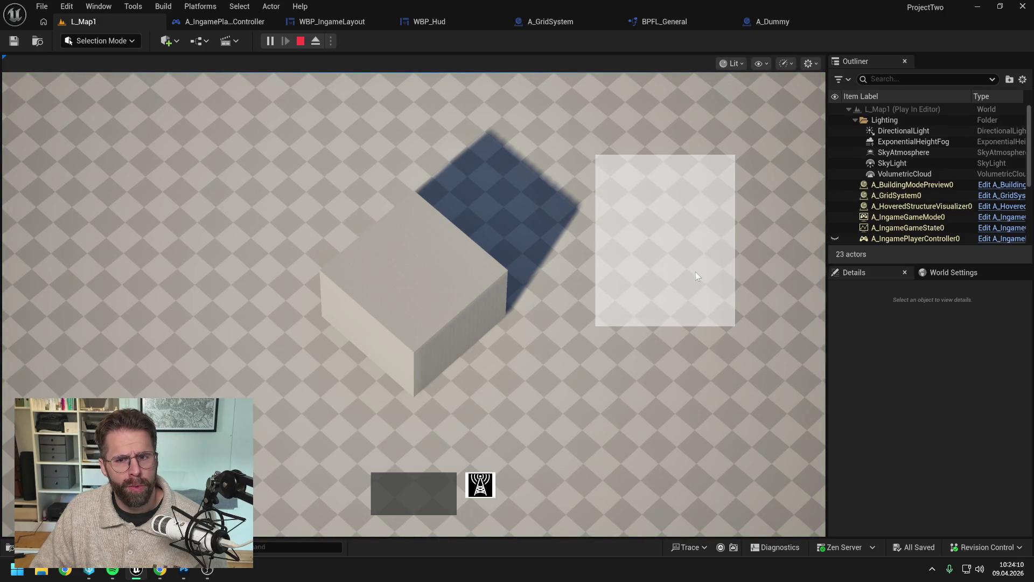
pyautogui.scroll(-2, 696, 271)
pyautogui.moveTo(527, 179); pyautogui.dragTo(706, 375)
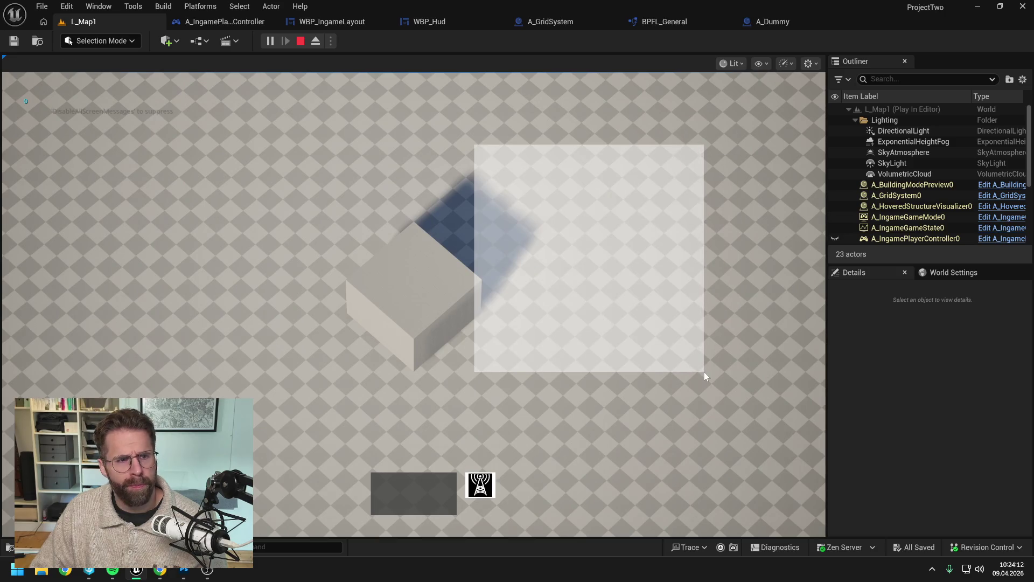
pyautogui.moveTo(457, 117); pyautogui.dragTo(688, 317)
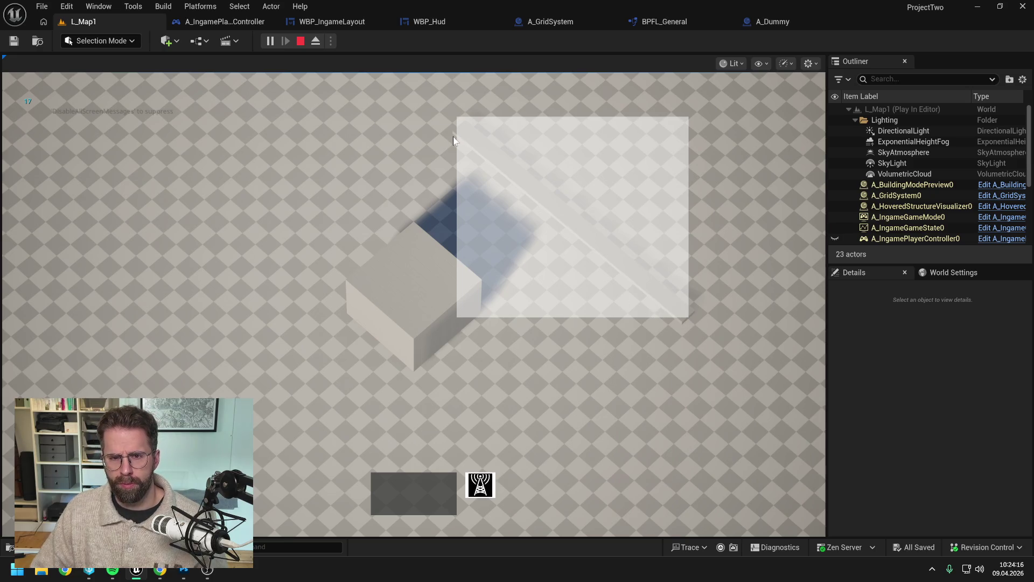
pyautogui.moveTo(493, 240); pyautogui.dragTo(711, 460)
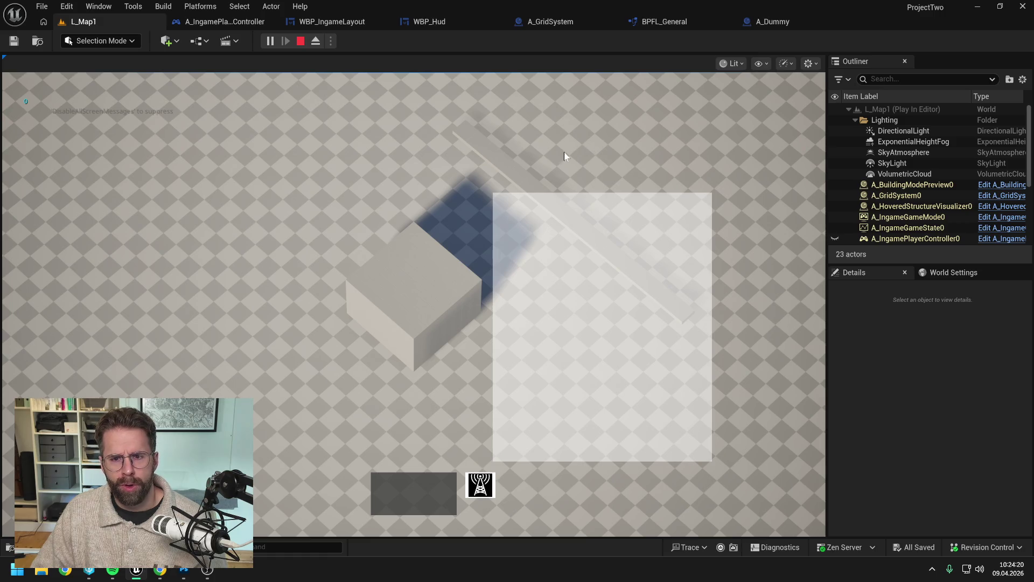
pyautogui.click(553, 153)
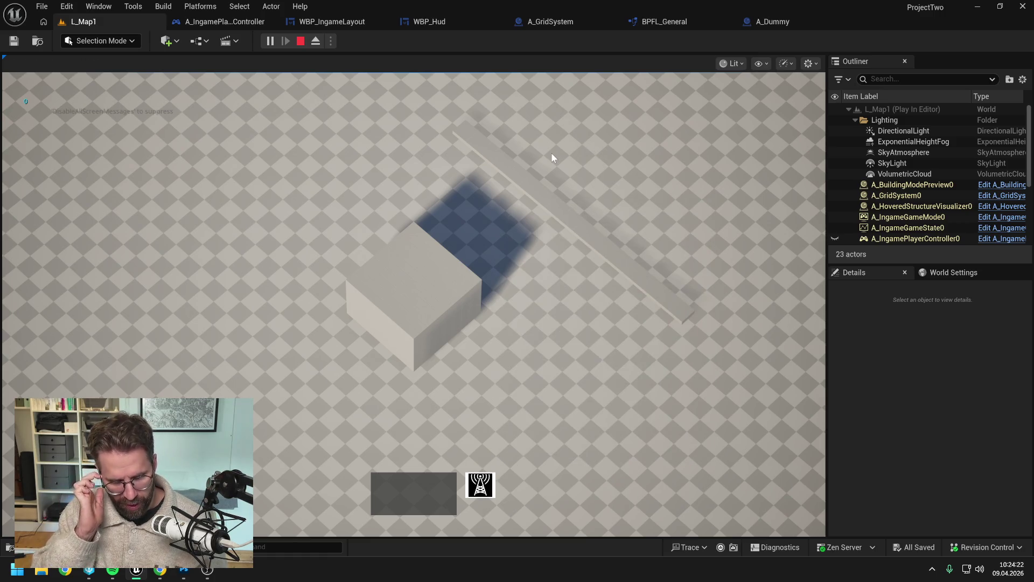
pyautogui.moveTo(482, 98); pyautogui.dragTo(740, 381)
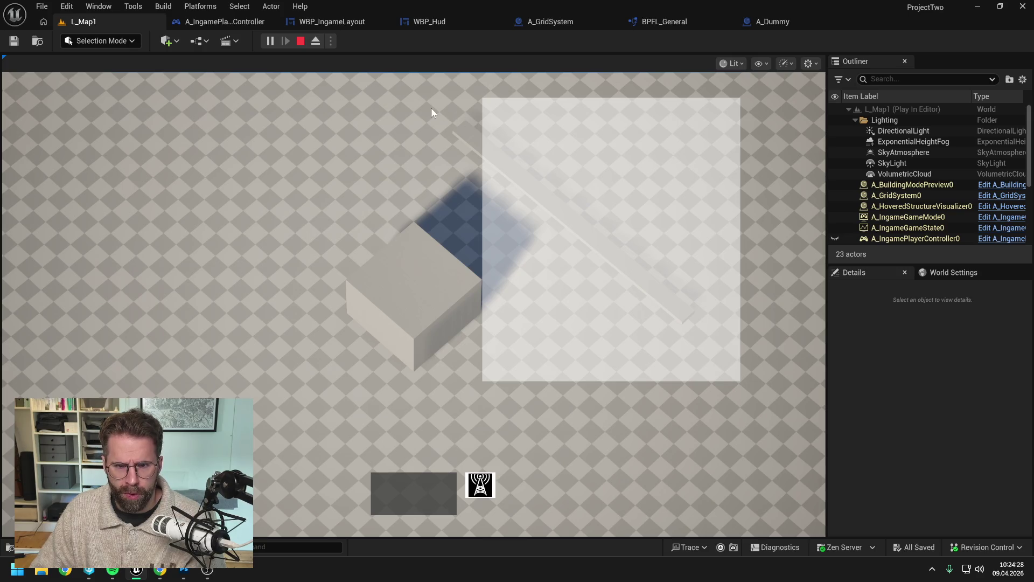
pyautogui.moveTo(431, 108); pyautogui.dragTo(755, 396)
pyautogui.moveTo(129, 158); pyautogui.dragTo(267, 276)
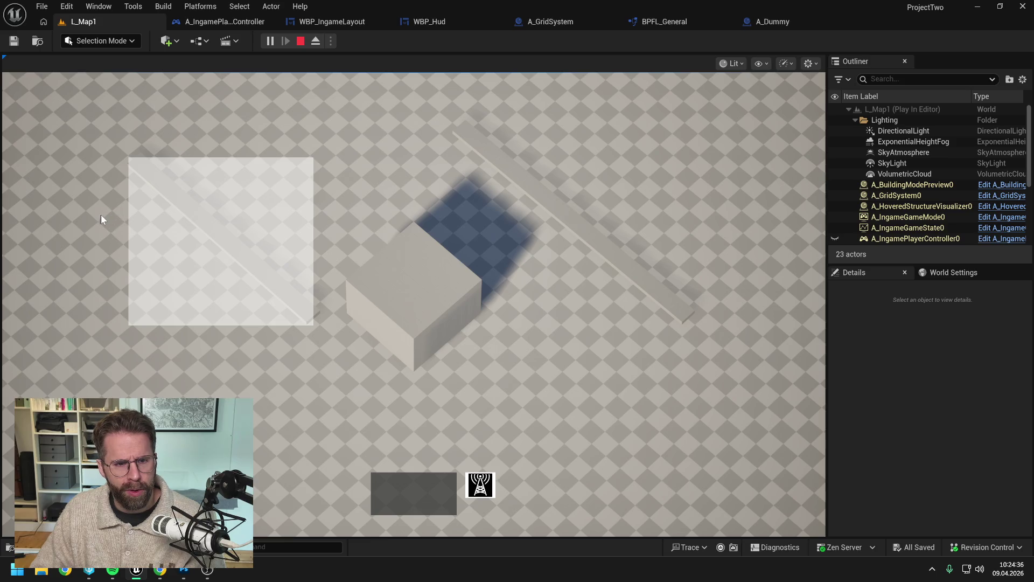
# Restart play, mark out a rectangle to place a wall, then end the session.
pyautogui.press('Escape')
pyautogui.click(270, 40)
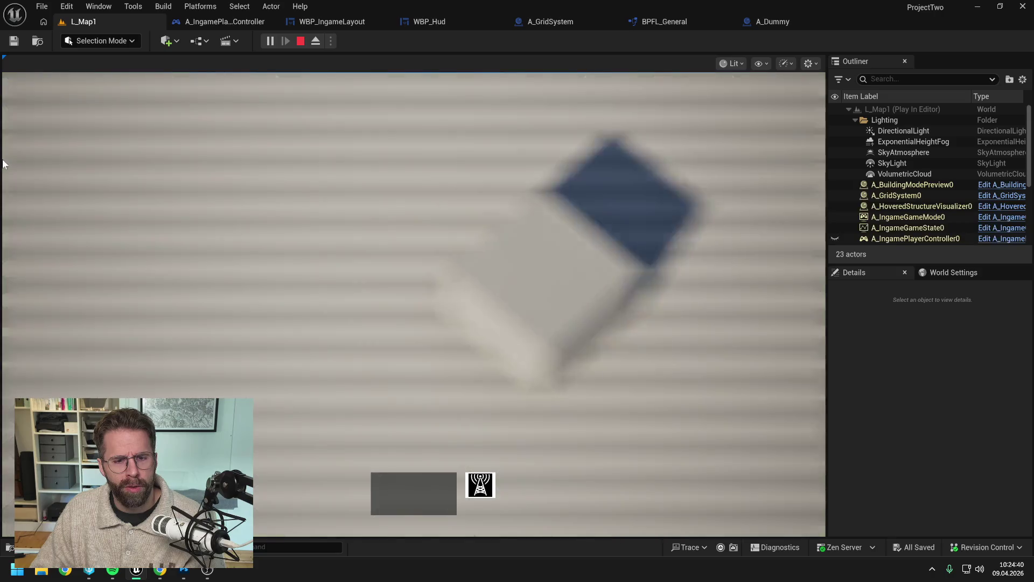
pyautogui.moveTo(264, 181)
pyautogui.mouseDown()
pyautogui.moveTo(451, 319)
pyautogui.moveTo(522, 389)
pyautogui.mouseUp()
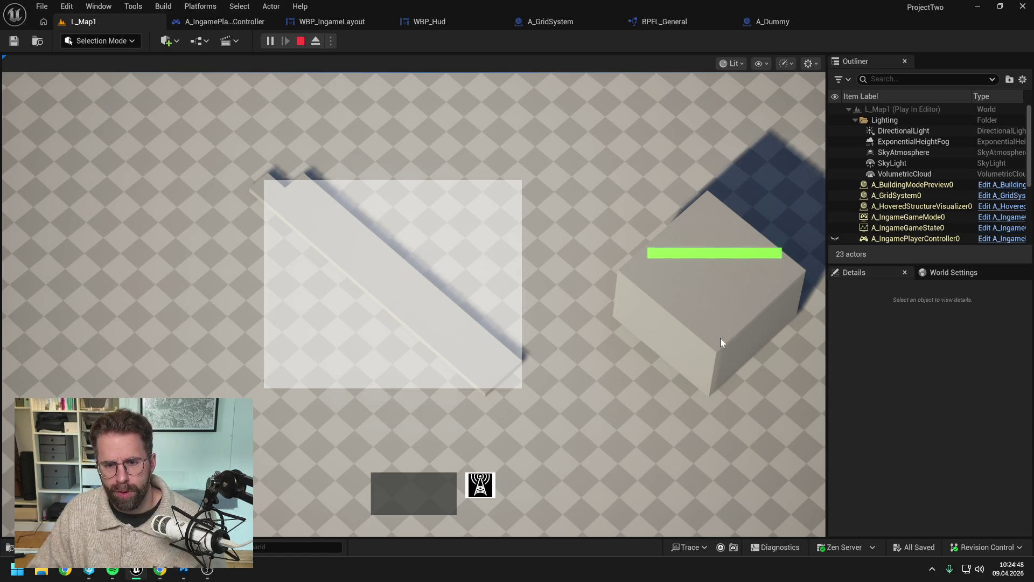
pyautogui.press('Escape')
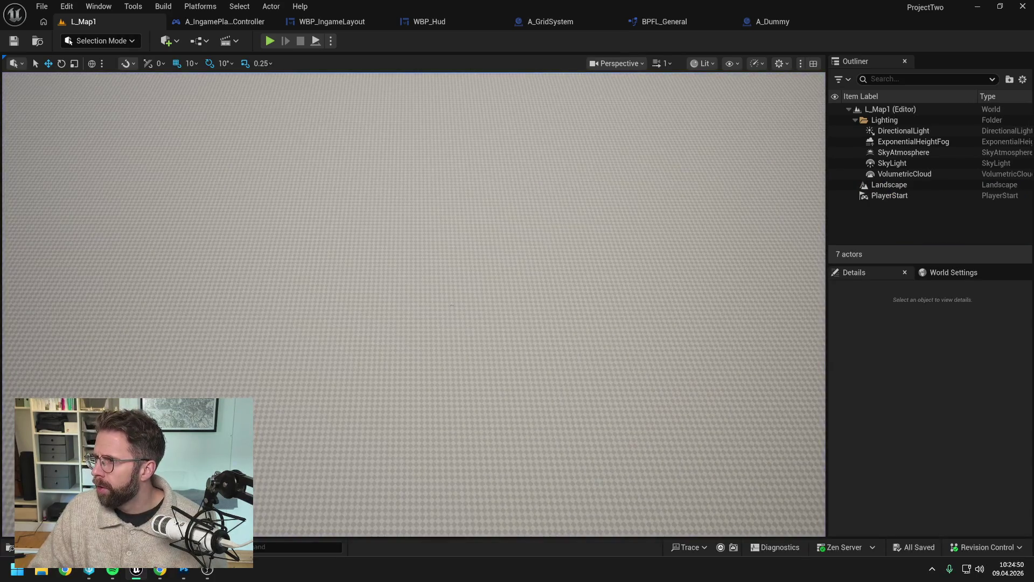
# Start a Claude reply 'Ergebnis der ersten Implementierung sieht so aus' with the play-test screenshot pasted below.
pyautogui.click(160, 570)
pyautogui.scroll(-15, 650, 280)
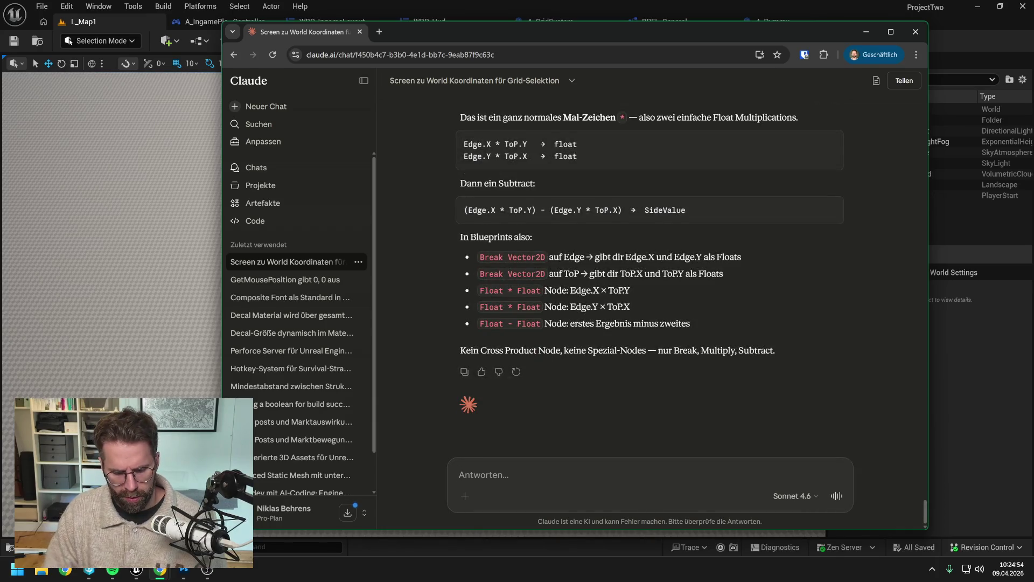
pyautogui.write('Ergebnis der ersten Implementierung sieht so au')
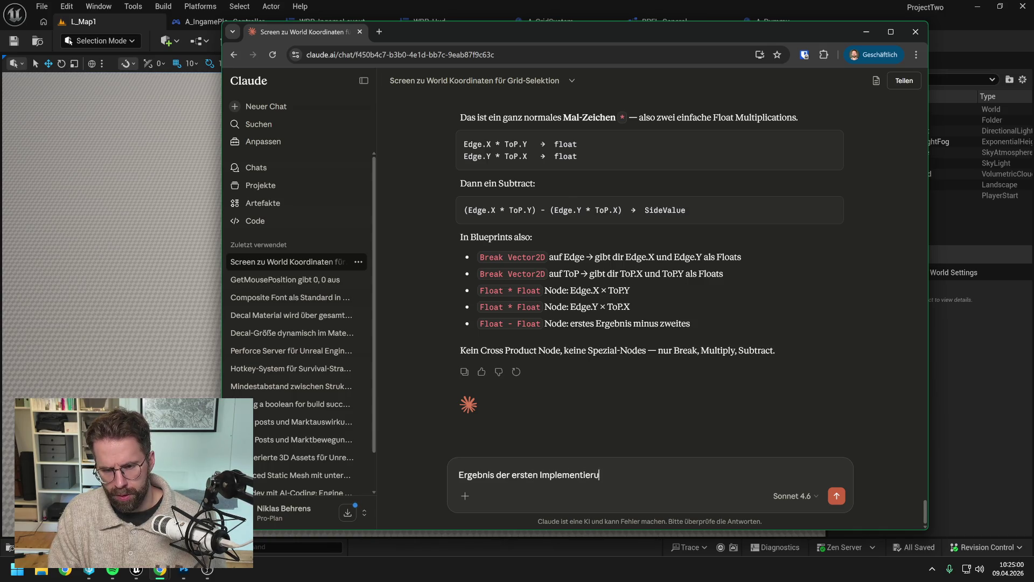
pyautogui.write('s')
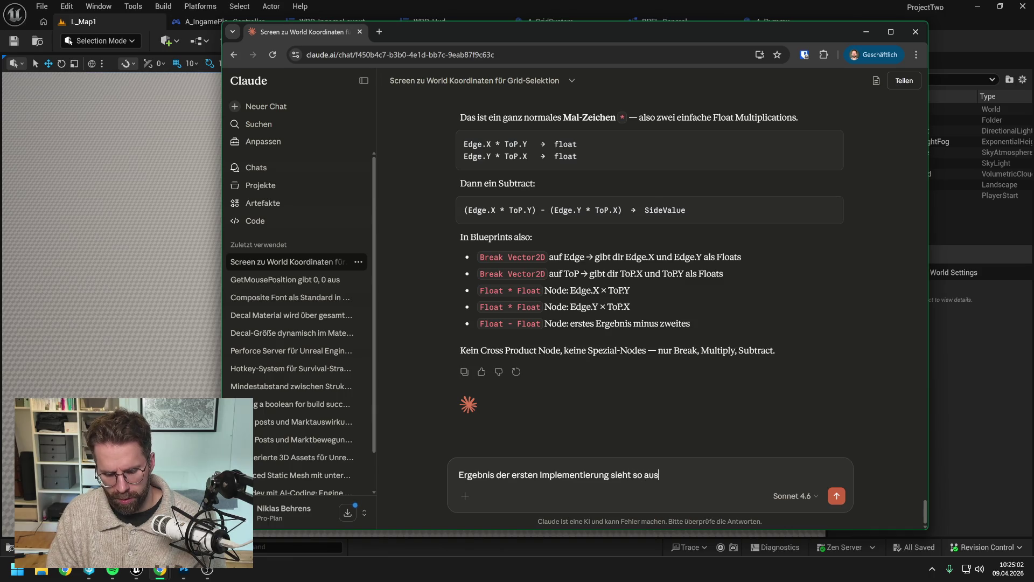
pyautogui.hotkey('shift', 'Return')
pyautogui.hotkey('shift', 'Return')
pyautogui.hotkey('ctrl', 'v')
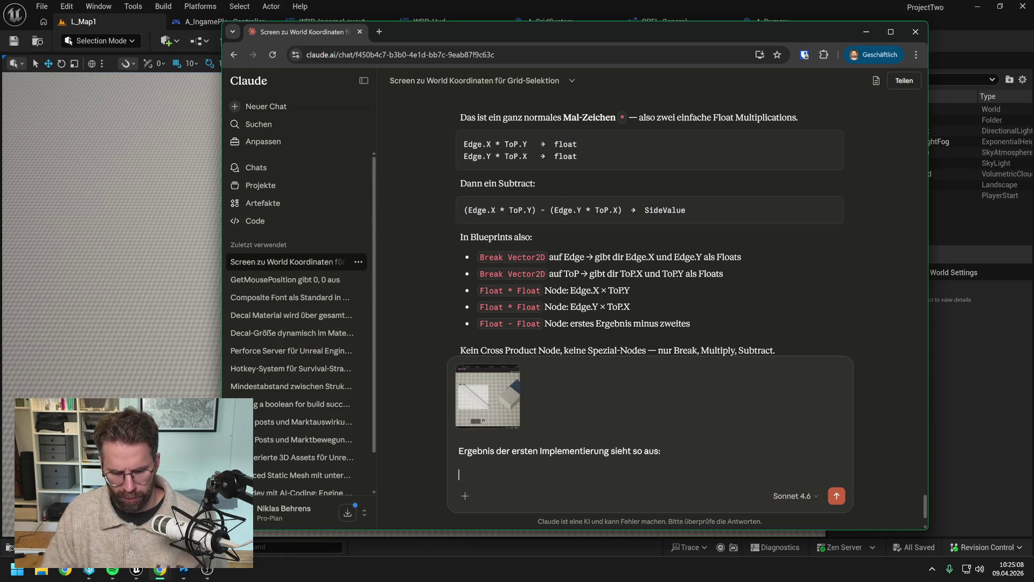
pyautogui.press('BackSpace')
pyautogui.press('BackSpace')
# Add the note that the spawned 100x100 meshes fit but many tiles are missing, and send it.
pyautogui.write('Habe mal')
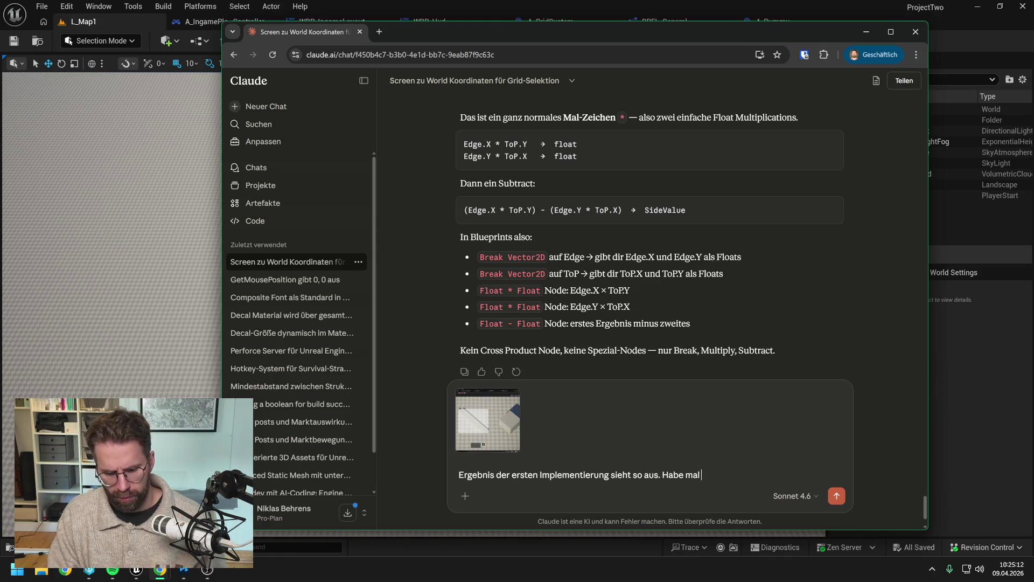
pyautogui.write(' 100x10')
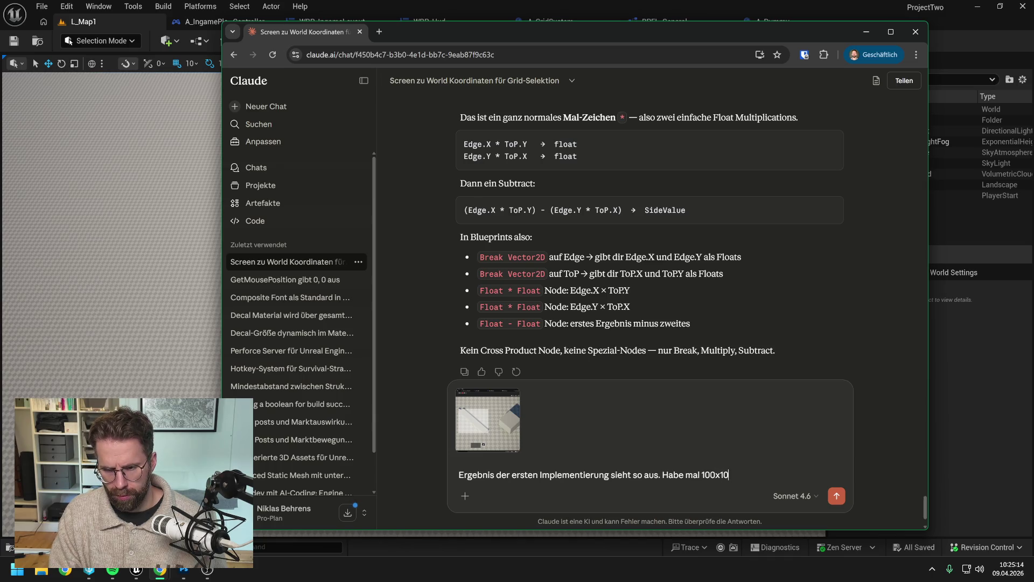
pyautogui.write('0 Mes')
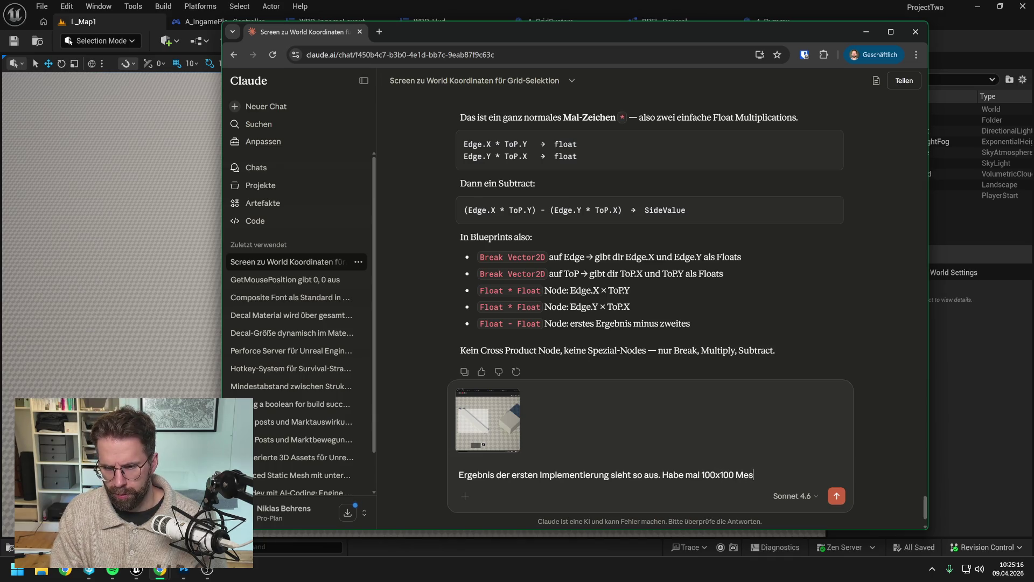
pyautogui.write('hes in de')
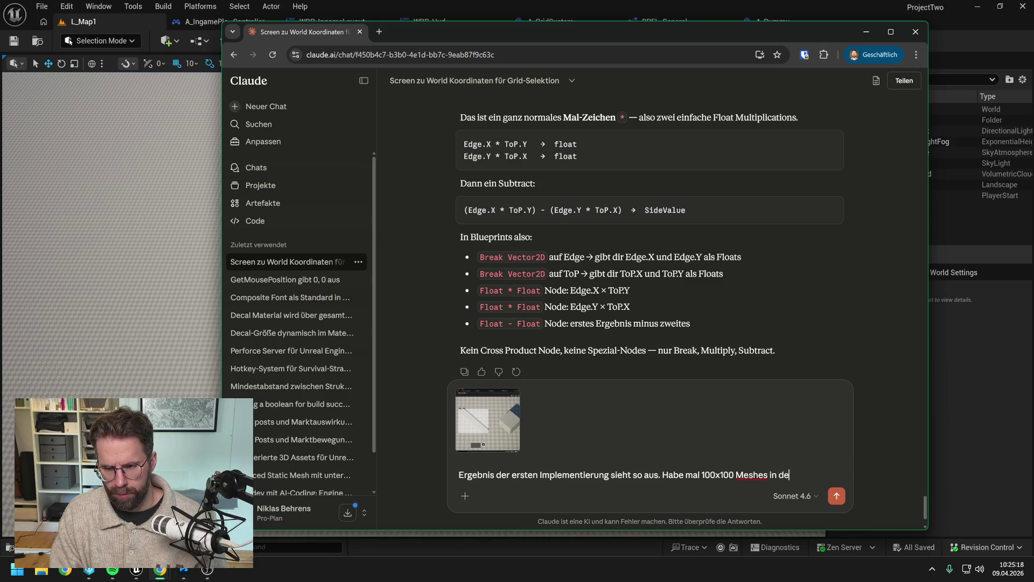
pyautogui.write('n Tiles gespa')
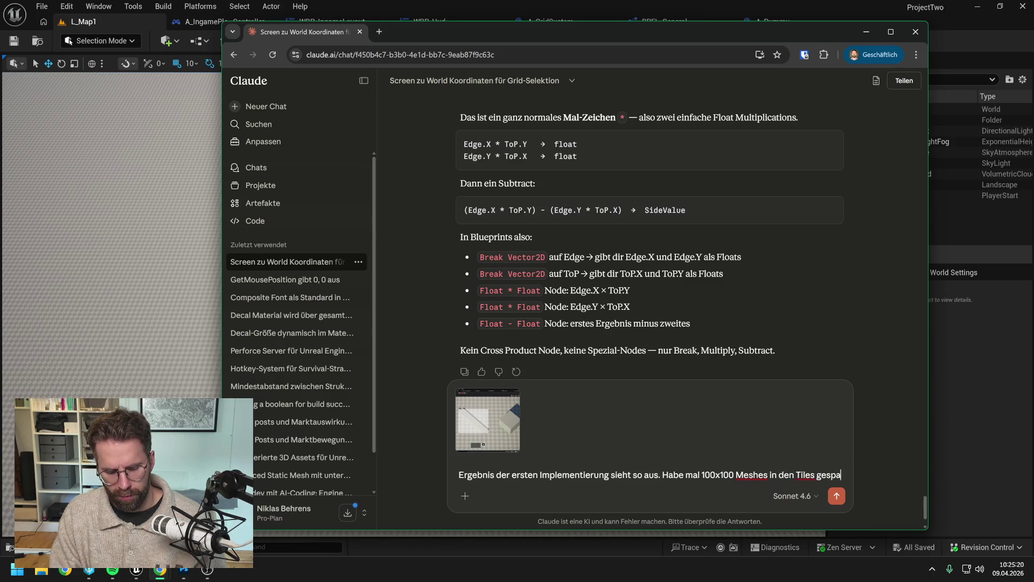
pyautogui.write('wntie drin sind.')
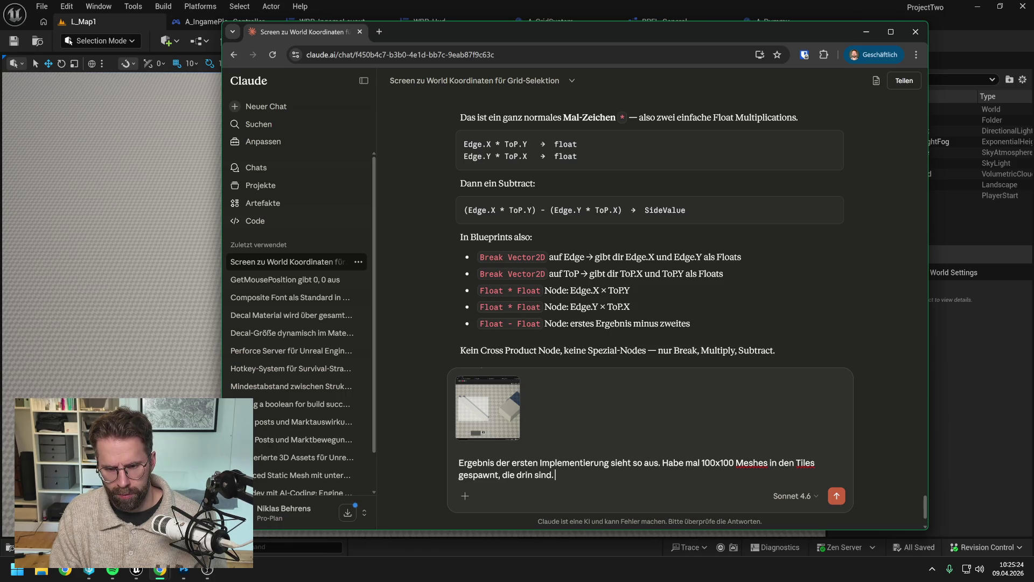
pyautogui.write('le die gespaw')
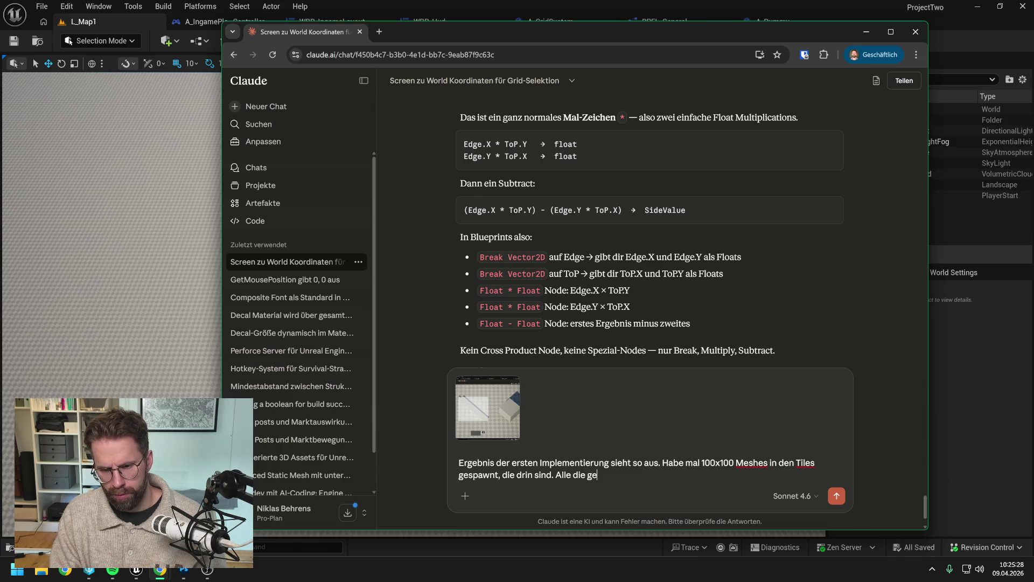
pyautogui.write('nt werde')
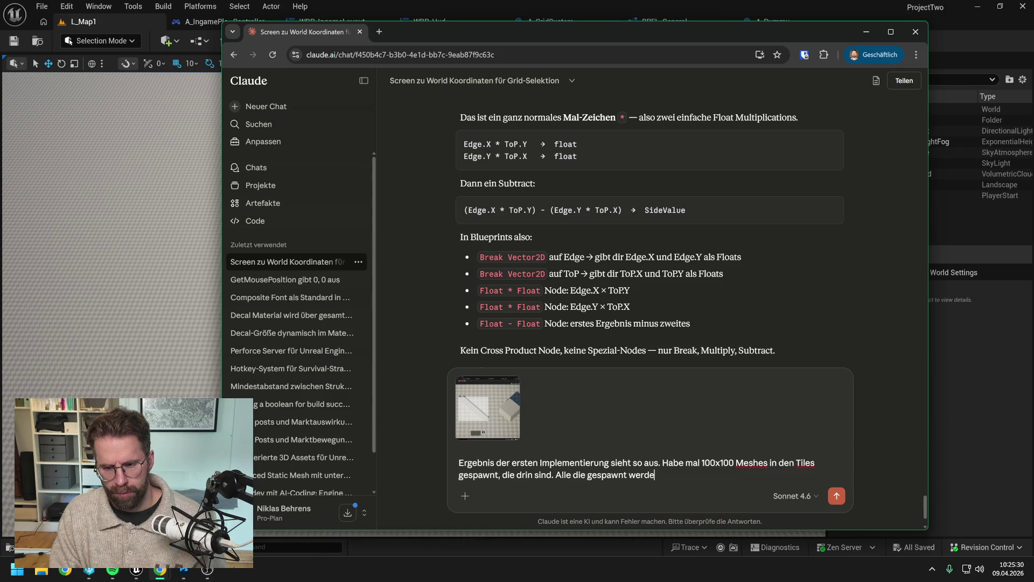
pyautogui.write('n scheinen ')
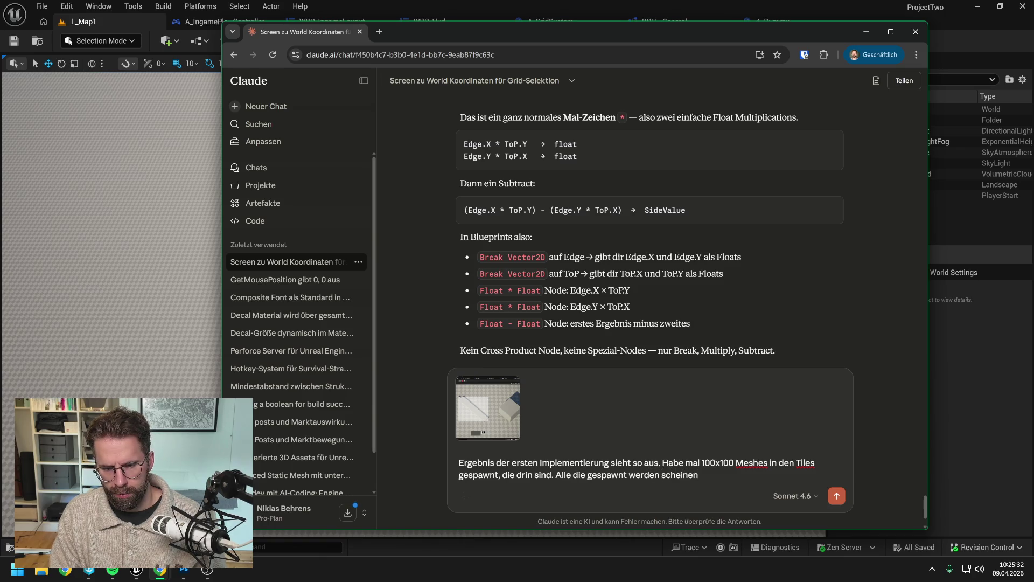
pyautogui.write('drin zu sein,')
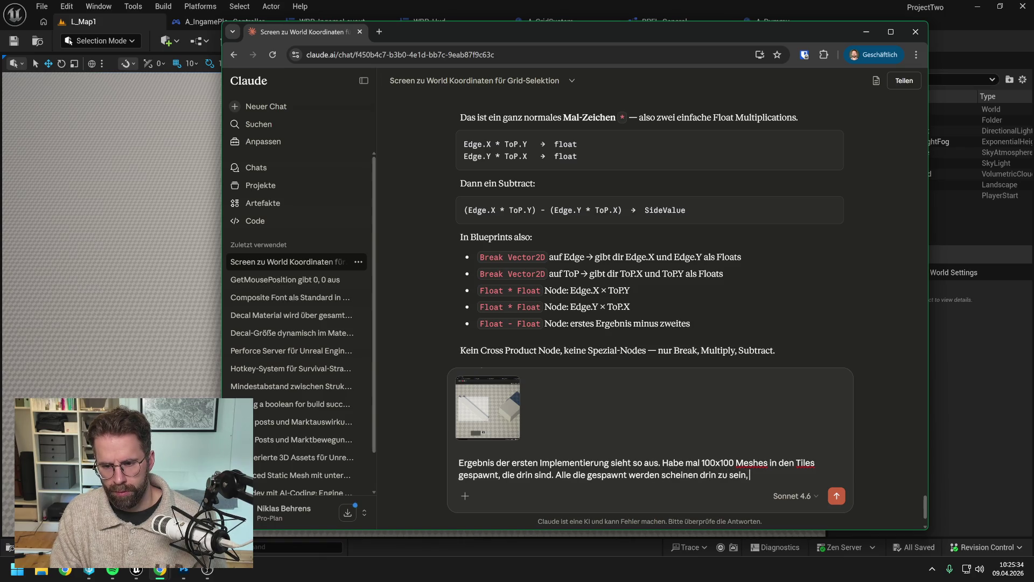
pyautogui.write(' es felt')
pyautogui.press('BackSpace')
pyautogui.press('BackSpace')
pyautogui.write('len aber viele')
pyautogui.press('Return')
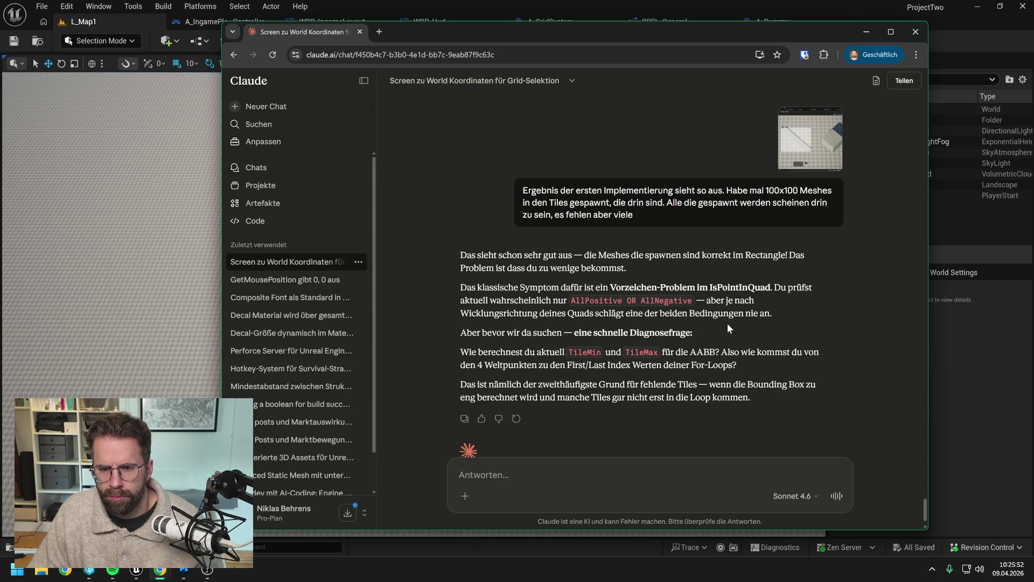
# Read Claude's answer, then return to Unreal and open the A_GridSystem blueprint.
pyautogui.scroll(-1, 727, 328)
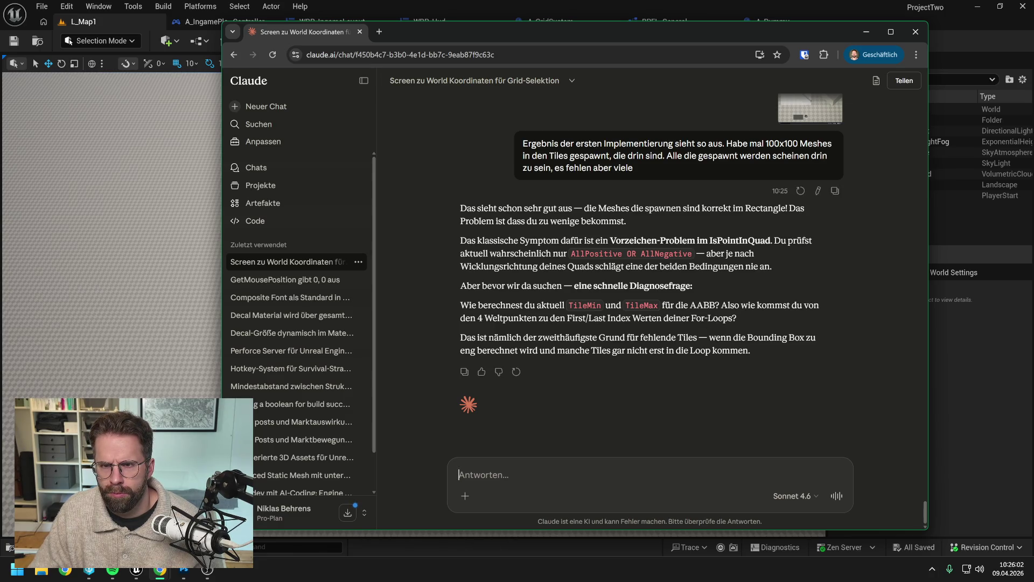
pyautogui.hotkey('alt', 'Tab')
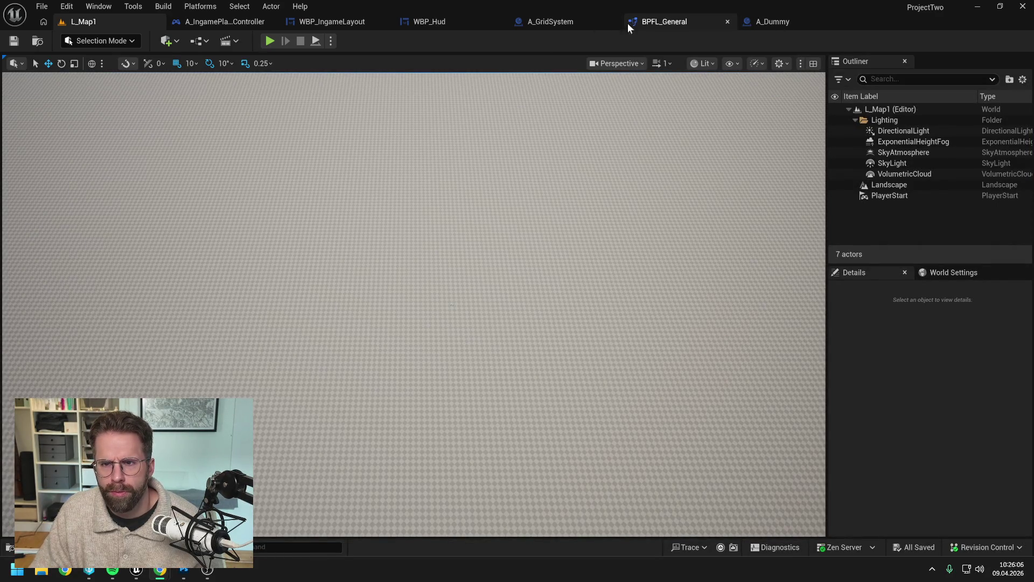
pyautogui.click(554, 20)
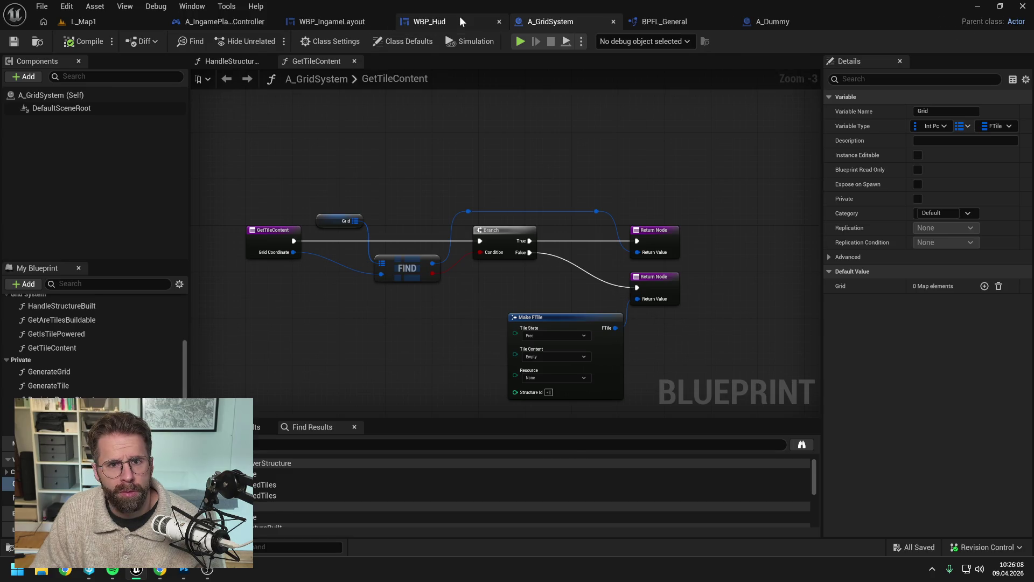
# Switch to WBP_Hud and pan across the EndDrawingSelectionRectangle graph to inspect the corner MIN/MAX nodes.
pyautogui.click(459, 21)
pyautogui.scroll(-2, 624, 201)
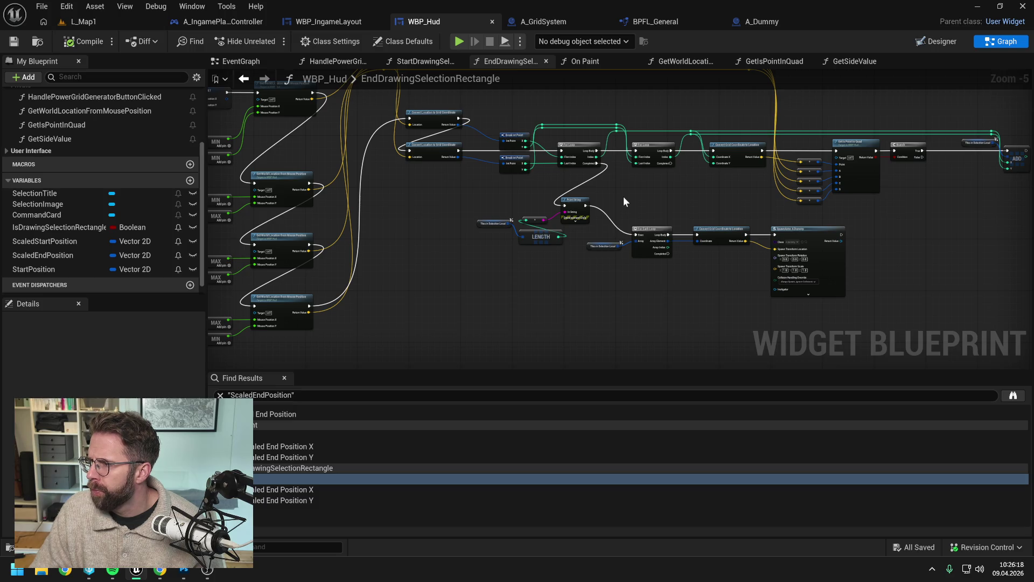
pyautogui.moveTo(539, 195)
pyautogui.mouseDown()
pyautogui.moveTo(612, 238)
pyautogui.moveTo(716, 243)
pyautogui.moveTo(723, 228)
pyautogui.moveTo(696, 223)
pyautogui.moveTo(767, 225)
pyautogui.mouseUp()
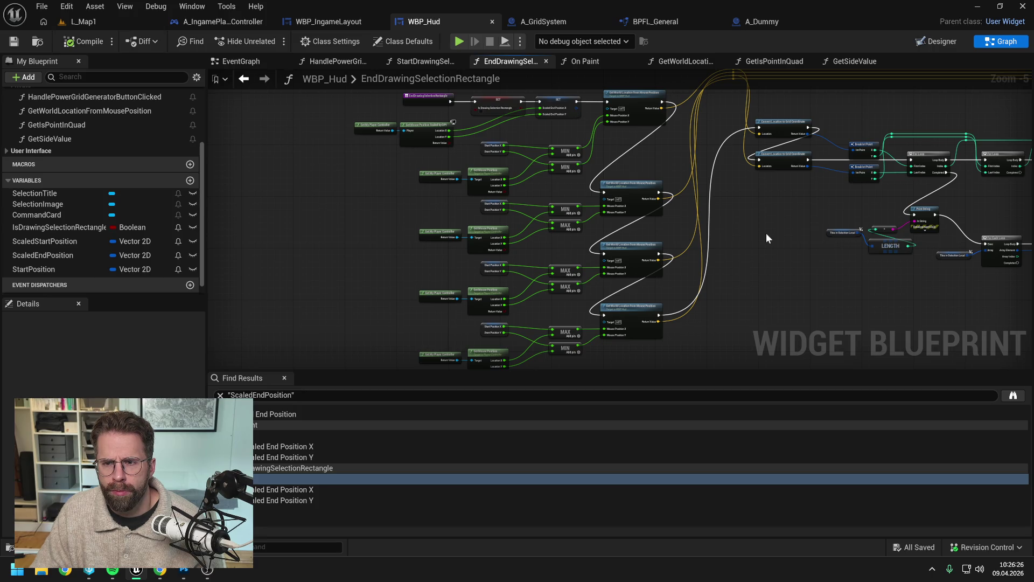
pyautogui.moveTo(765, 233); pyautogui.dragTo(648, 231)
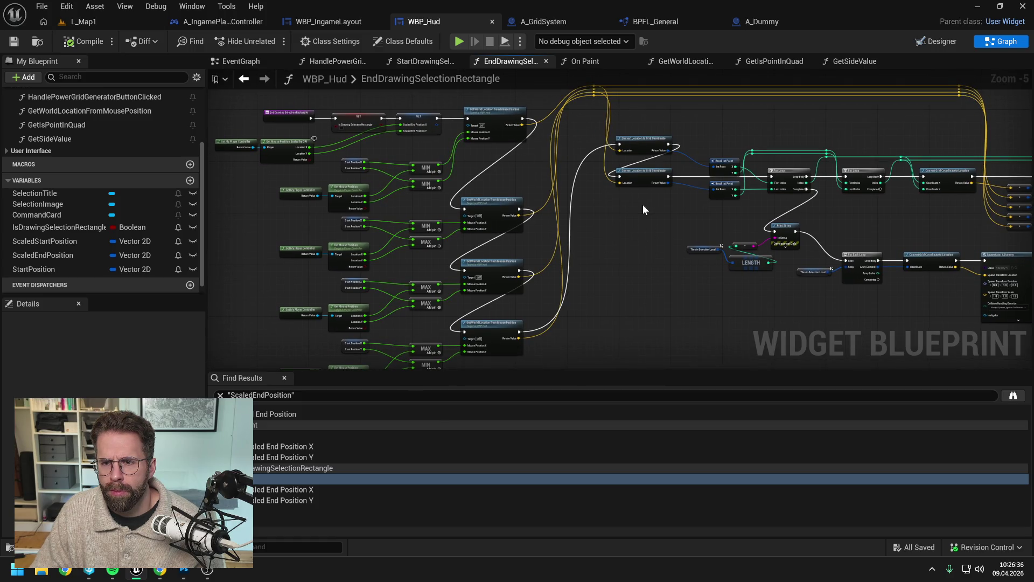
pyautogui.moveTo(642, 205); pyautogui.dragTo(615, 205)
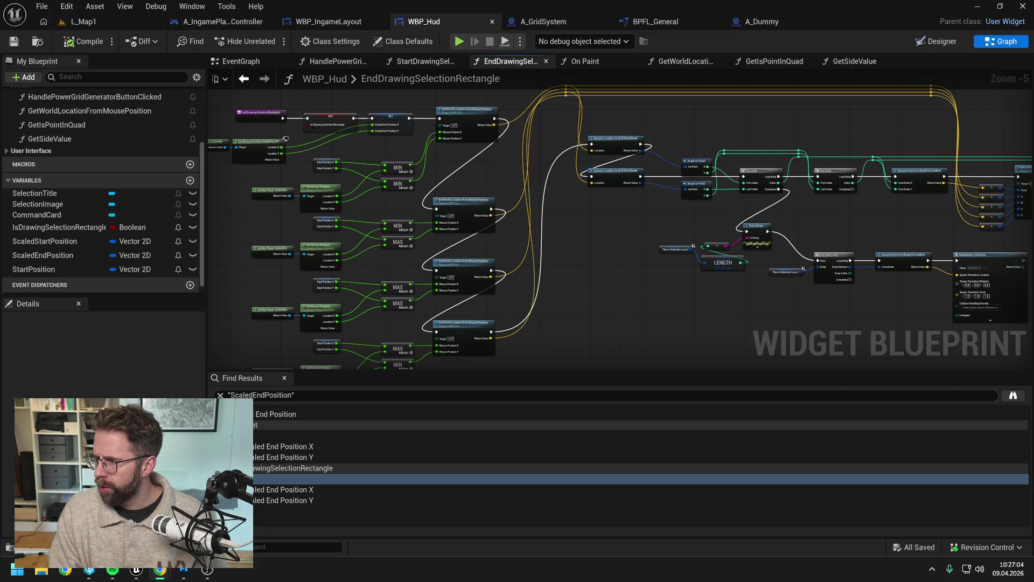
pyautogui.hotkey('alt', 'Tab')
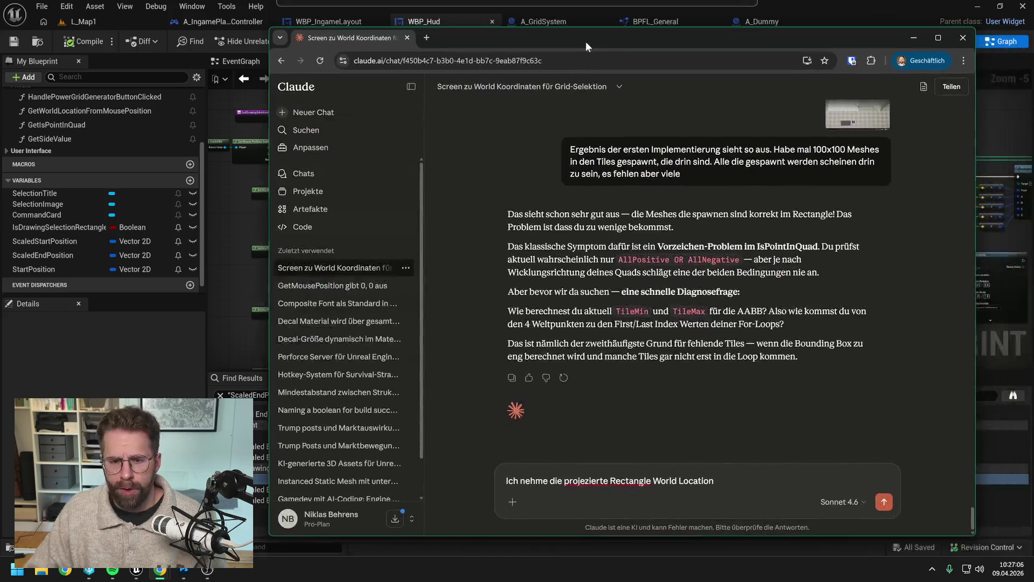
# Correct 'projezierte' to 'projizierte' in the Claude draft, append 'links oben', and return to Unreal.
pyautogui.press('BackSpace')
pyautogui.write('i')
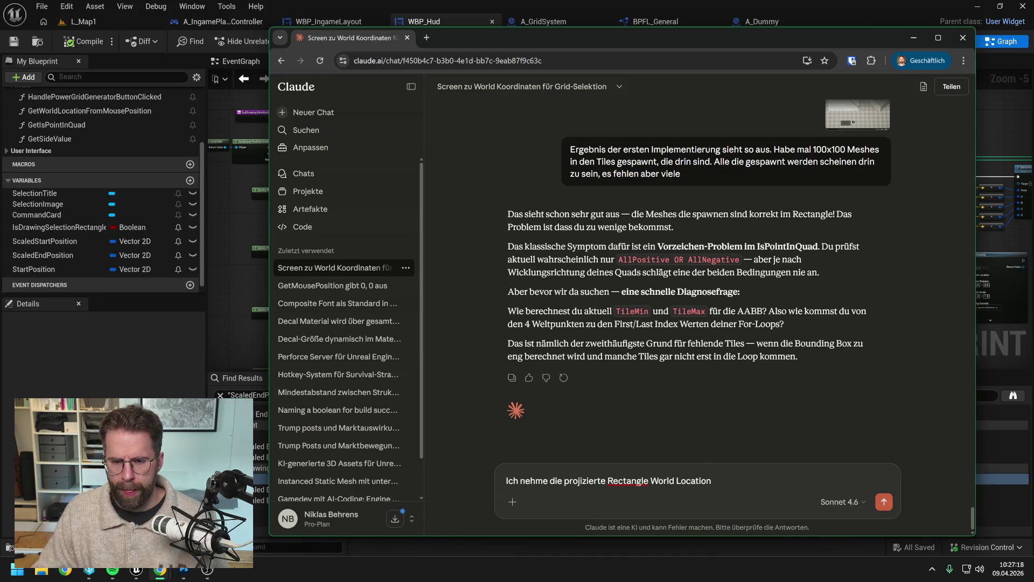
pyautogui.write('links oben')
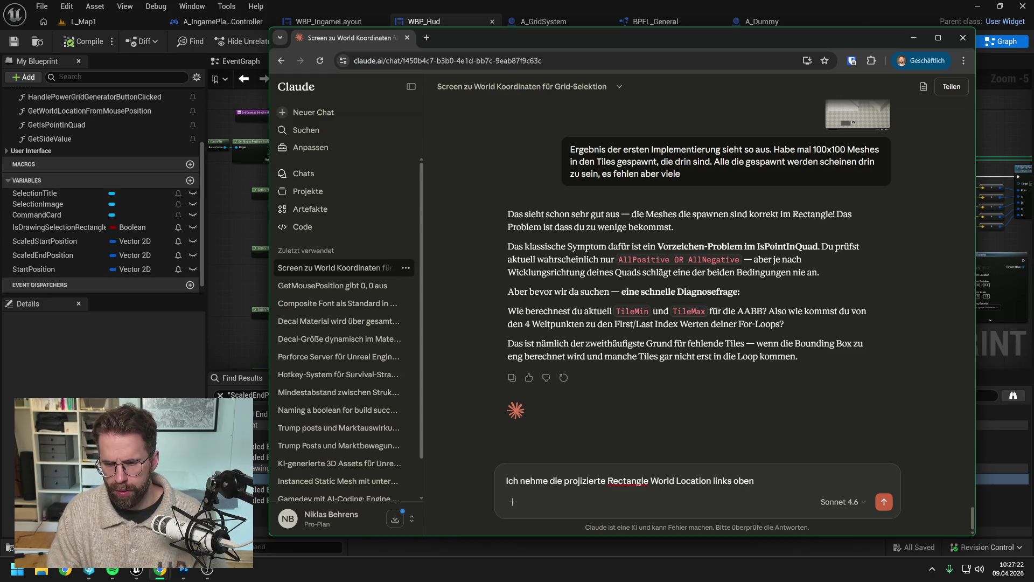
pyautogui.hotkey('alt', 'Tab')
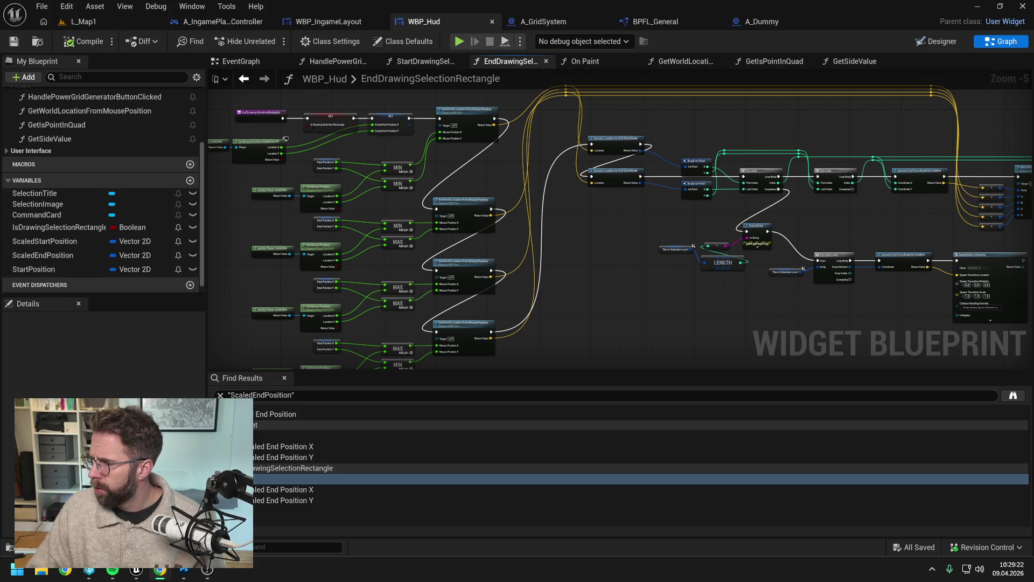
# Move the Print String, LENGTH, For Each Loop and SpawnActor debug nodes lower in the graph.
pyautogui.moveTo(879, 306); pyautogui.dragTo(787, 318)
pyautogui.scroll(1, 626, 218)
pyautogui.moveTo(626, 218)
pyautogui.mouseDown()
pyautogui.moveTo(646, 284)
pyautogui.moveTo(540, 232)
pyautogui.moveTo(848, 326)
pyautogui.mouseUp()
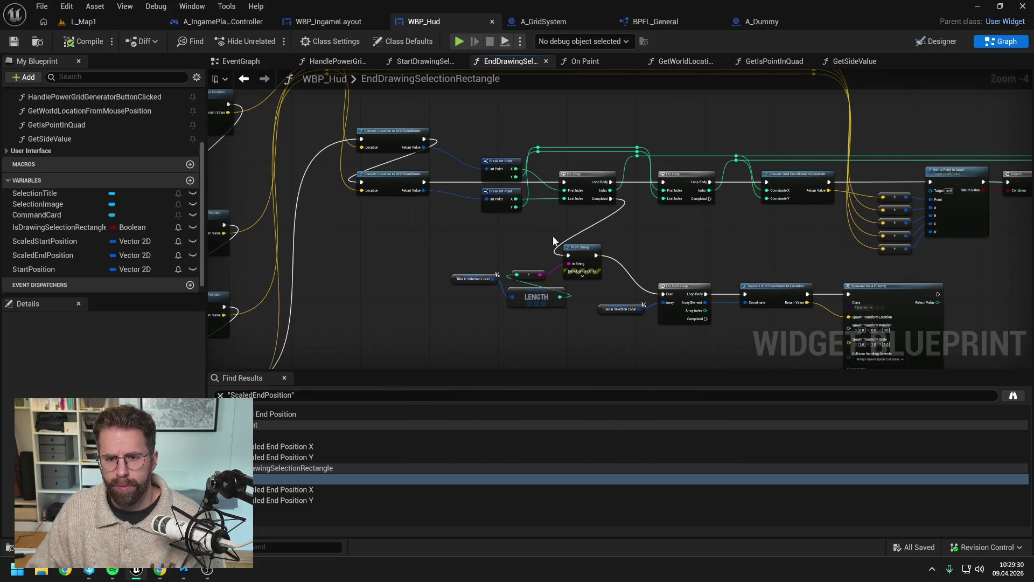
pyautogui.press('Down')
pyautogui.press('Down')
pyautogui.press('Down')
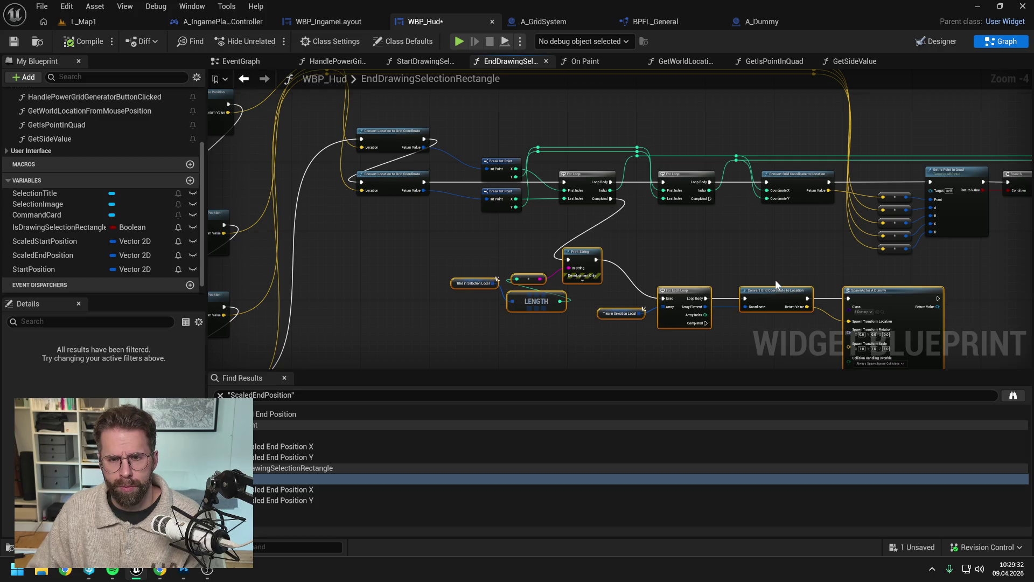
pyautogui.click(758, 277)
pyautogui.moveTo(700, 282)
pyautogui.mouseDown()
pyautogui.moveTo(808, 312)
pyautogui.moveTo(831, 303)
pyautogui.moveTo(843, 322)
pyautogui.mouseUp()
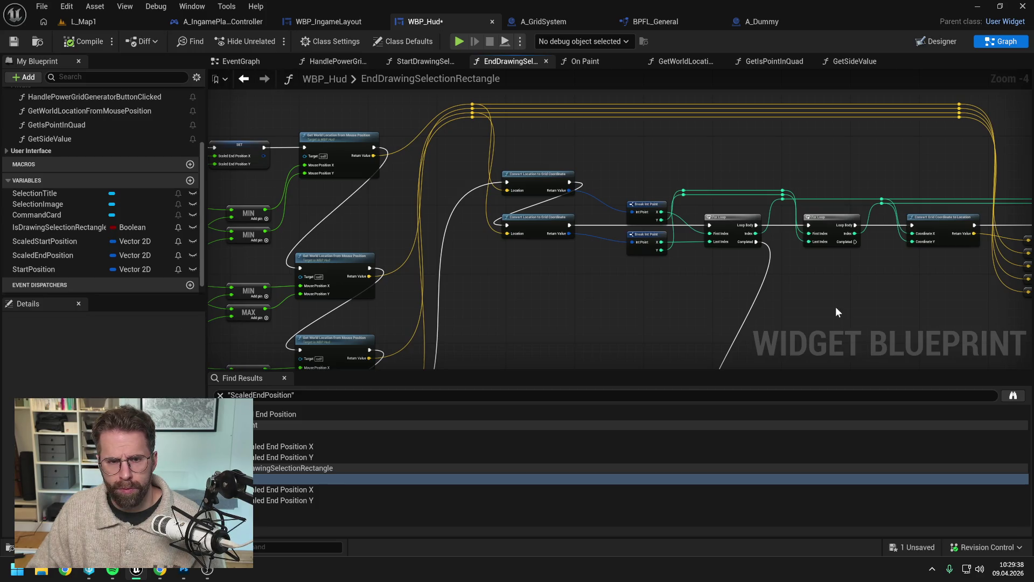
pyautogui.hotkey('alt', 'Tab')
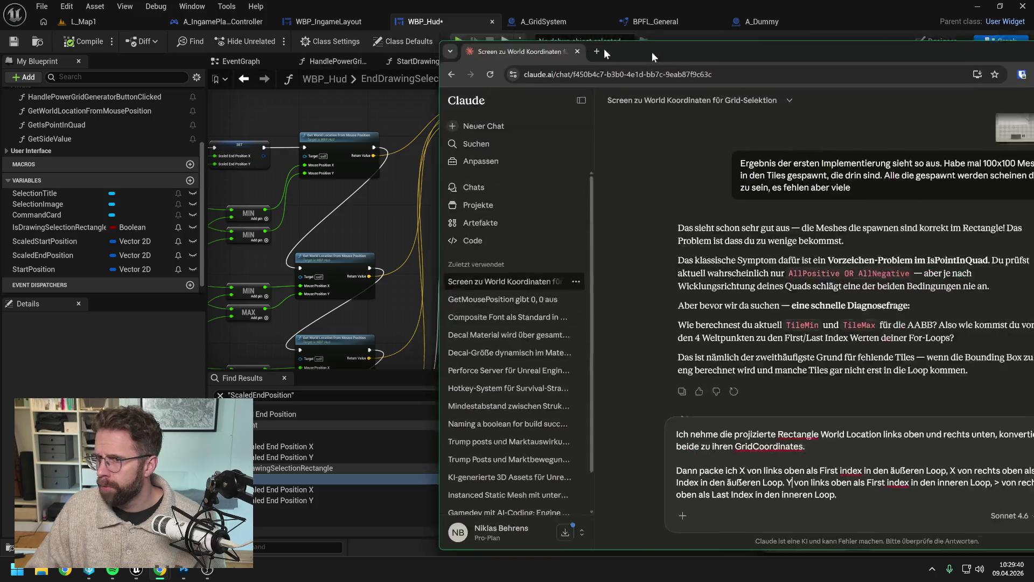
# Attach the EndDrawingSelectionRectangle graph screenshot to the loop-bounds explanation and send it to Claude.
pyautogui.hotkey('ctrl', 'v')
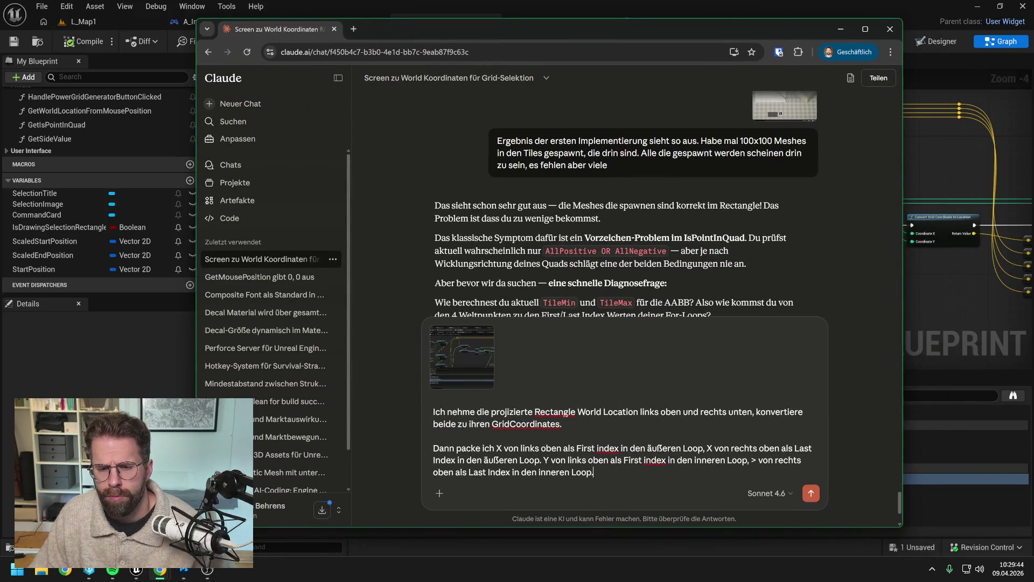
pyautogui.press('Return')
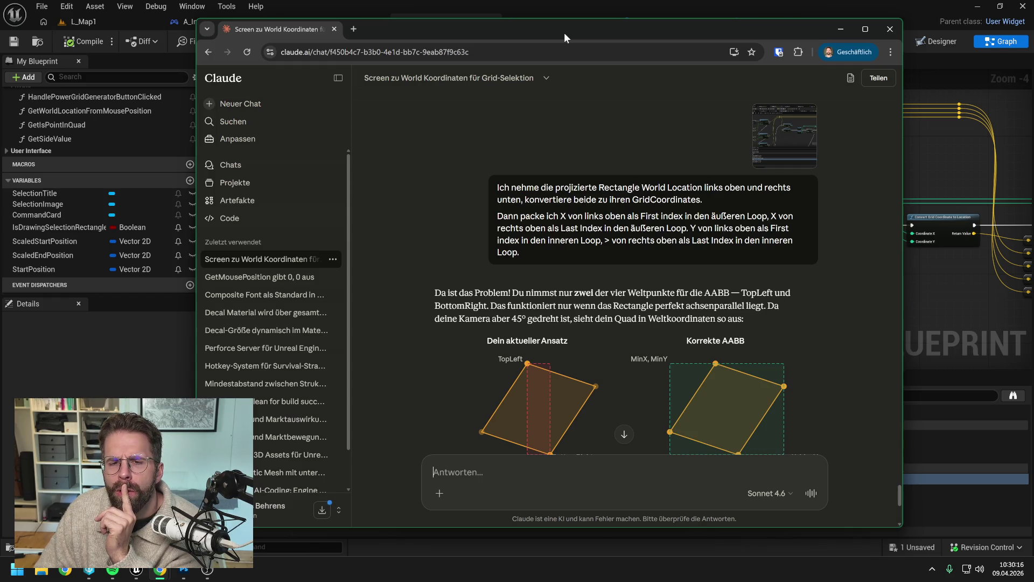
# Duplicate the Convert Location to Grid Coordinate node and wire its execution and corner Location input.
pyautogui.moveTo(534, 39); pyautogui.dragTo(1033, 39)
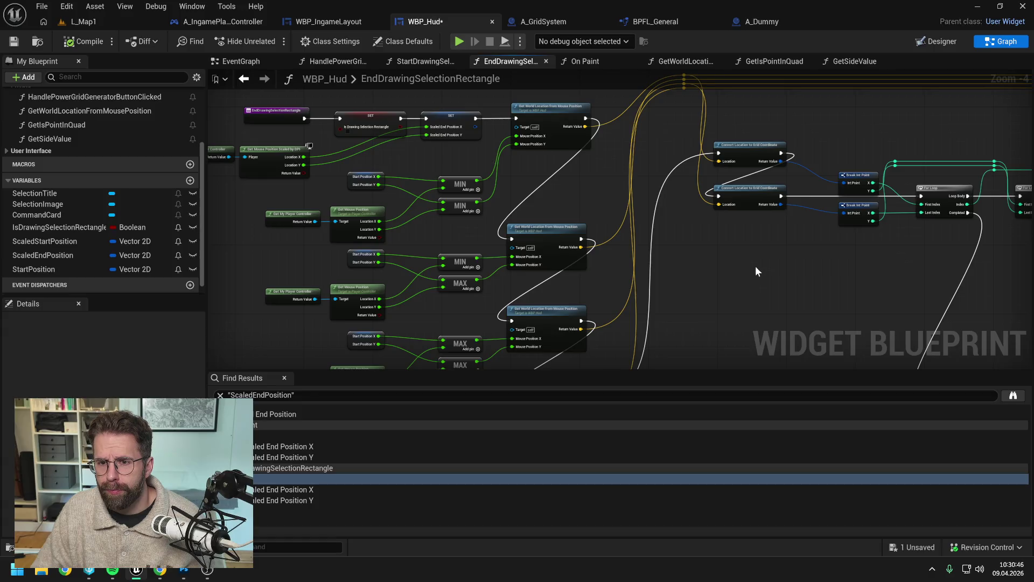
pyautogui.moveTo(751, 278)
pyautogui.mouseDown()
pyautogui.moveTo(699, 134)
pyautogui.moveTo(710, 263)
pyautogui.mouseUp()
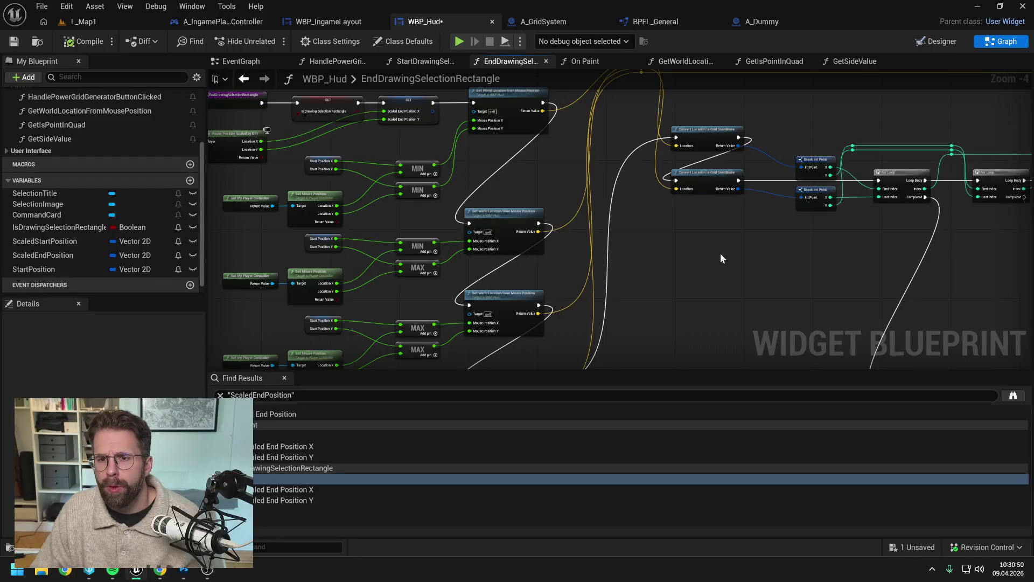
pyautogui.moveTo(712, 173); pyautogui.dragTo(710, 214)
pyautogui.hotkey('ctrl', 'd')
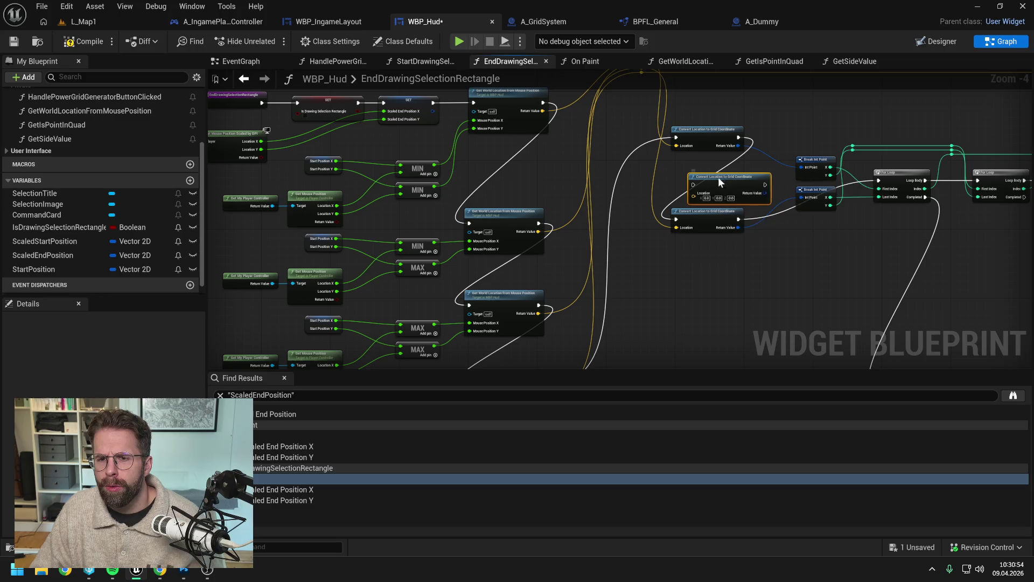
pyautogui.moveTo(739, 135); pyautogui.dragTo(675, 176)
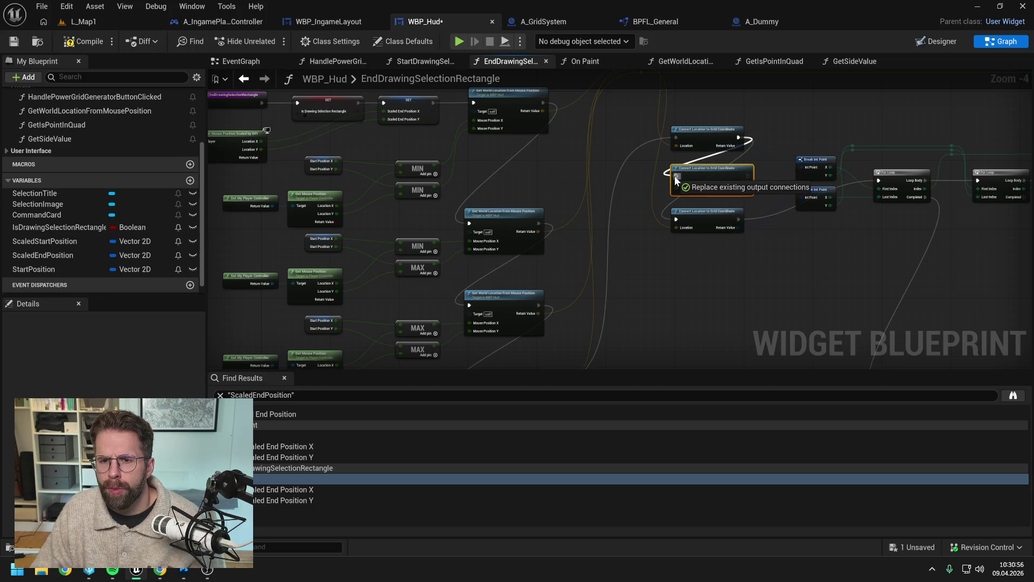
pyautogui.moveTo(639, 260)
pyautogui.mouseDown()
pyautogui.moveTo(740, 185)
pyautogui.moveTo(722, 254)
pyautogui.moveTo(692, 286)
pyautogui.moveTo(700, 248)
pyautogui.moveTo(704, 269)
pyautogui.mouseUp()
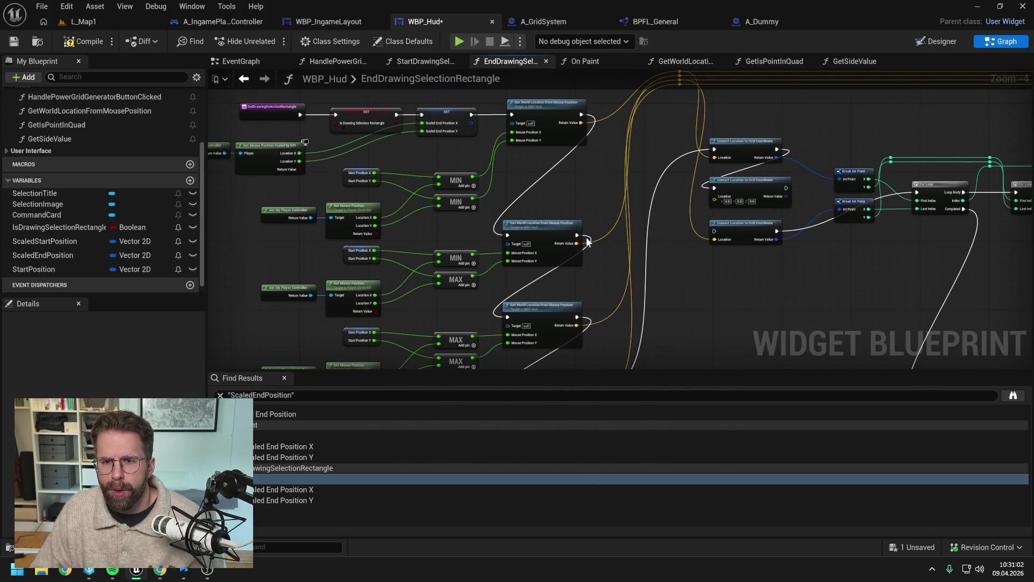
pyautogui.moveTo(678, 119)
pyautogui.mouseDown()
pyautogui.moveTo(693, 128)
pyautogui.moveTo(709, 239)
pyautogui.mouseUp()
pyautogui.moveTo(772, 231); pyautogui.dragTo(710, 272)
# Add a fourth Convert Location node, chain its execution to the For Loop via a reroute, and feed the last corner.
pyautogui.click(734, 268)
pyautogui.hotkey('ctrl', 'c')
pyautogui.hotkey('ctrl', 'v')
pyautogui.moveTo(765, 302); pyautogui.dragTo(742, 302)
pyautogui.moveTo(824, 298); pyautogui.dragTo(794, 286)
pyautogui.moveTo(748, 257); pyautogui.dragTo(685, 291)
pyautogui.moveTo(756, 293)
pyautogui.mouseDown()
pyautogui.moveTo(886, 218)
pyautogui.moveTo(795, 223)
pyautogui.mouseUp()
pyautogui.doubleClick(861, 218)
pyautogui.click(794, 283)
pyautogui.moveTo(649, 109)
pyautogui.mouseDown()
pyautogui.moveTo(680, 139)
pyautogui.moveTo(687, 303)
pyautogui.mouseUp()
# Save WBP_Hud with the four chained corner conversions.
pyautogui.moveTo(824, 297)
pyautogui.mouseDown()
pyautogui.moveTo(722, 290)
pyautogui.moveTo(678, 271)
pyautogui.mouseUp()
pyautogui.hotkey('ctrl', 's')
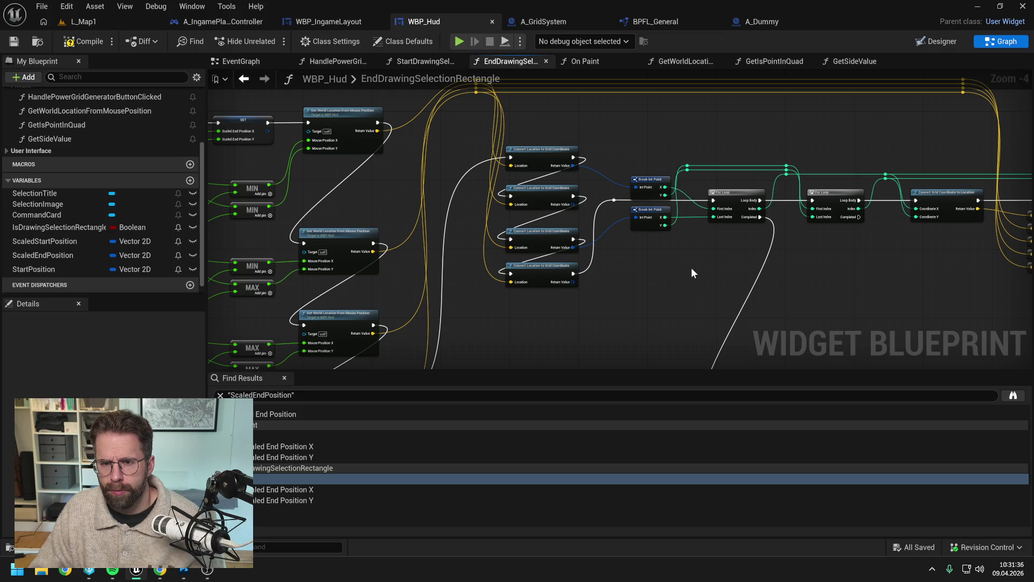
pyautogui.moveTo(706, 266); pyautogui.dragTo(649, 267)
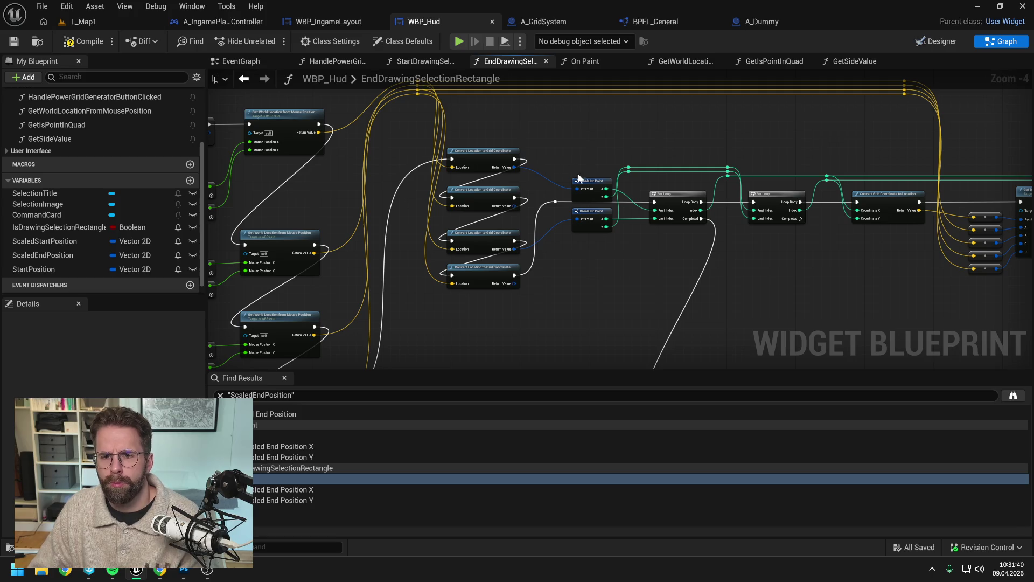
# Delete the two Break Int Point nodes.
pyautogui.click(585, 188)
pyautogui.keyDown('shift'); pyautogui.click(591, 220); pyautogui.keyUp('shift')
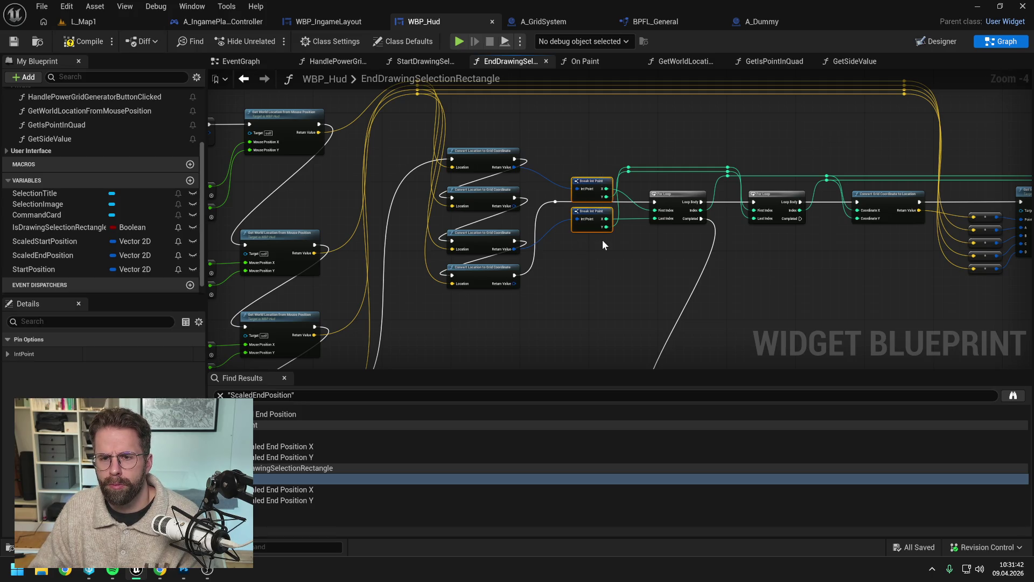
pyautogui.press('Delete')
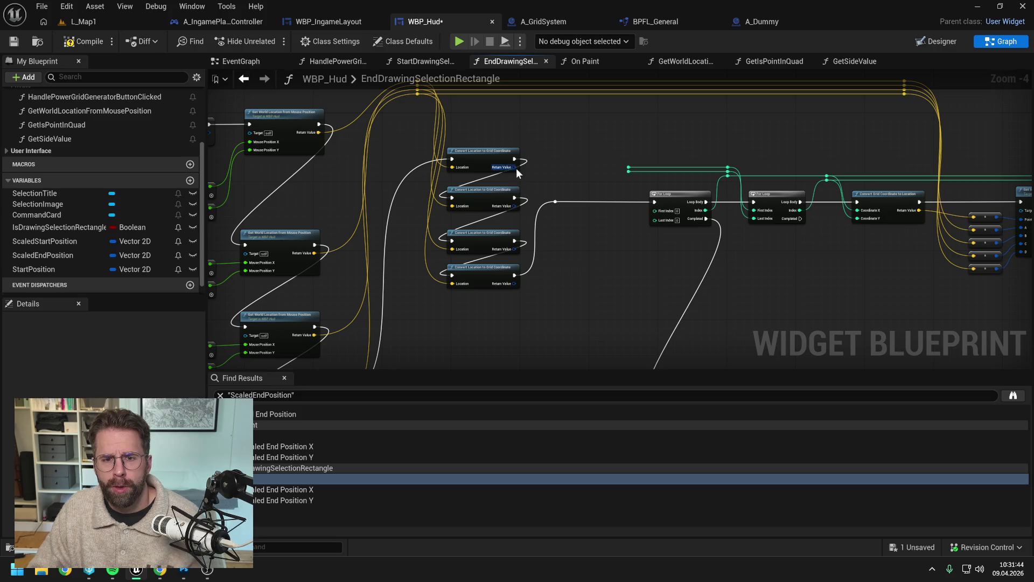
# Split the Return Value pin of all four Convert Location nodes into X and Y outputs.
pyautogui.rightClick(514, 167)
pyautogui.click(550, 228)
pyautogui.rightClick(515, 206)
pyautogui.click(552, 265)
pyautogui.rightClick(514, 248)
pyautogui.click(549, 308)
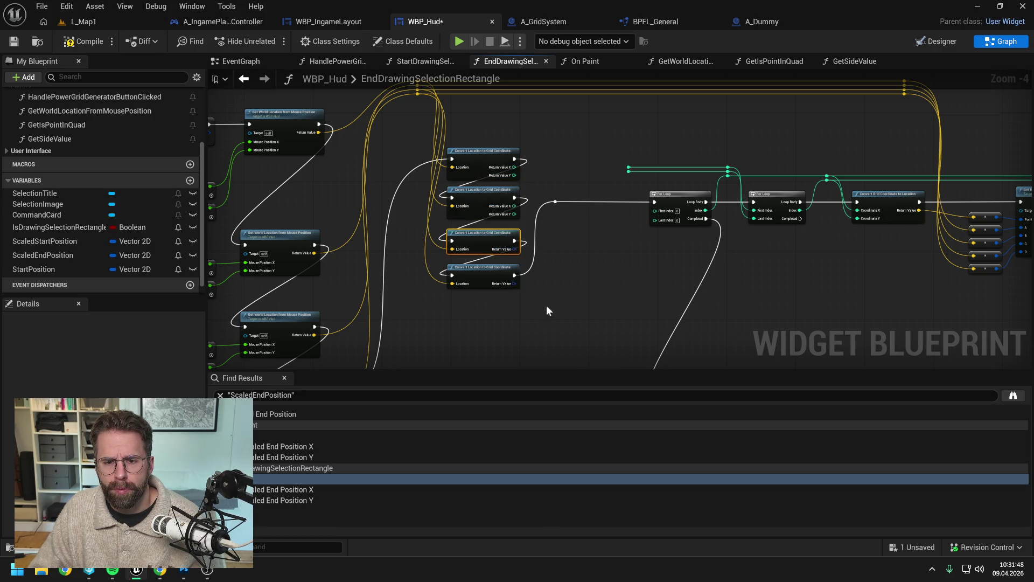
pyautogui.rightClick(515, 283)
pyautogui.click(557, 343)
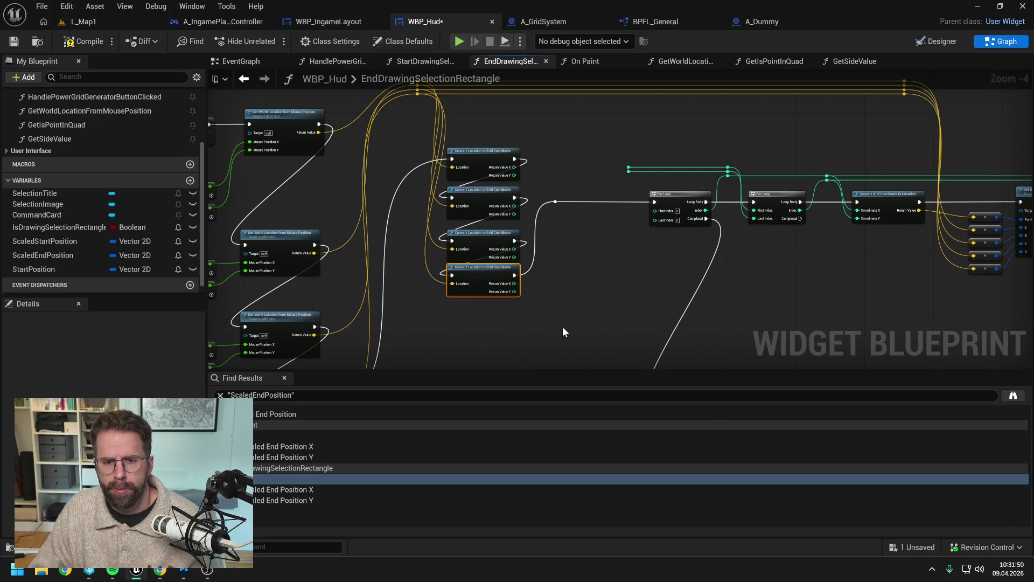
# Align and space the four Convert Location nodes neatly.
pyautogui.moveTo(553, 324); pyautogui.dragTo(502, 297)
pyautogui.moveTo(495, 291); pyautogui.dragTo(496, 295)
pyautogui.moveTo(496, 240); pyautogui.dragTo(496, 236)
pyautogui.click(594, 295)
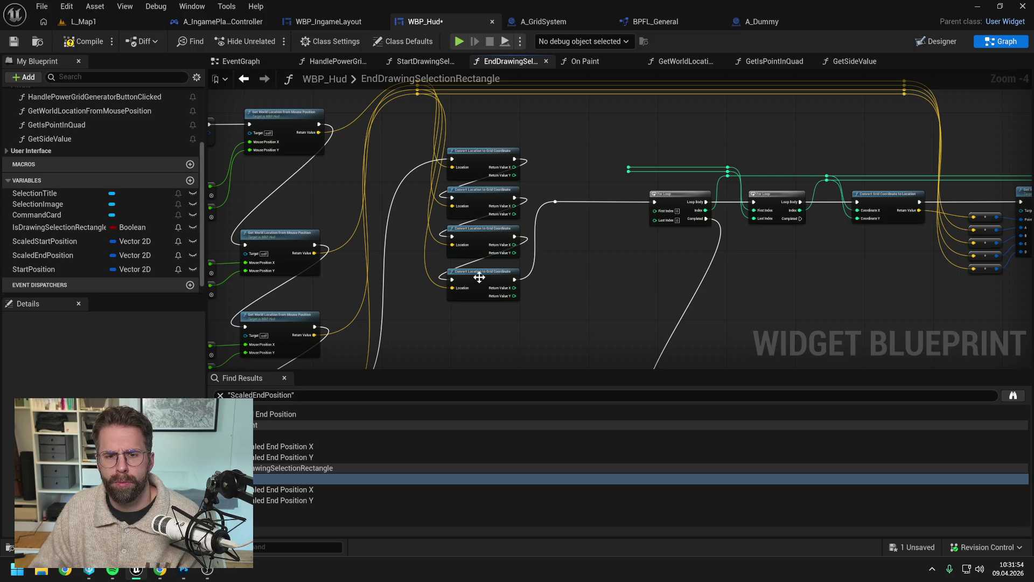
pyautogui.moveTo(481, 275); pyautogui.dragTo(481, 271)
pyautogui.click(600, 299)
pyautogui.moveTo(623, 277); pyautogui.dragTo(513, 262)
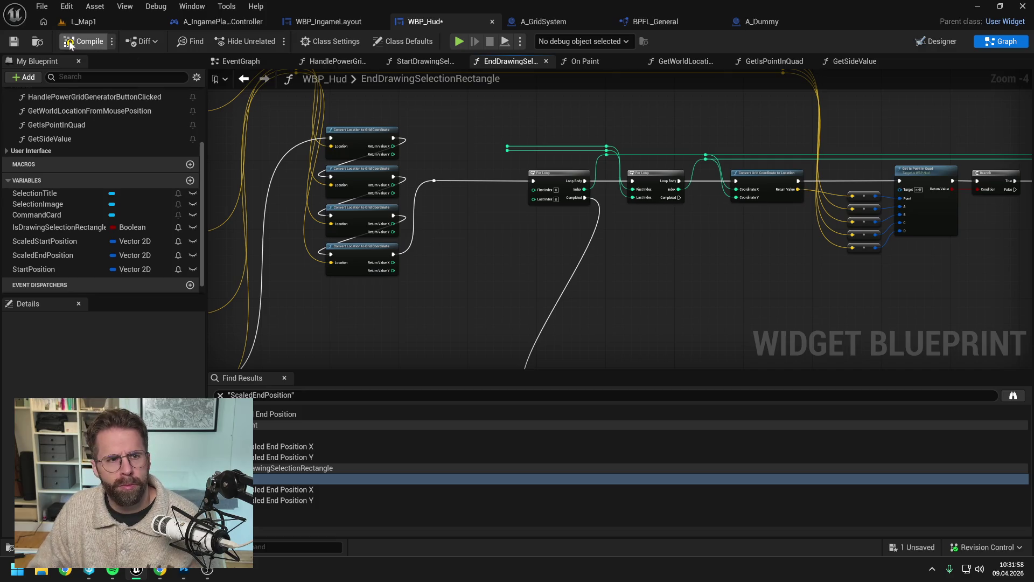
# Save the WBP_Hud blueprint and center the four split Convert Location nodes in view.
pyautogui.hotkey('ctrl', 's')
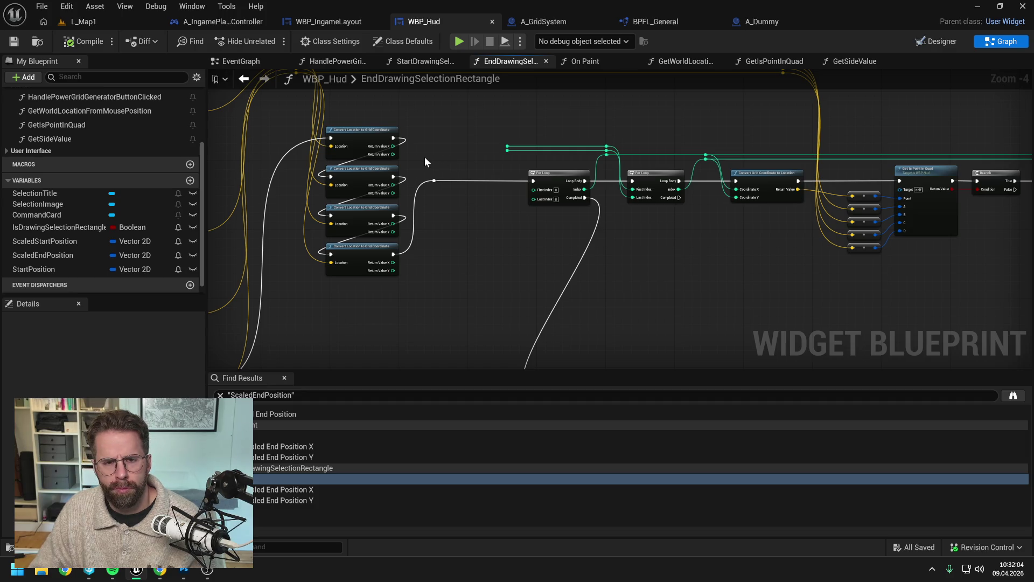
pyautogui.moveTo(424, 157); pyautogui.dragTo(489, 162)
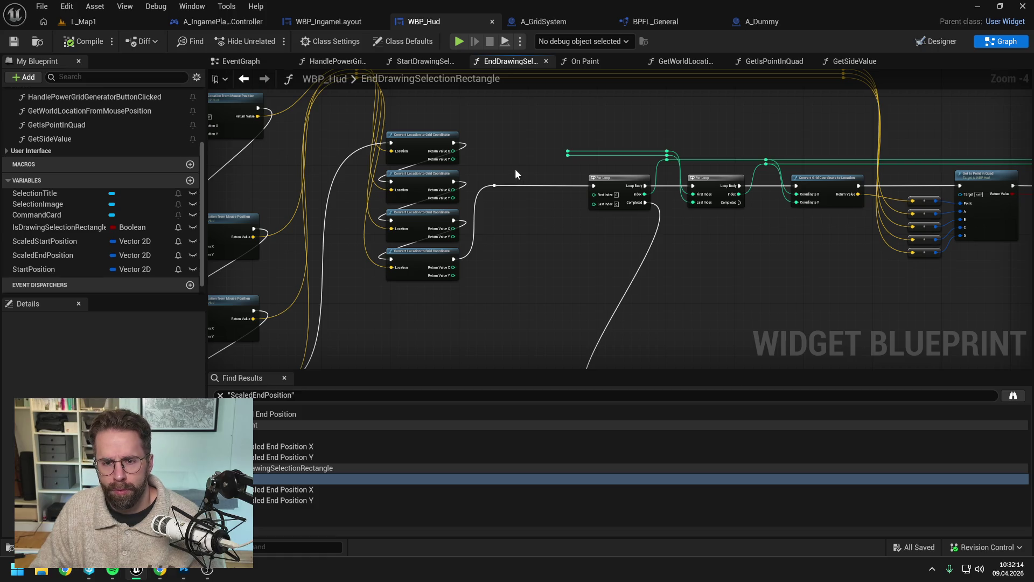
# Add a four-input integer MIN fed by each corner's Return Value X, placed near the For Loop.
pyautogui.rightClick(515, 170)
pyautogui.write('min')
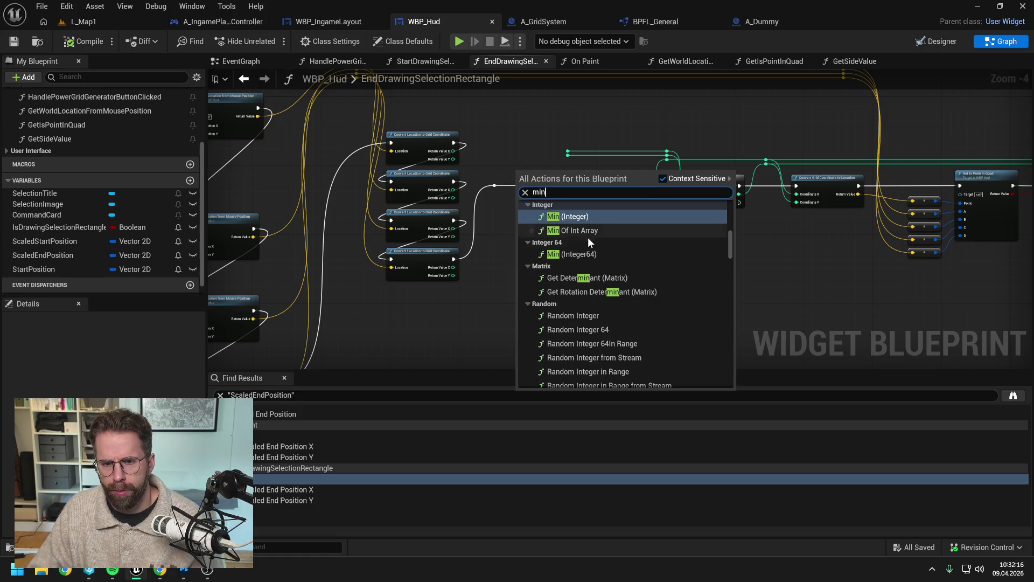
pyautogui.click(577, 217)
pyautogui.click(552, 182)
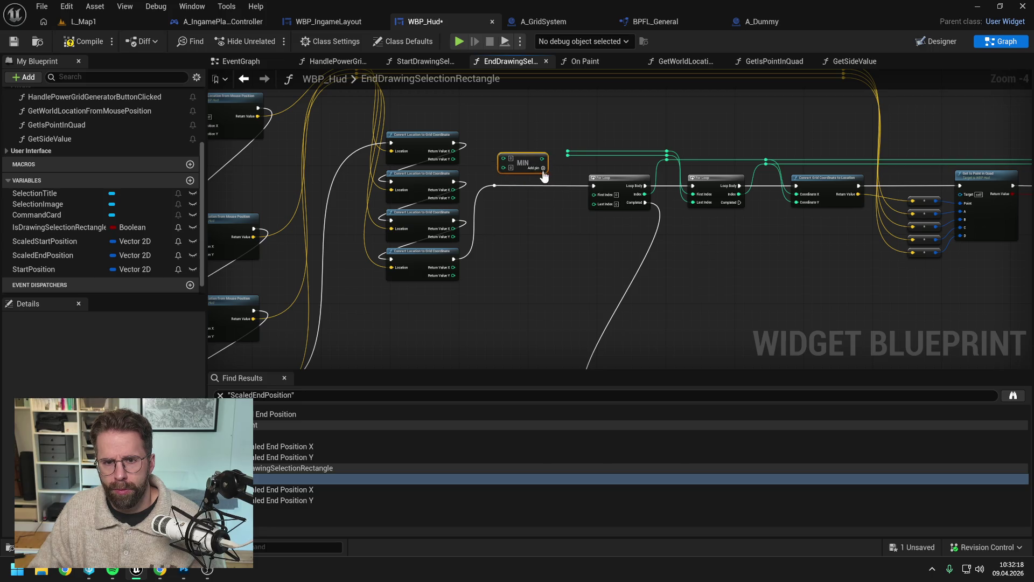
pyautogui.click(546, 179)
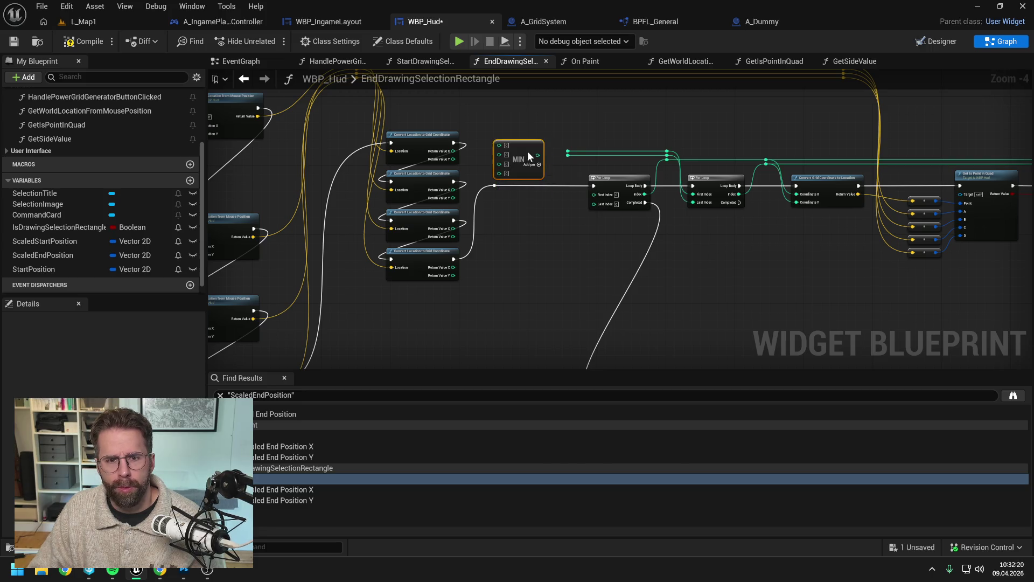
pyautogui.scroll(2, 489, 157)
pyautogui.moveTo(442, 148); pyautogui.dragTo(503, 138)
pyautogui.moveTo(436, 206); pyautogui.dragTo(503, 149)
pyautogui.moveTo(436, 263); pyautogui.dragTo(503, 160)
pyautogui.moveTo(437, 322); pyautogui.dragTo(517, 169)
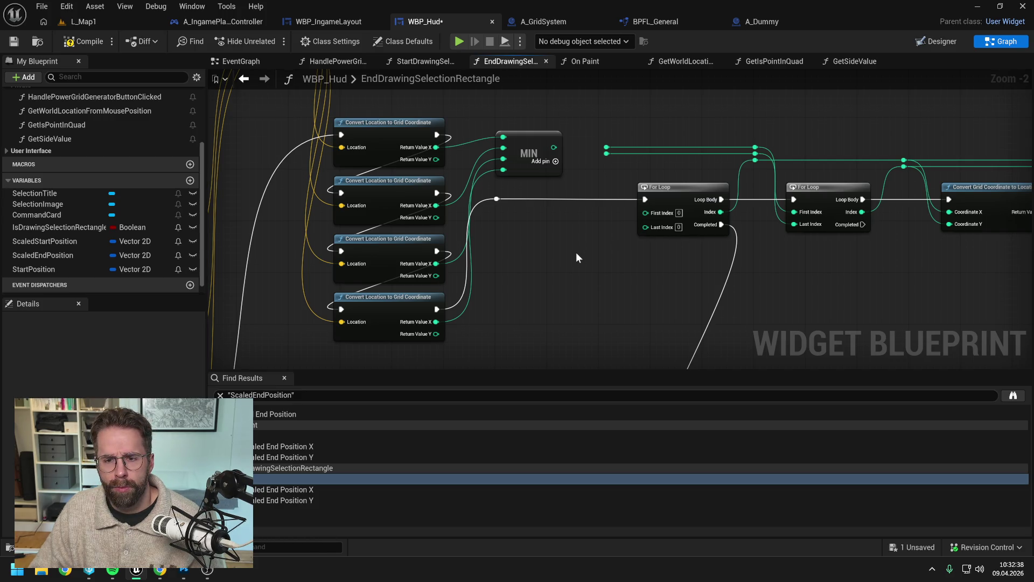
pyautogui.moveTo(536, 144)
pyautogui.mouseDown()
pyautogui.moveTo(543, 222)
pyautogui.moveTo(646, 211)
pyautogui.mouseUp()
# Connect MIN to the first For Loop's First Index and add a four-input integer MAX node.
pyautogui.click(581, 266)
pyautogui.rightClick(539, 275)
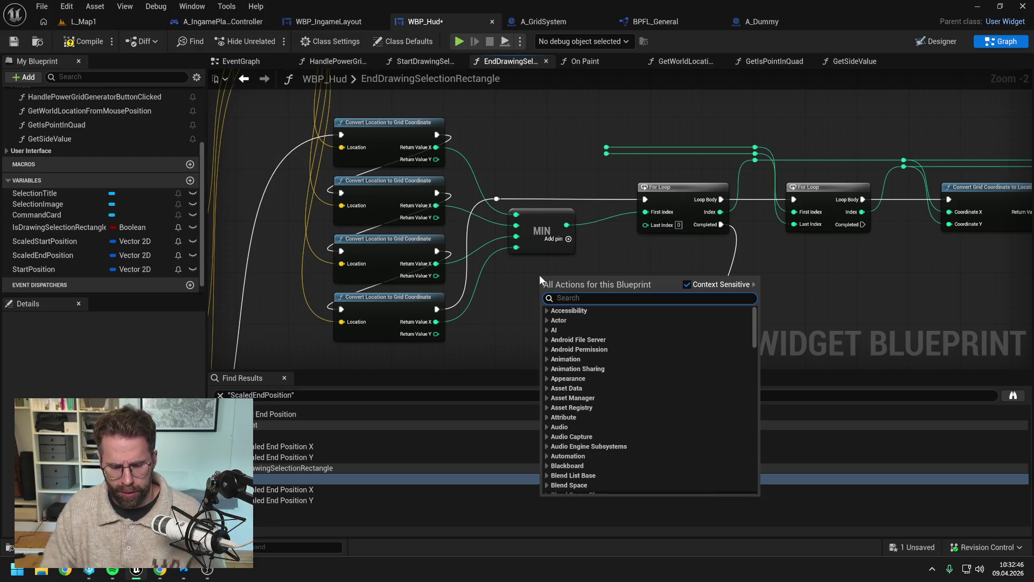
pyautogui.write('max')
pyautogui.click(582, 321)
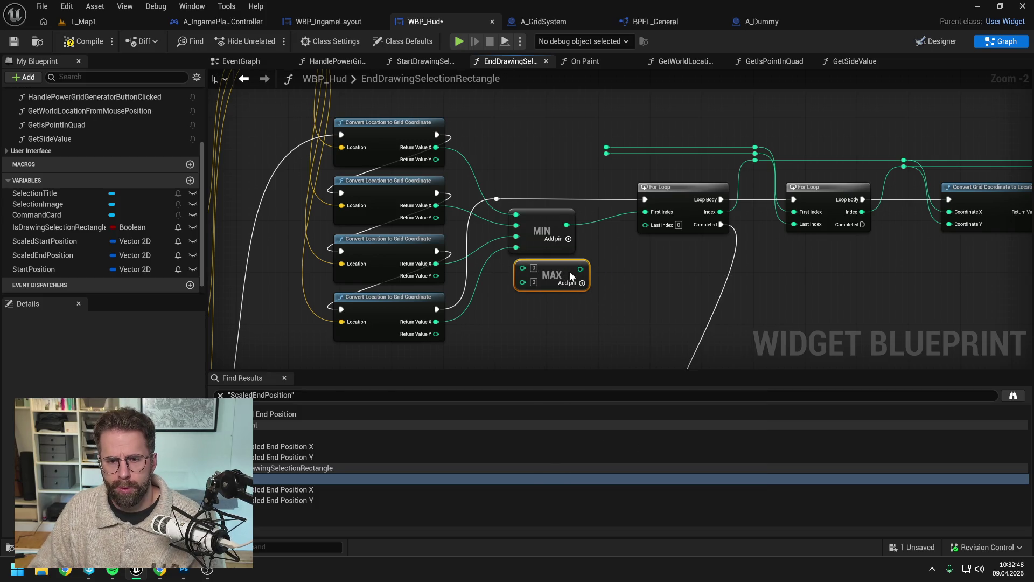
pyautogui.click(576, 282)
pyautogui.click(576, 289)
pyautogui.click(627, 290)
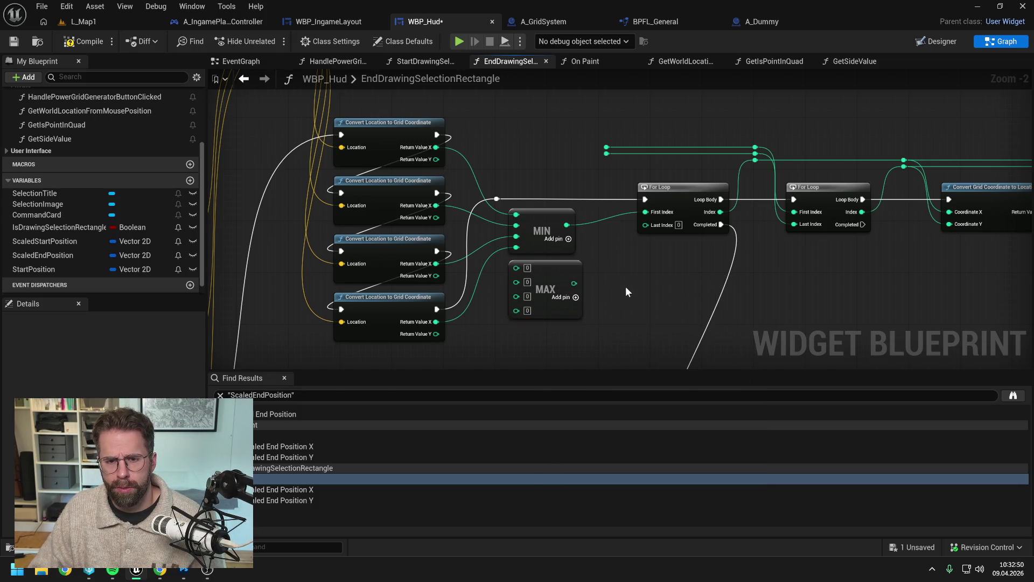
# Wire the four corners' X coordinates into MAX and connect its result to Last Index.
pyautogui.moveTo(437, 159); pyautogui.dragTo(516, 266)
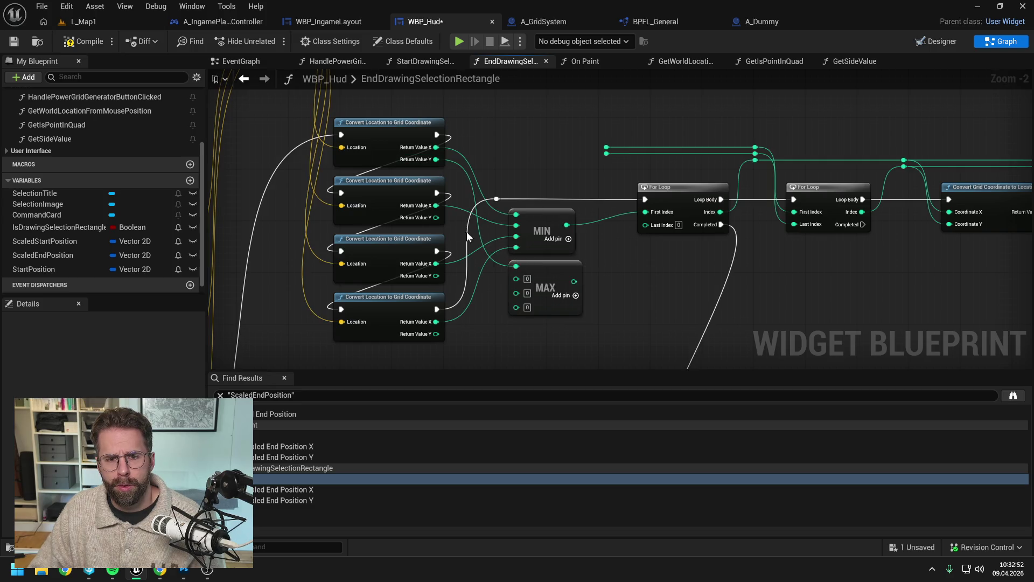
pyautogui.moveTo(439, 160); pyautogui.dragTo(516, 266)
pyautogui.moveTo(436, 217)
pyautogui.mouseDown()
pyautogui.moveTo(474, 231)
pyautogui.moveTo(516, 278)
pyautogui.mouseUp()
pyautogui.moveTo(437, 263); pyautogui.dragTo(516, 287)
pyautogui.moveTo(436, 322); pyautogui.dragTo(516, 299)
pyautogui.moveTo(567, 277); pyautogui.dragTo(645, 224)
pyautogui.click(538, 232)
pyautogui.keyDown('ctrl'); pyautogui.click(541, 283); pyautogui.keyUp('ctrl')
pyautogui.moveTo(556, 160); pyautogui.dragTo(552, 218)
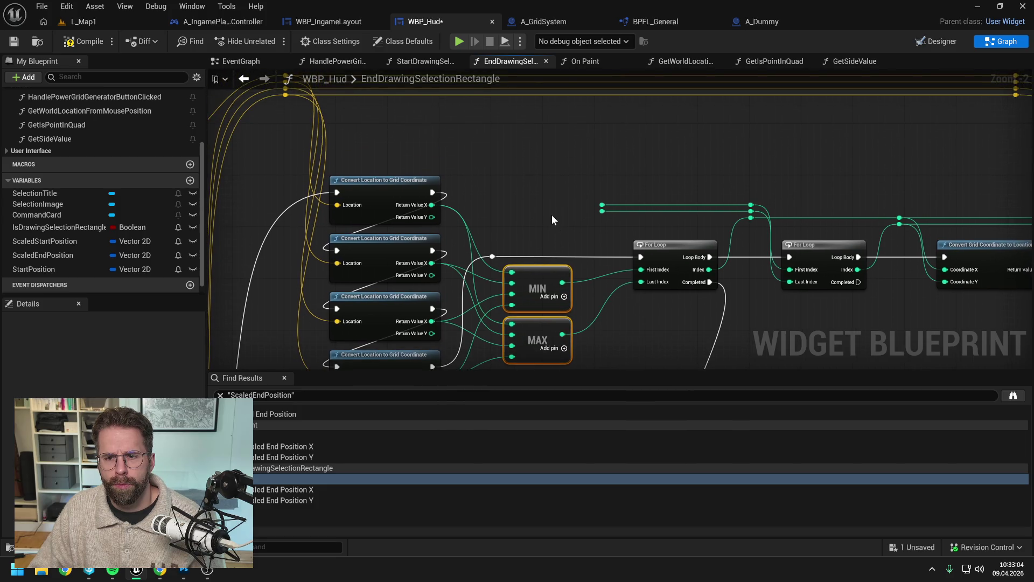
# Duplicate the MIN and MAX nodes, place the copies above the originals, and save.
pyautogui.hotkey('ctrl', 'c')
pyautogui.hotkey('ctrl', 'v')
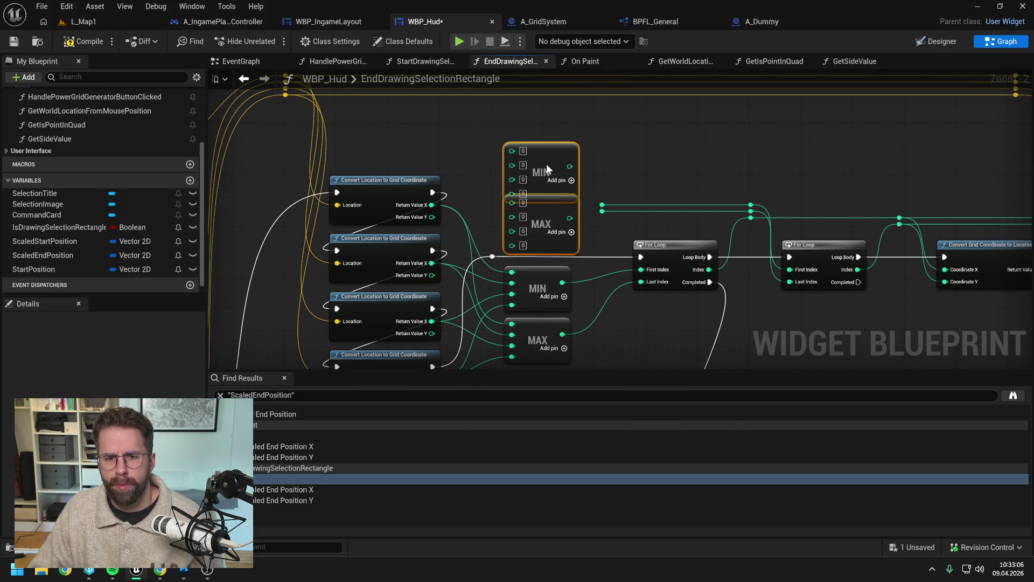
pyautogui.click(564, 161)
pyautogui.moveTo(564, 160)
pyautogui.mouseDown()
pyautogui.moveTo(551, 148)
pyautogui.moveTo(599, 156)
pyautogui.moveTo(613, 188)
pyautogui.moveTo(603, 211)
pyautogui.mouseUp()
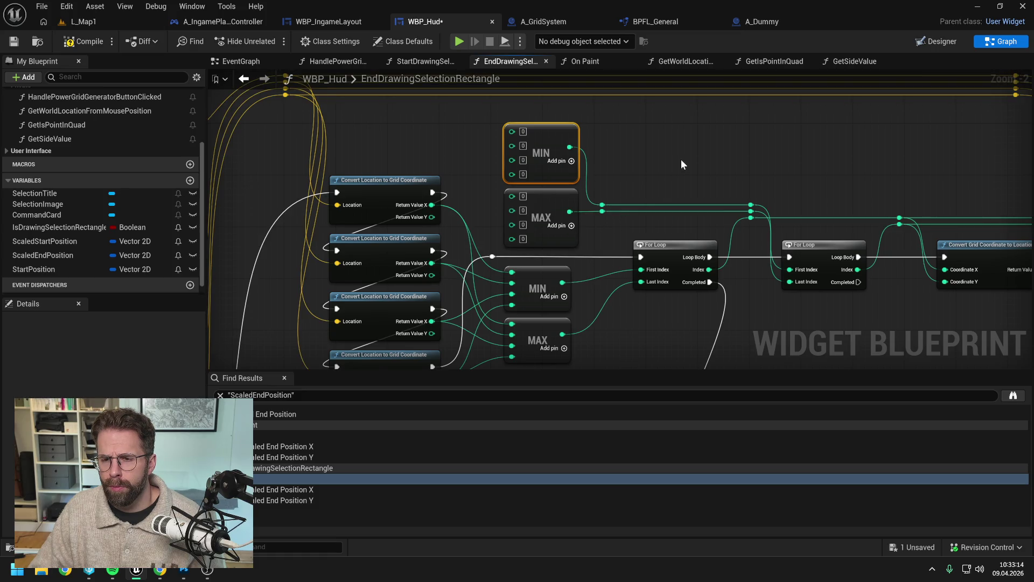
pyautogui.click(681, 159)
pyautogui.hotkey('ctrl', 's')
# Wire all four corners' Y coordinates into both the upper MIN and upper MAX nodes.
pyautogui.moveTo(429, 217); pyautogui.dragTo(515, 132)
pyautogui.moveTo(466, 249); pyautogui.dragTo(547, 116)
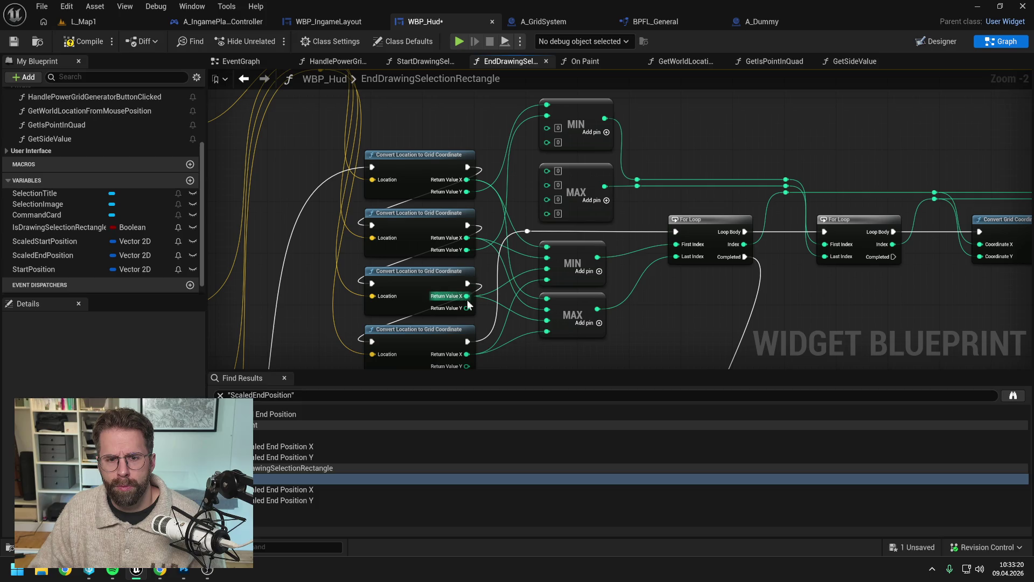
pyautogui.moveTo(467, 307); pyautogui.dragTo(547, 128)
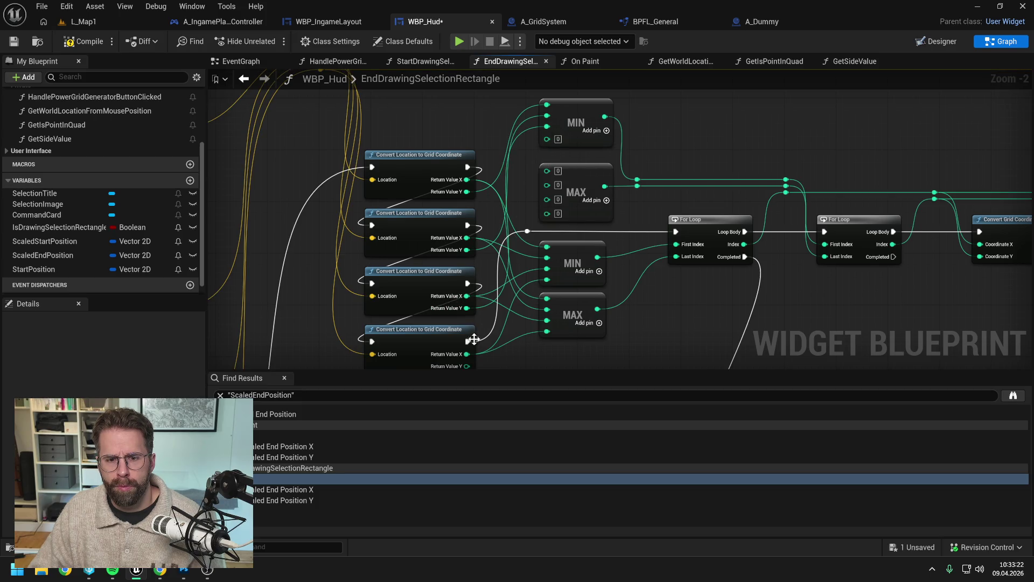
pyautogui.moveTo(467, 366)
pyautogui.mouseDown()
pyautogui.moveTo(482, 369)
pyautogui.moveTo(552, 122)
pyautogui.mouseUp()
pyautogui.moveTo(467, 176)
pyautogui.mouseDown()
pyautogui.moveTo(493, 180)
pyautogui.moveTo(547, 157)
pyautogui.mouseUp()
pyautogui.moveTo(467, 234)
pyautogui.mouseDown()
pyautogui.moveTo(485, 240)
pyautogui.moveTo(547, 165)
pyautogui.mouseUp()
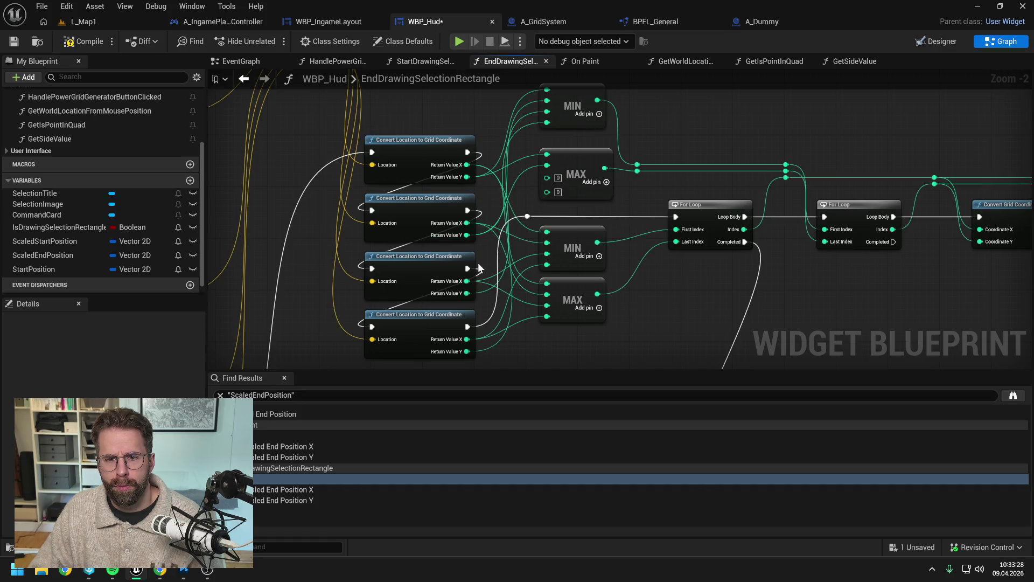
pyautogui.moveTo(466, 293); pyautogui.dragTo(548, 176)
pyautogui.moveTo(468, 352); pyautogui.dragTo(547, 188)
# Compile and save WBP_Hud, then switch to the L_Map1 level.
pyautogui.scroll(-2, 382, 207)
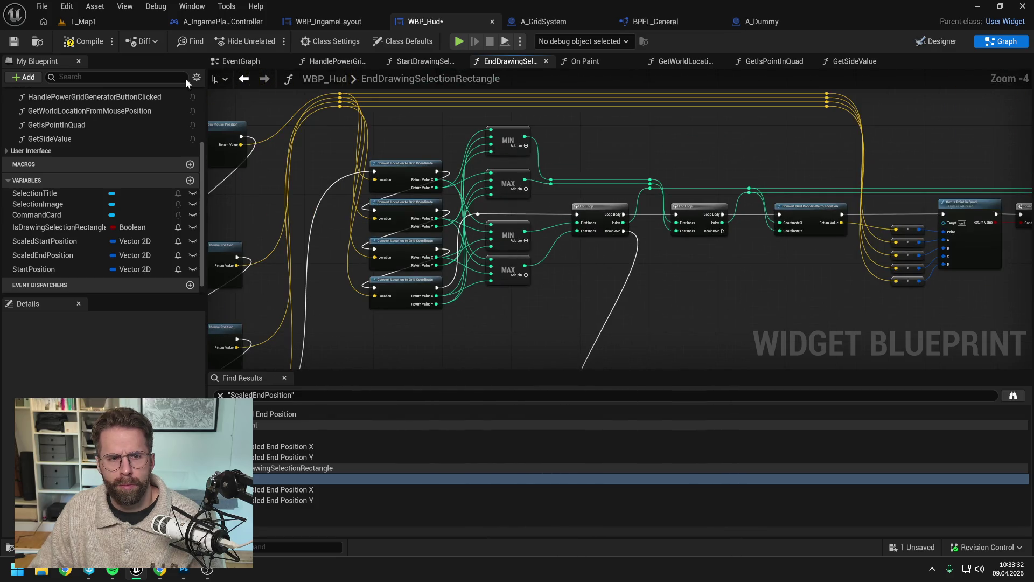
pyautogui.click(83, 42)
pyautogui.hotkey('ctrl', 's')
pyautogui.click(98, 24)
pyautogui.click(271, 42)
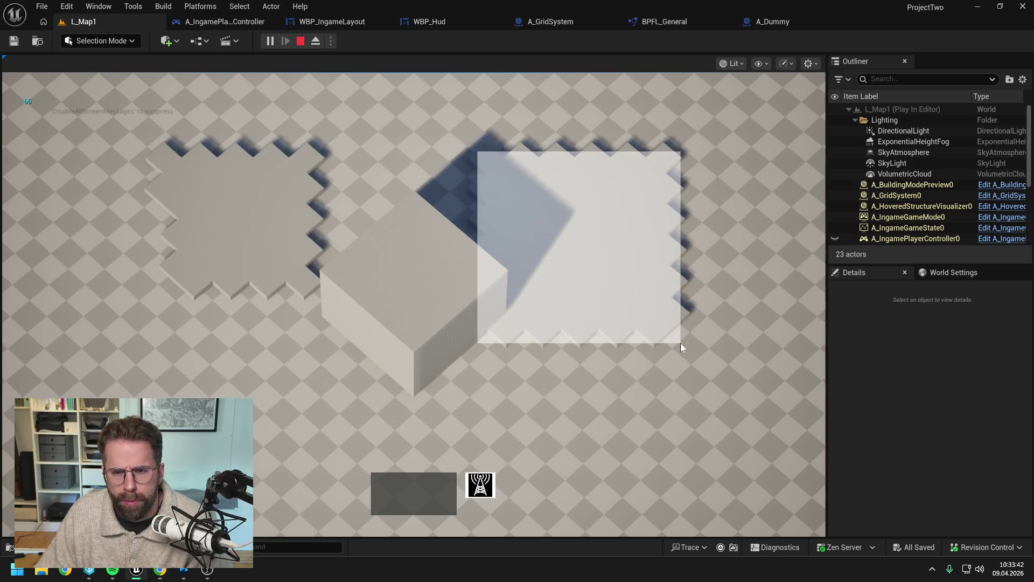
pyautogui.click(568, 422)
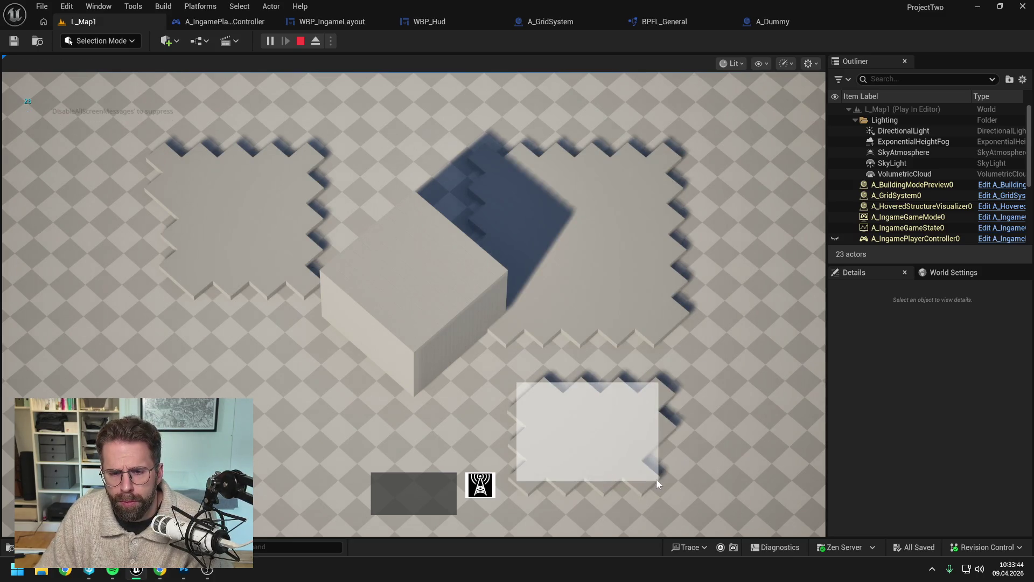
pyautogui.click(193, 351)
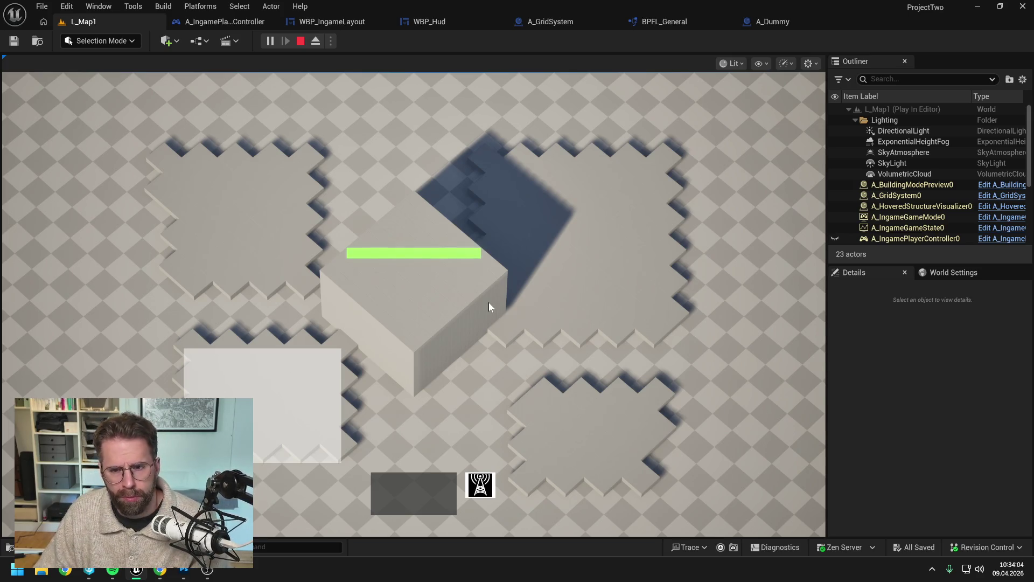
pyautogui.press('Escape')
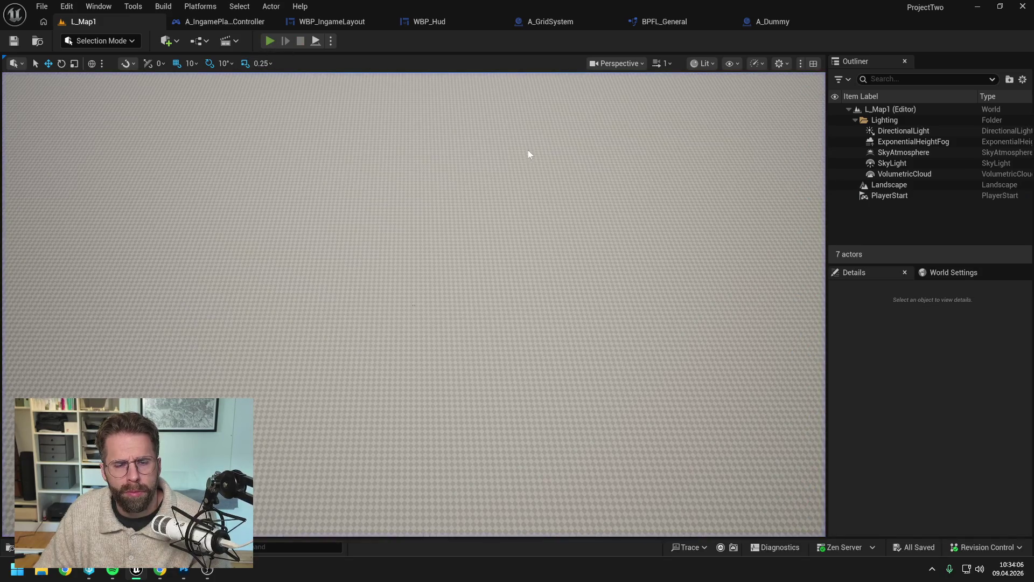
pyautogui.hotkey('alt', 'p')
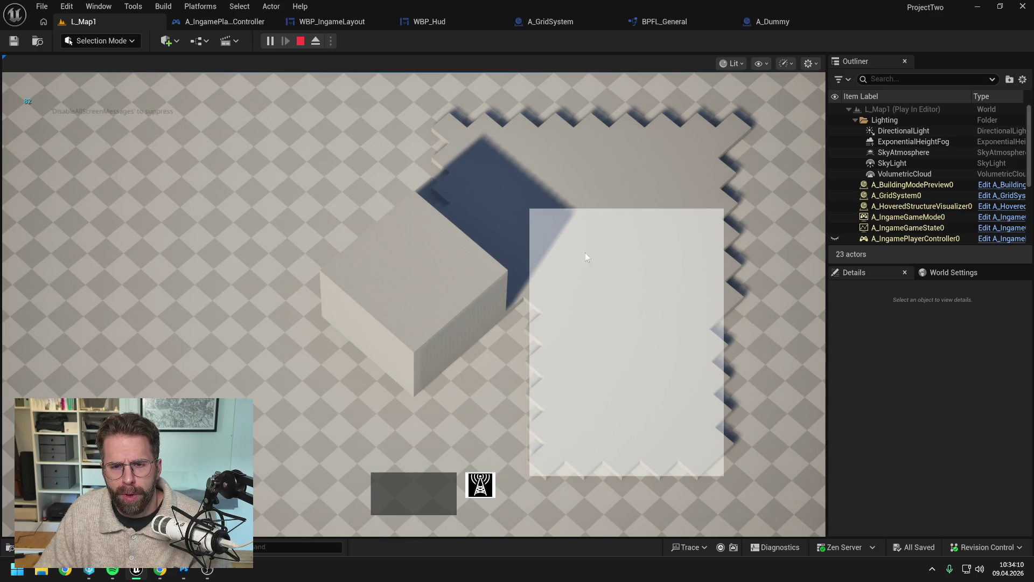
pyautogui.press('Escape')
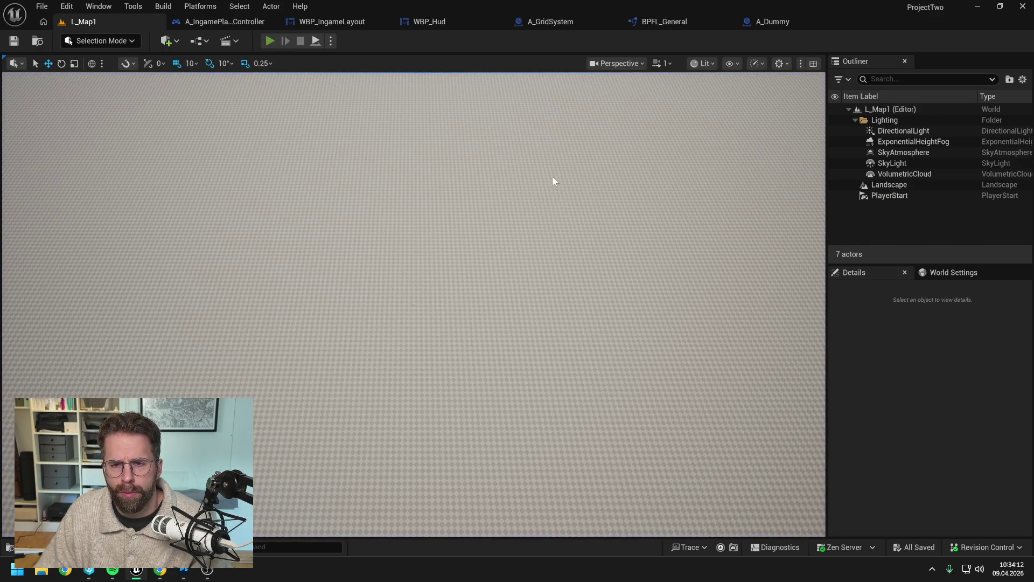
pyautogui.hotkey('alt', 'p')
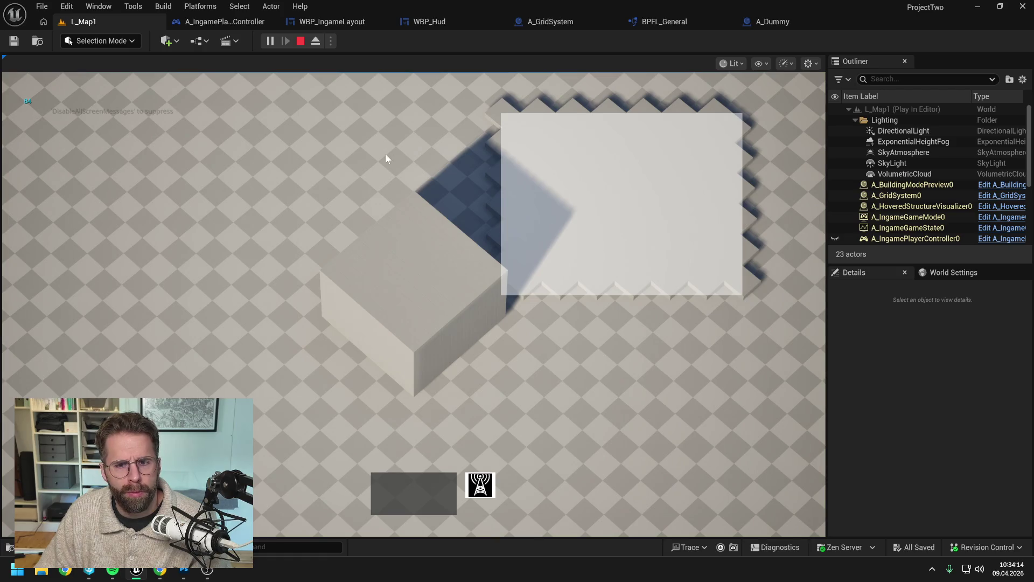
pyautogui.click(686, 481)
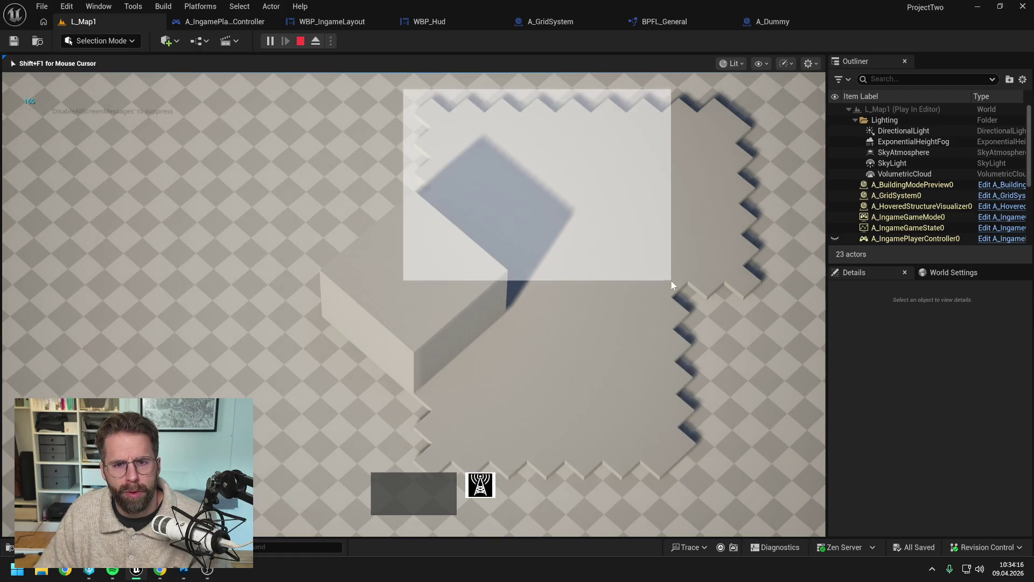
pyautogui.press('Escape')
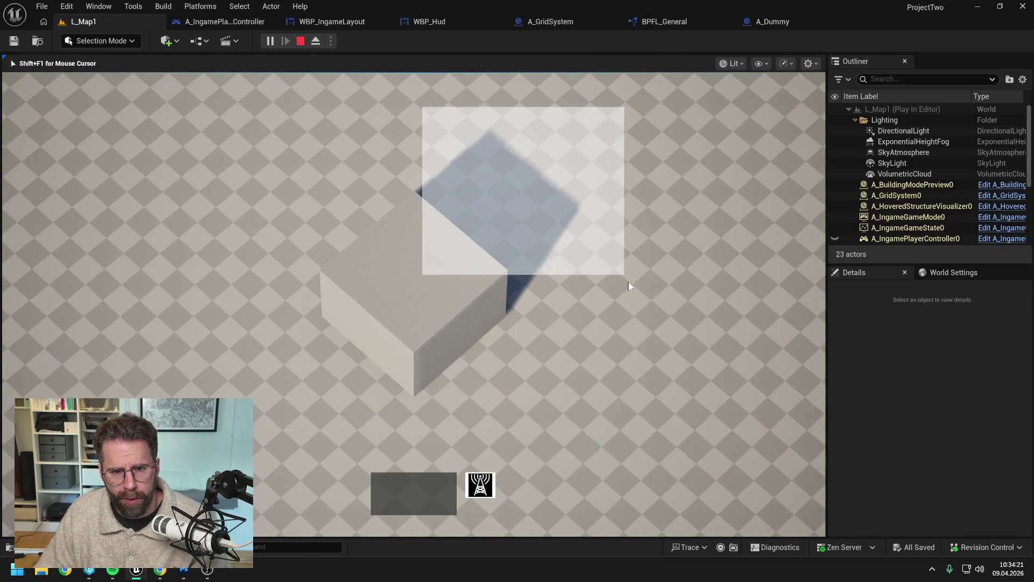
pyautogui.moveTo(628, 285); pyautogui.dragTo(630, 288)
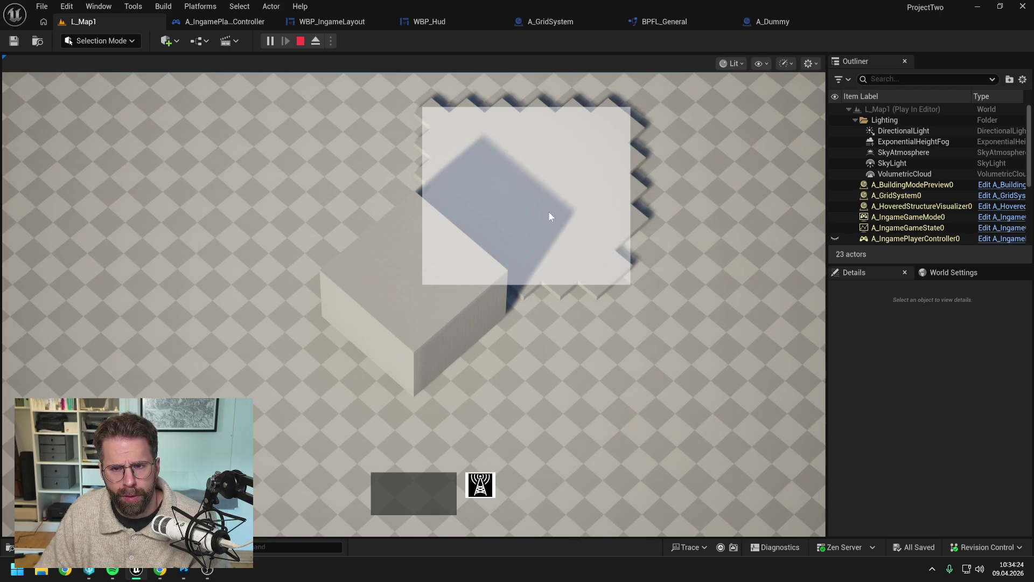
pyautogui.moveTo(609, 328); pyautogui.dragTo(687, 441)
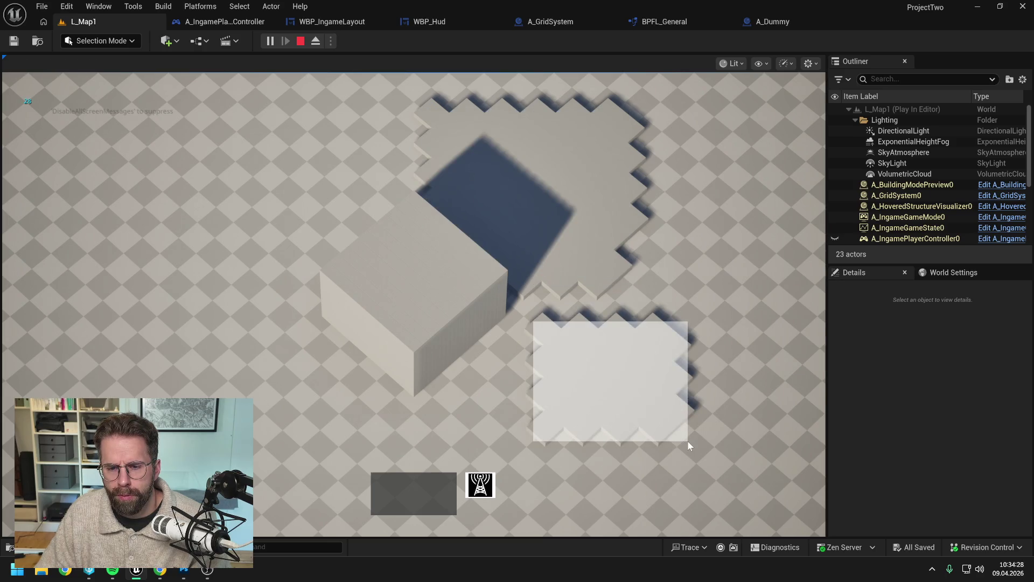
pyautogui.press('Escape')
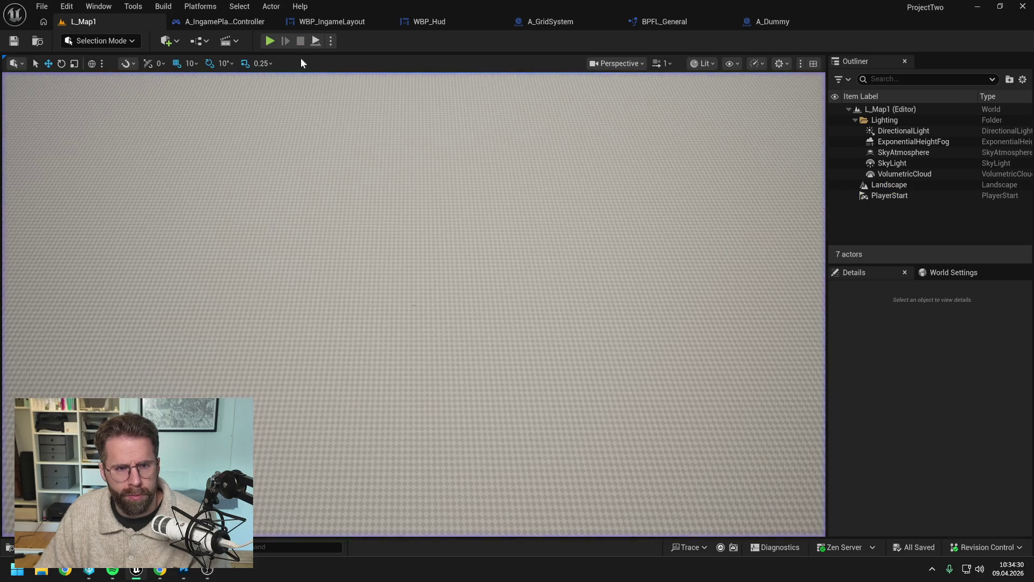
pyautogui.click(265, 41)
pyautogui.moveTo(132, 172); pyautogui.dragTo(319, 326)
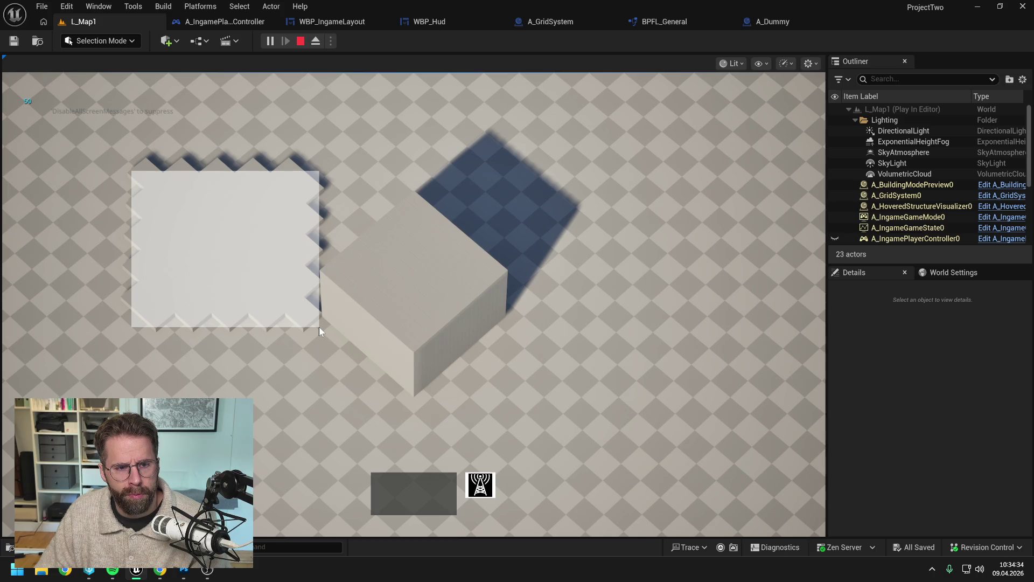
pyautogui.moveTo(532, 148); pyautogui.dragTo(719, 357)
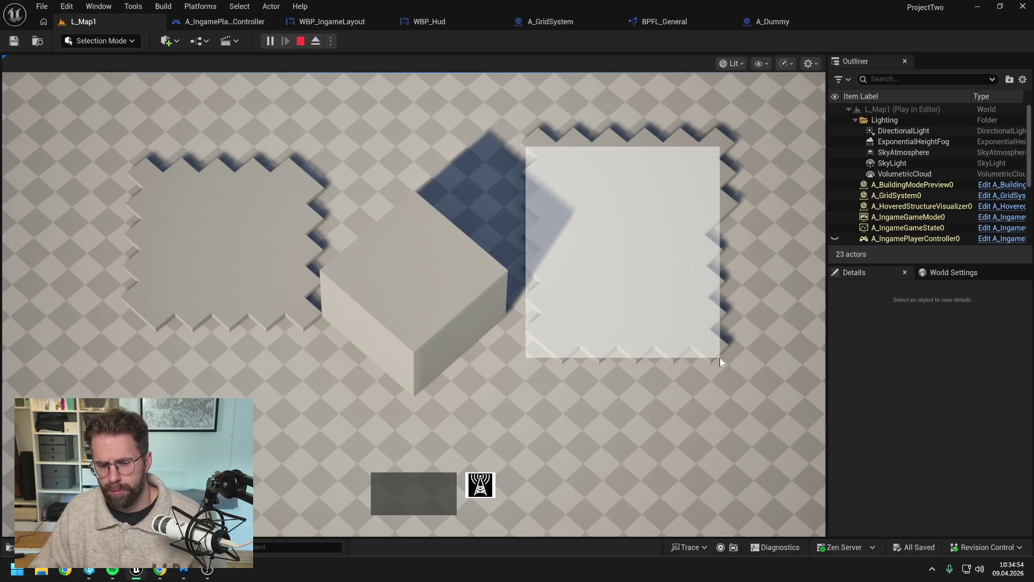
pyautogui.press('Escape')
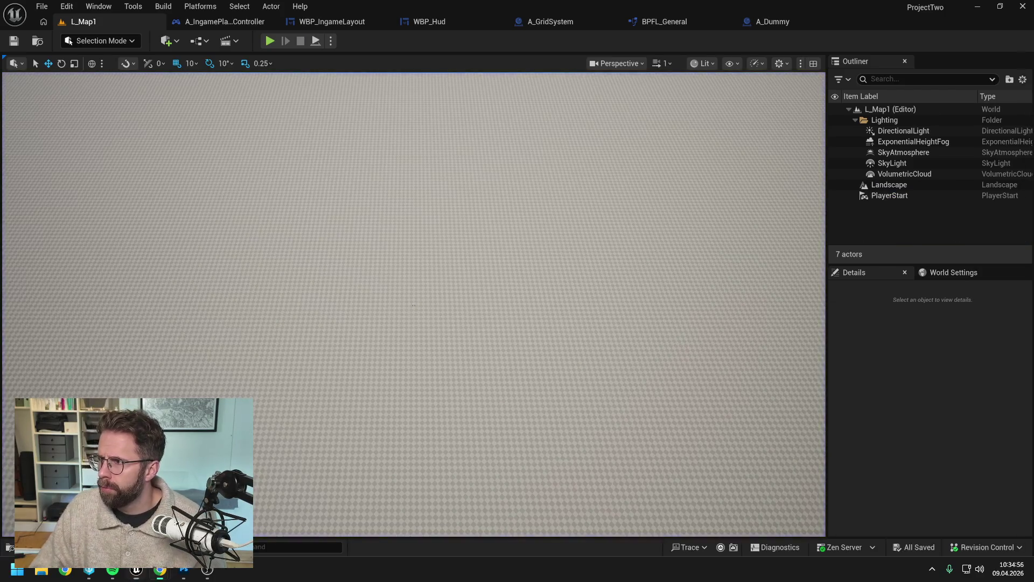
pyautogui.hotkey('alt', 'Tab')
pyautogui.scroll(-5, 596, 488)
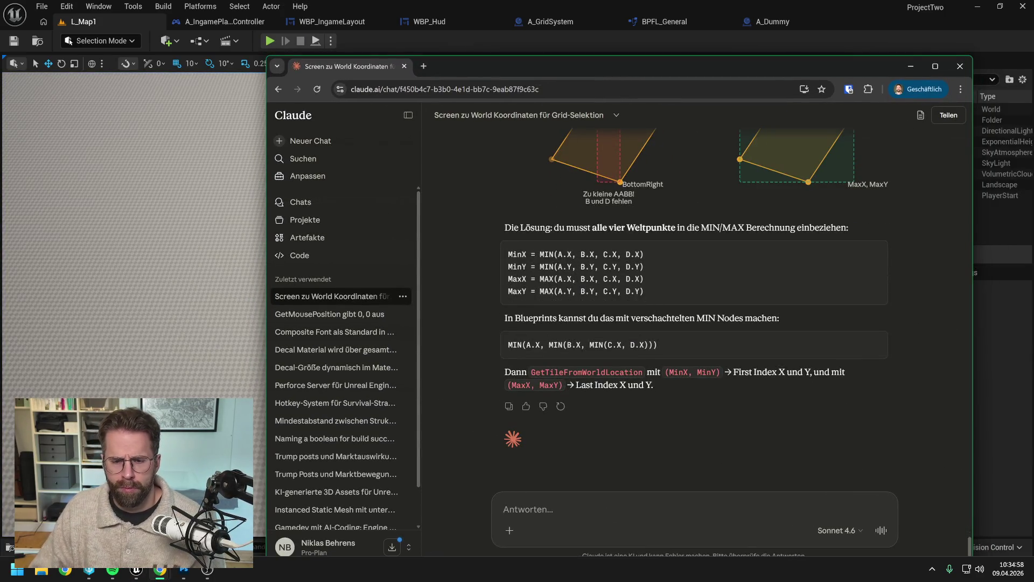
# Send Claude a German note with screenshot: selection better, tiles seem offset, perhaps perspective, what does it think?
pyautogui.write('Ok sieht schon deutlich besser aus.')
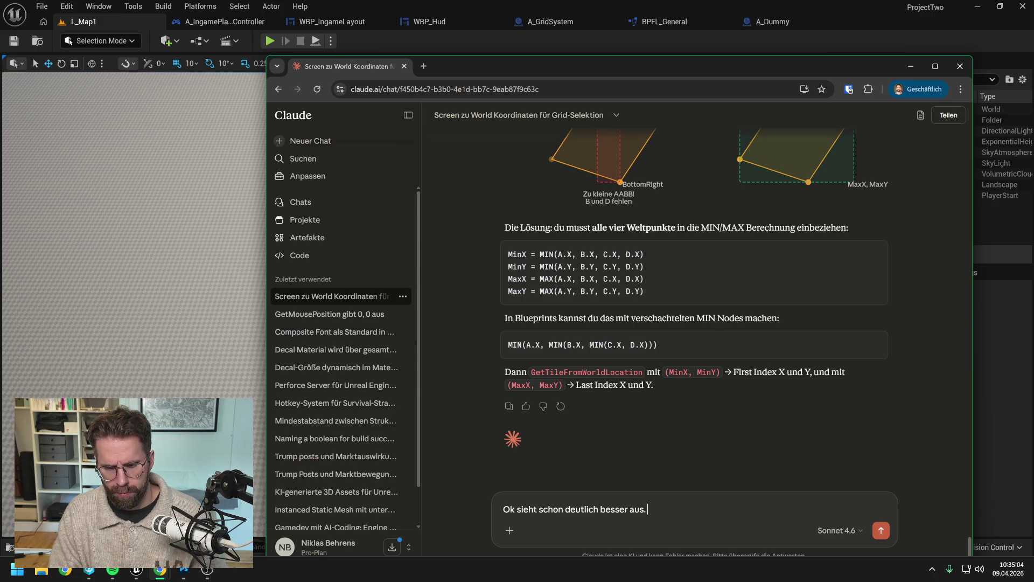
pyautogui.write(' Manchmal')
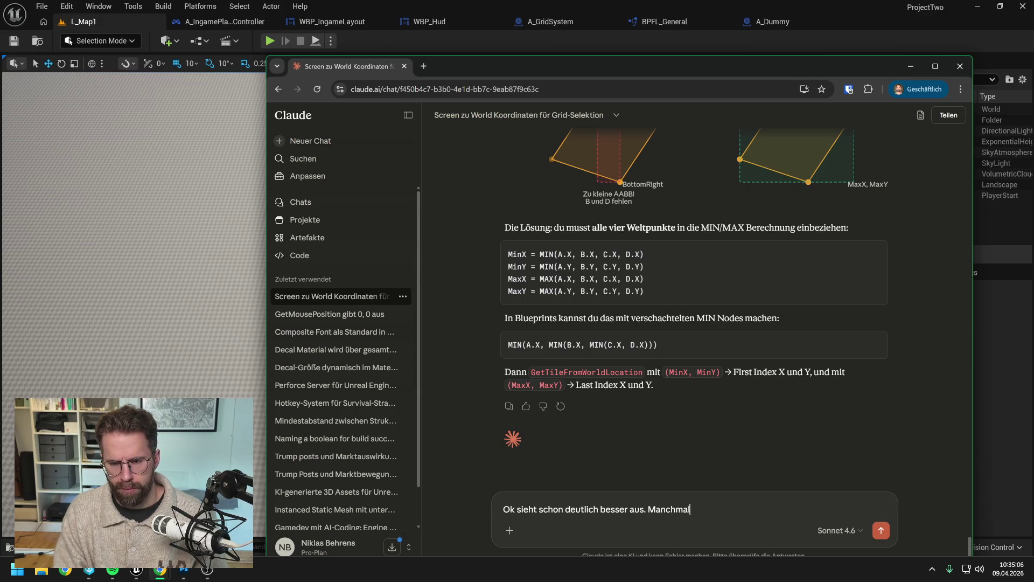
pyautogui.write(' wirkt es nun noch ein wenig ungenau.')
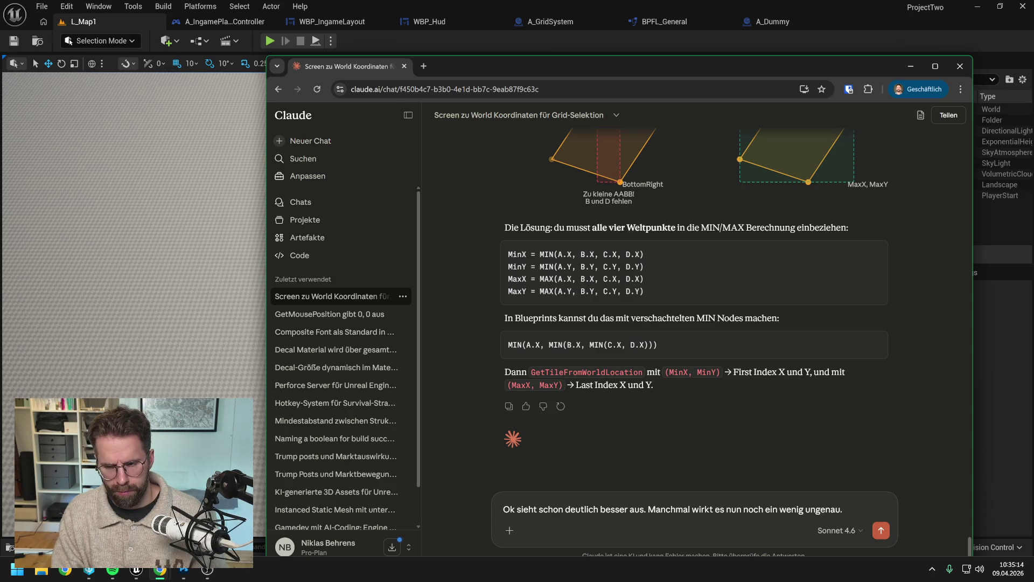
pyautogui.write(' (')
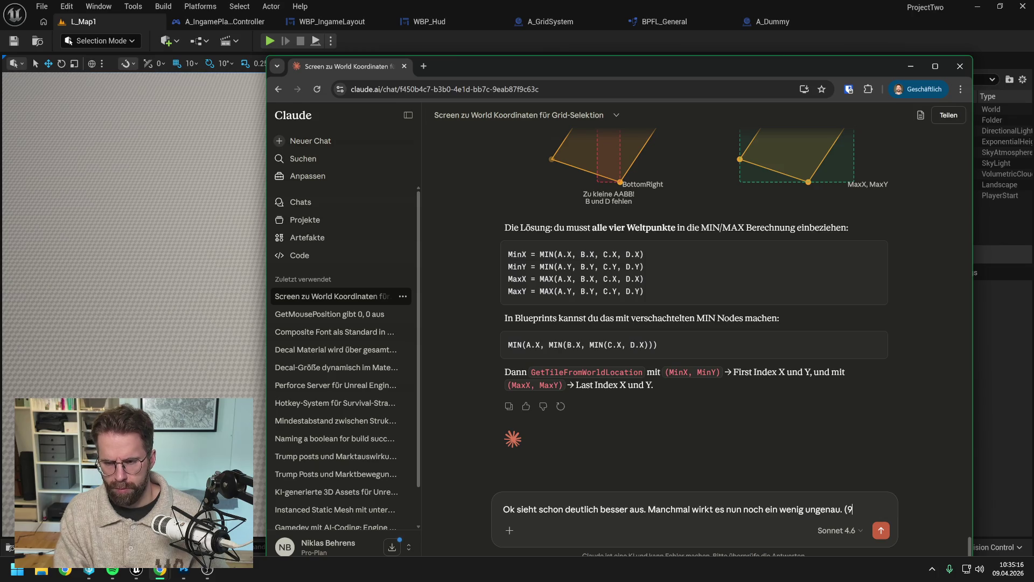
pyautogui.write('Nur auf der')
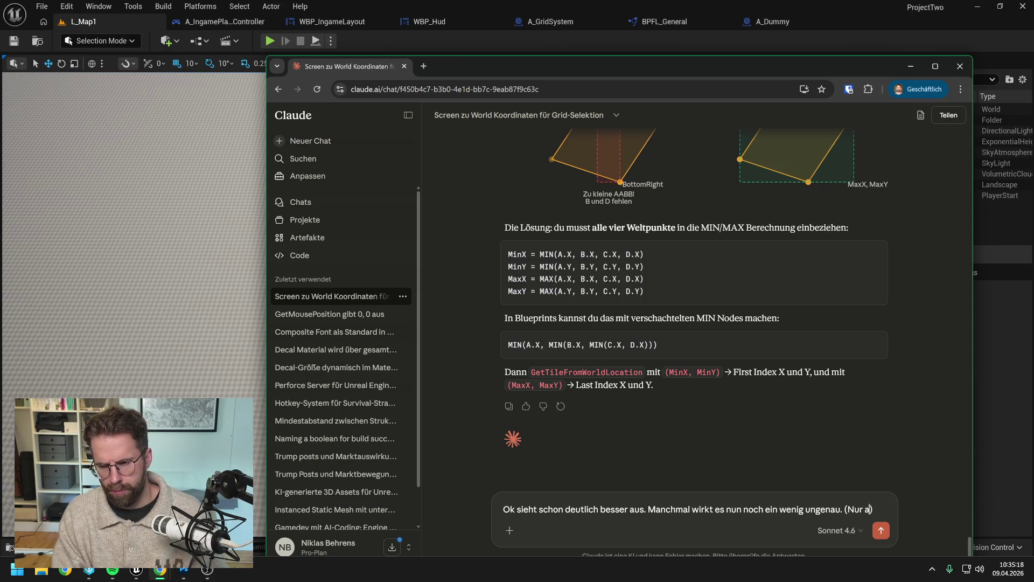
pyautogui.write(' rechtse')
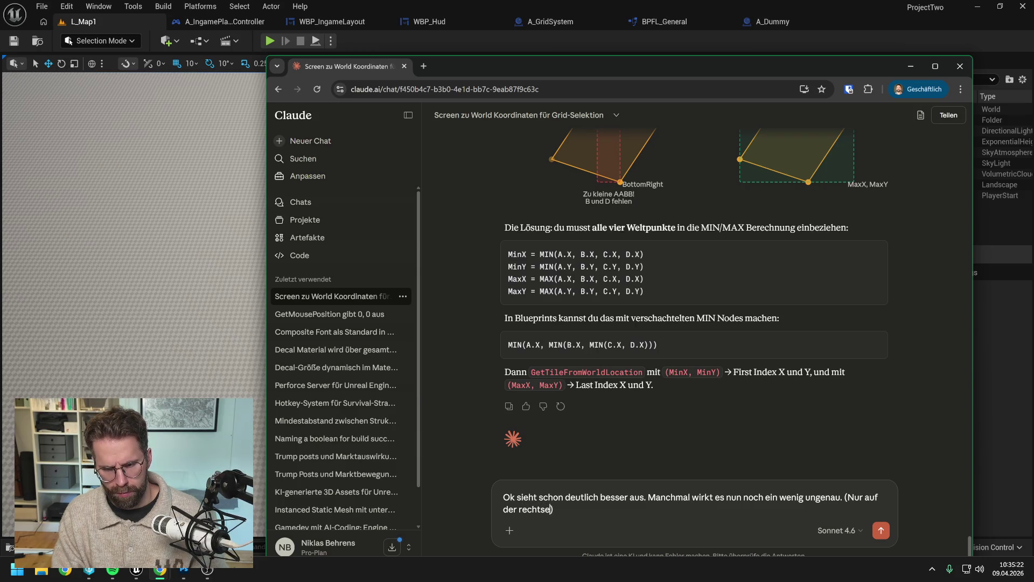
pyautogui.press('BackSpace')
pyautogui.write('e Rectan')
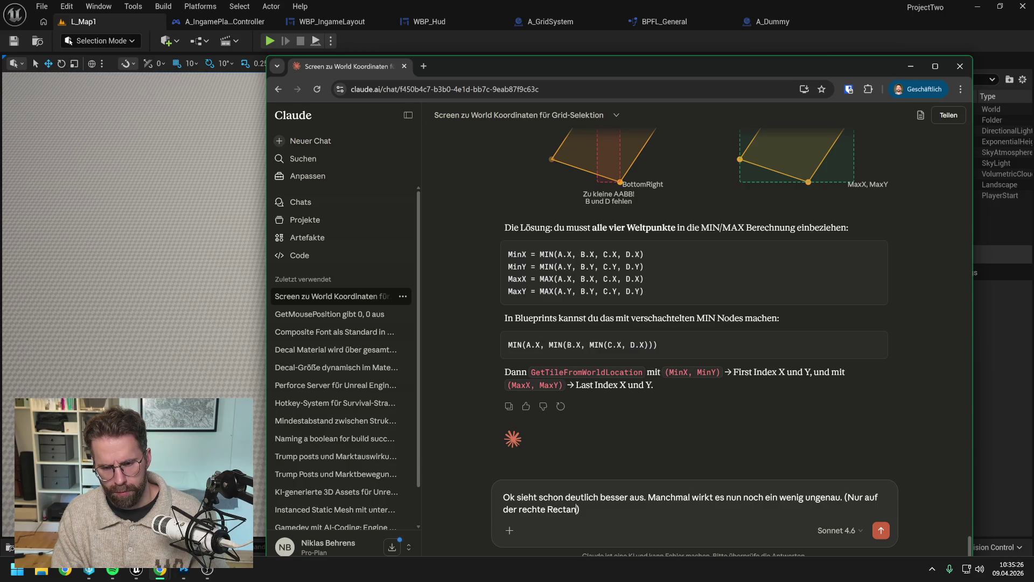
pyautogui.write('weiß')
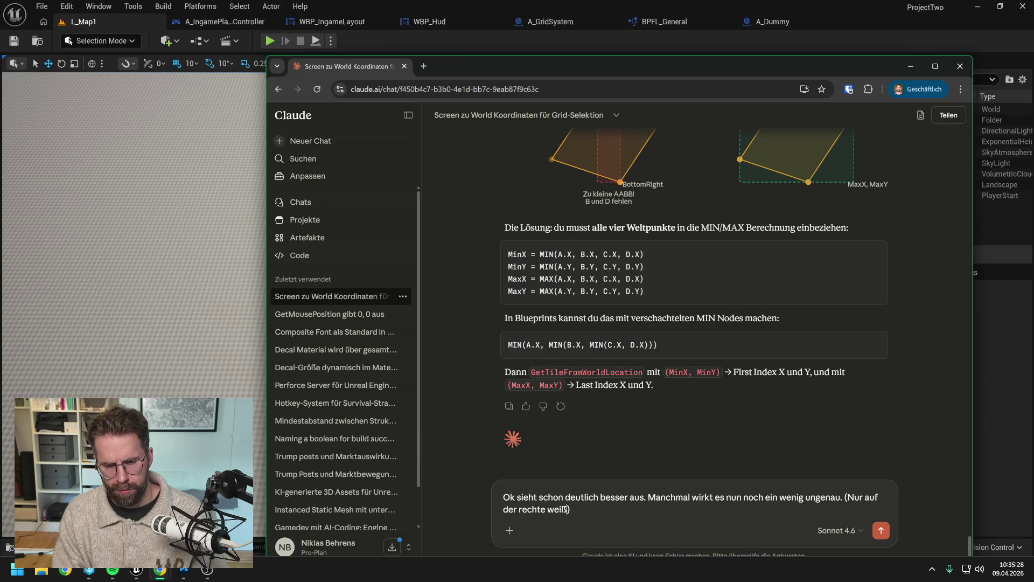
pyautogui.write('e Rectang')
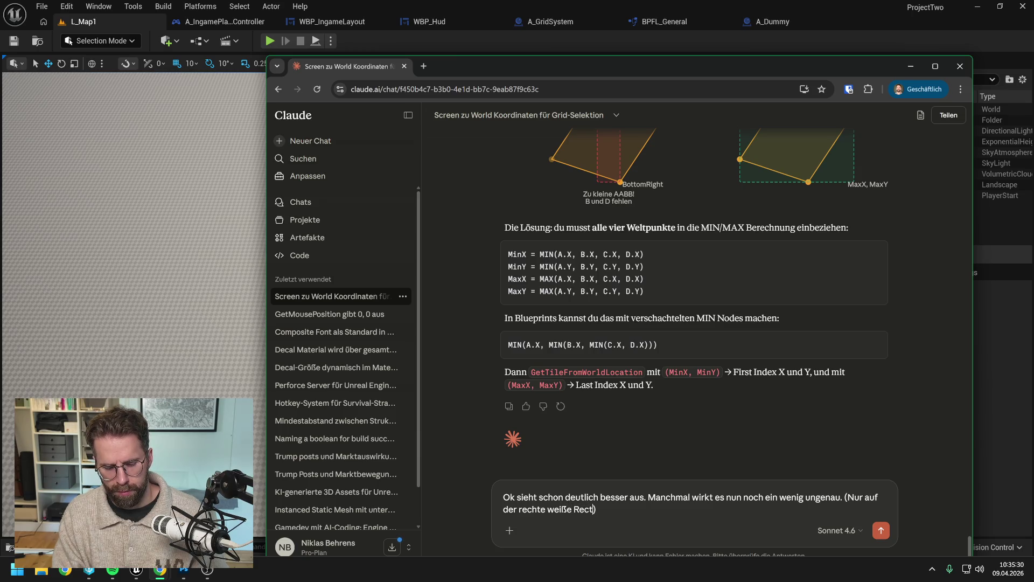
pyautogui.write('le achten.')
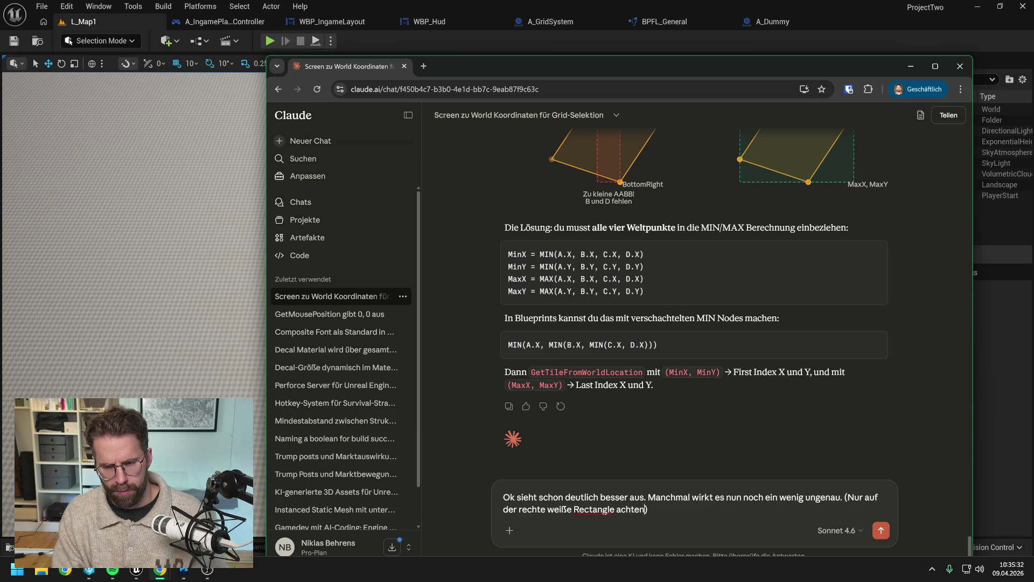
pyautogui.press('End')
pyautogui.write('D')
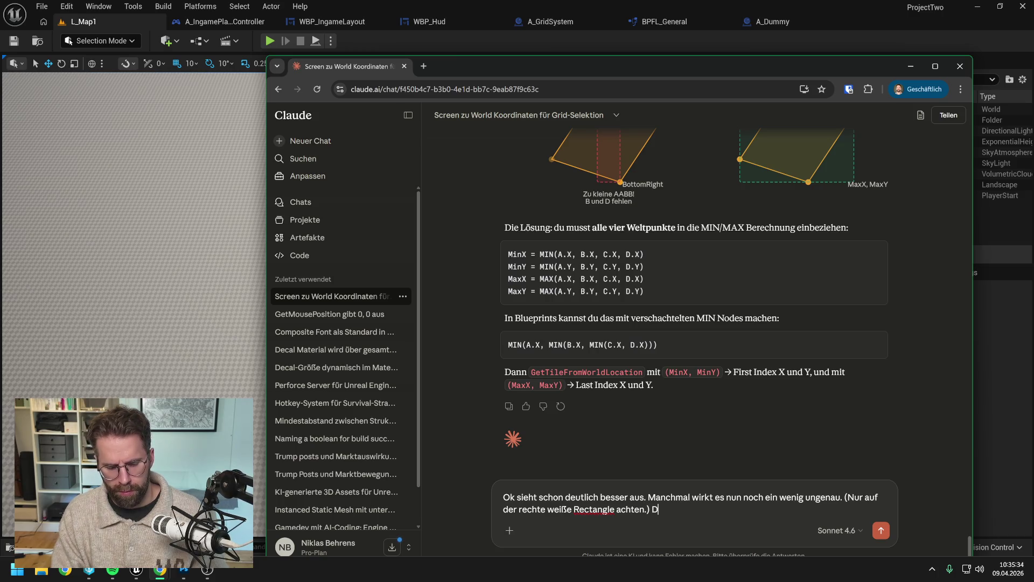
pyautogui.write('ie Me')
pyautogui.press('BackSpace')
pyautogui.press('BackSpace')
pyautogui.write('Tiles oben')
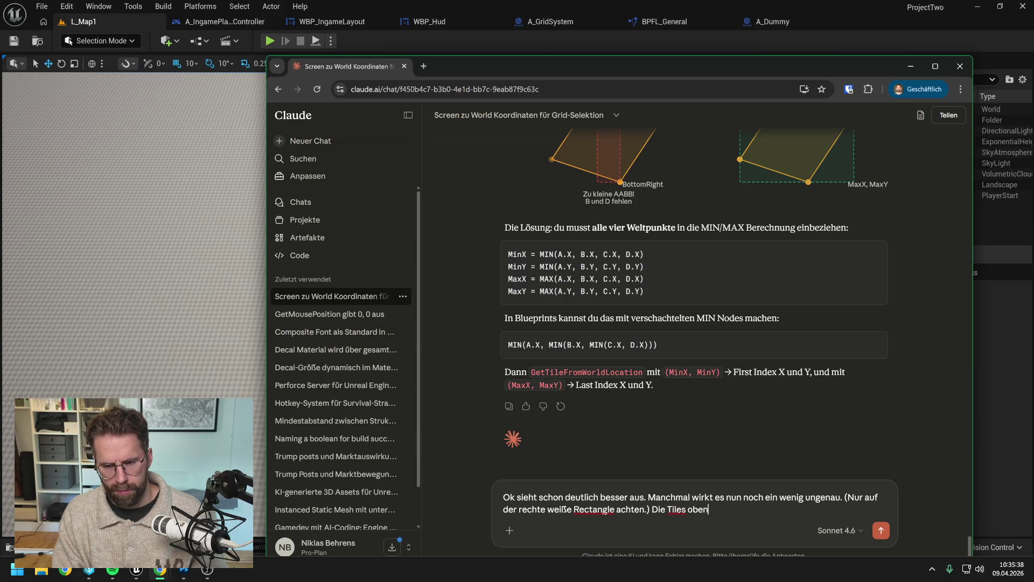
pyautogui.write('scheinen')
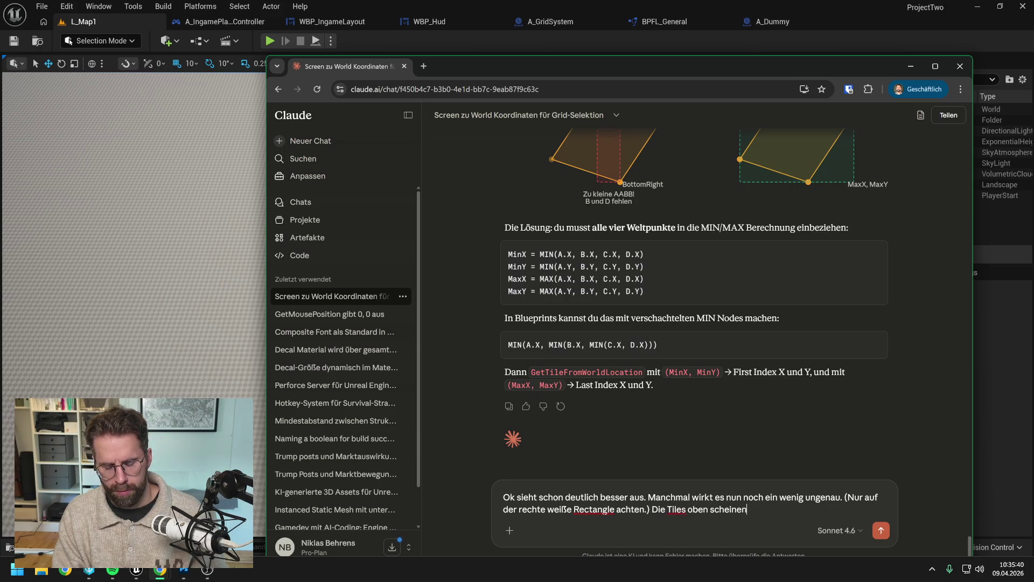
pyautogui.write(' mit de')
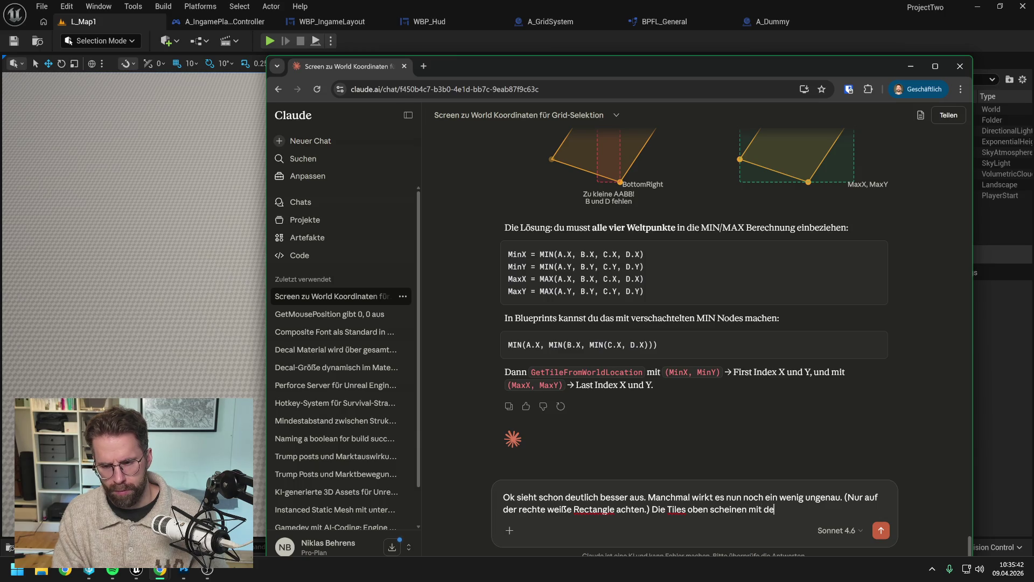
pyautogui.write('m Mittelpunkt ')
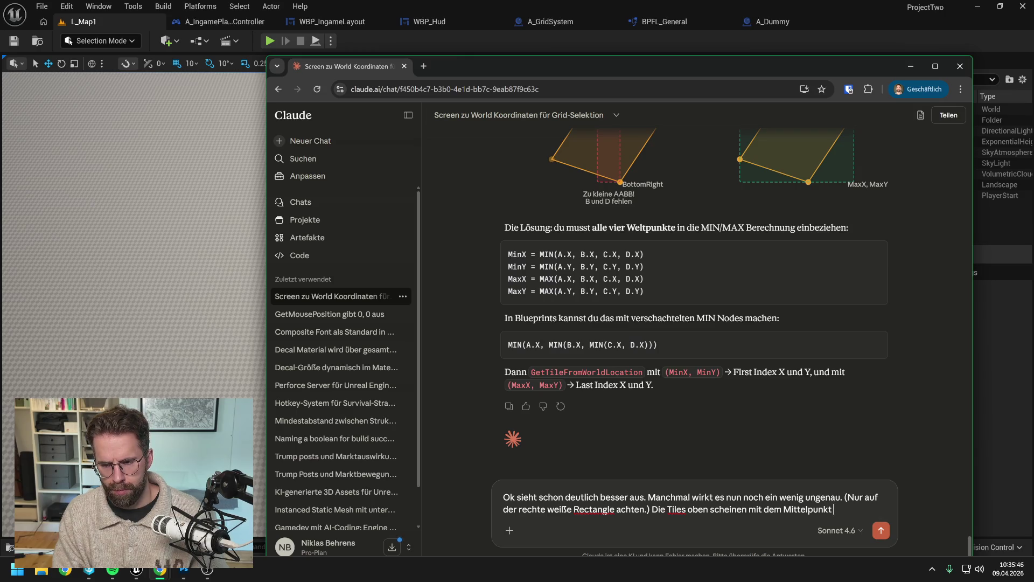
pyautogui.write(' über d')
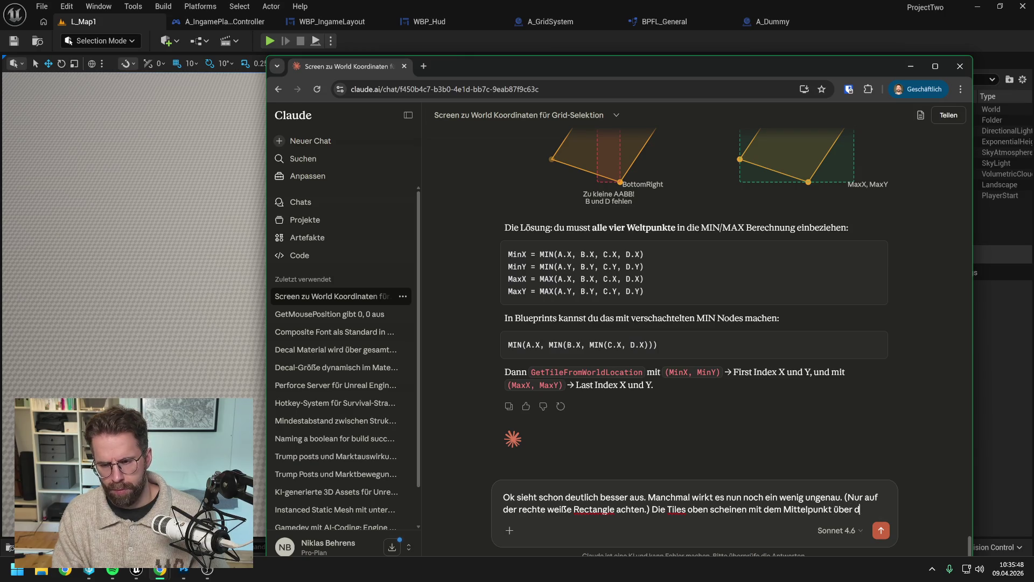
pyautogui.write('em Rectangle zu l')
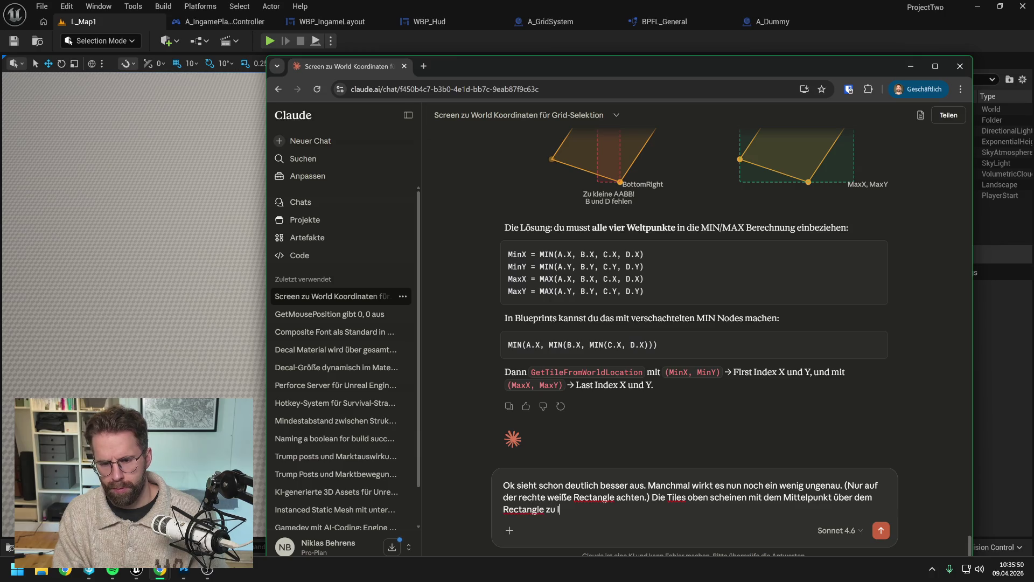
pyautogui.write('iegen, könn')
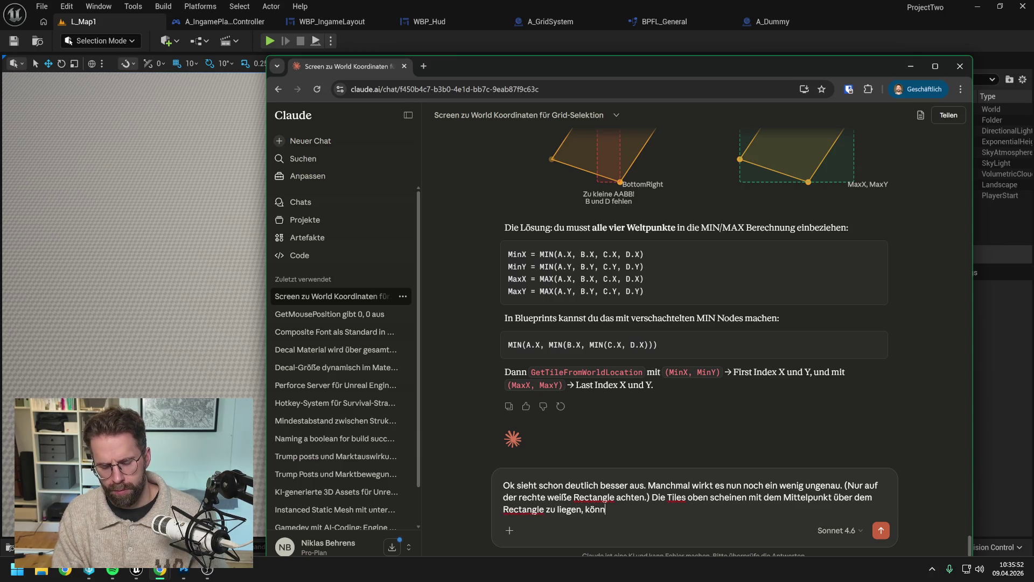
pyautogui.write('te aber auch nur ')
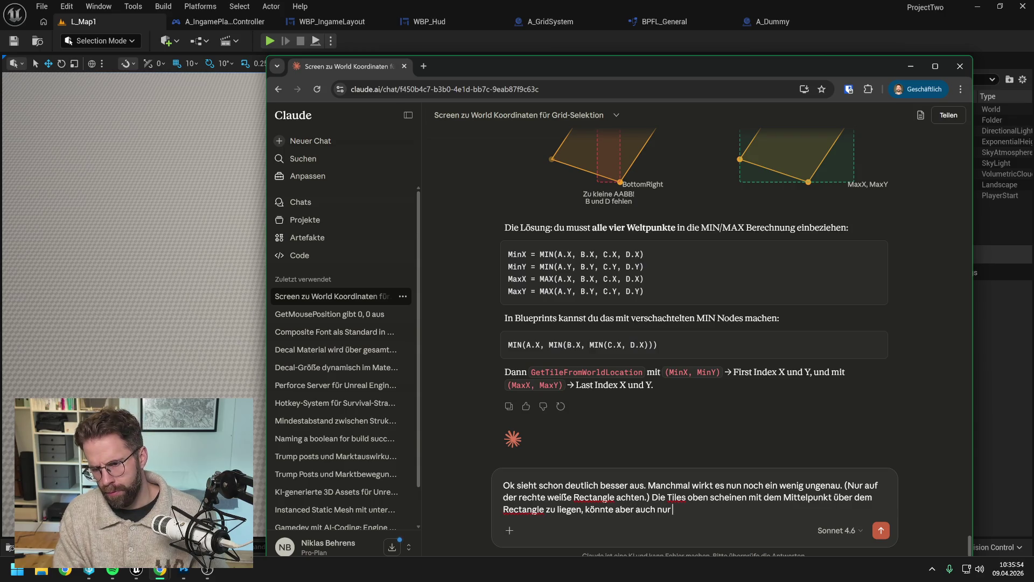
pyautogui.write('an der Perspektivew')
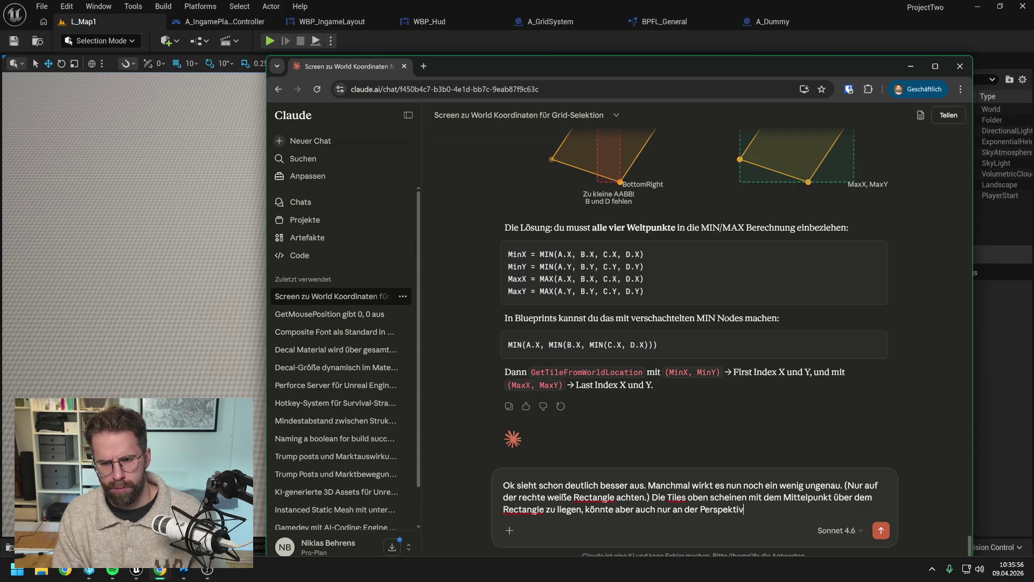
pyautogui.press('BackSpace')
pyautogui.press('BackSpace')
pyautogui.write('liegen')
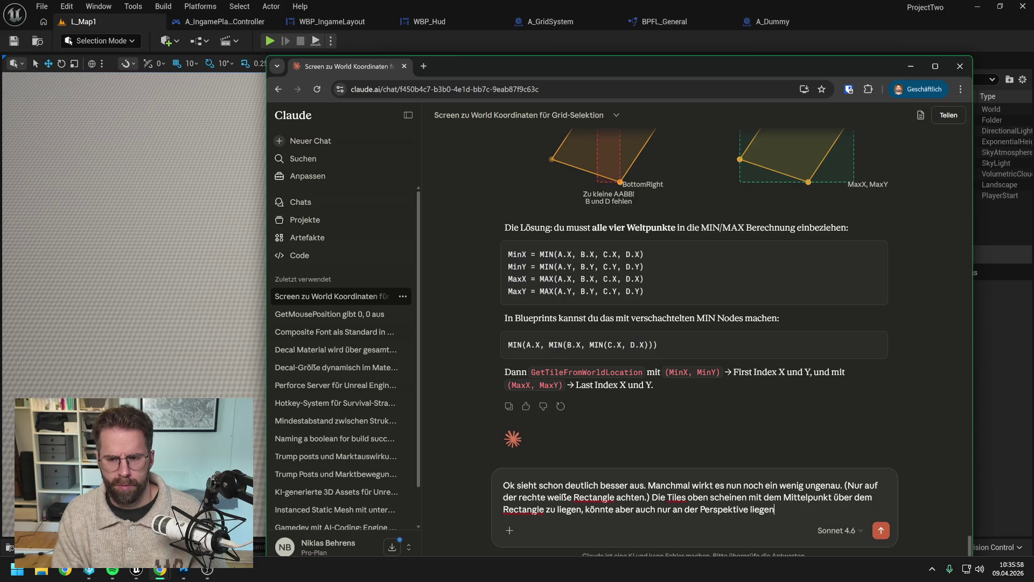
pyautogui.write(', was meinst du?')
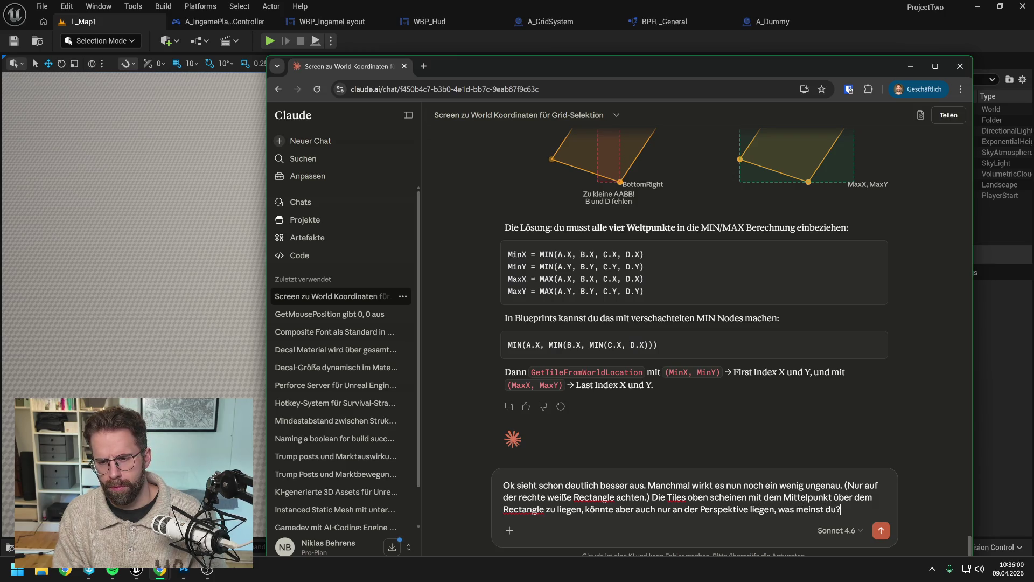
pyautogui.hotkey('ctrl', 'v')
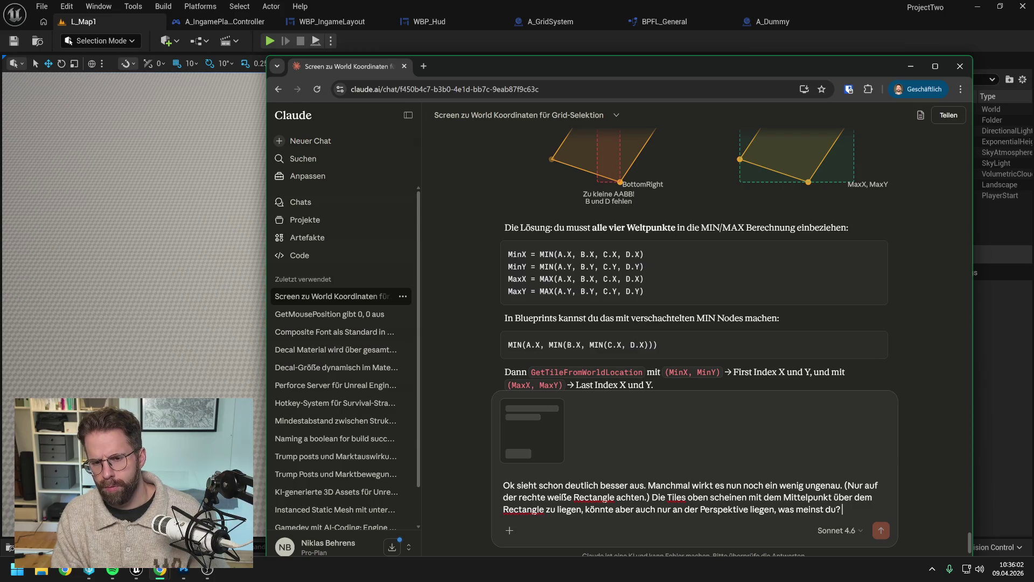
pyautogui.press('Return')
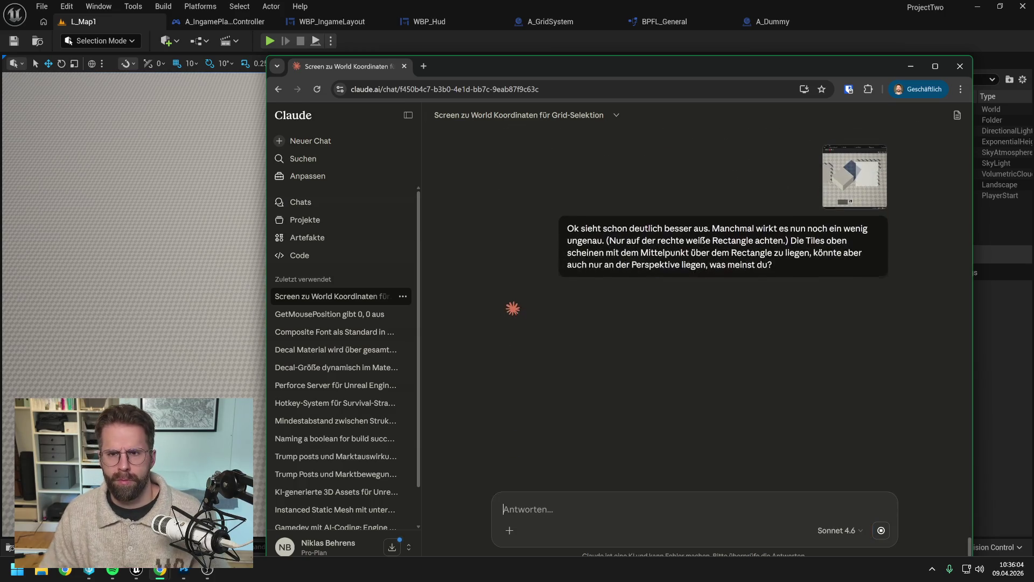
# Play-test L_Map1 by dragging a large selection rectangle over the floor tiles, then stop PIE.
pyautogui.click(438, 43)
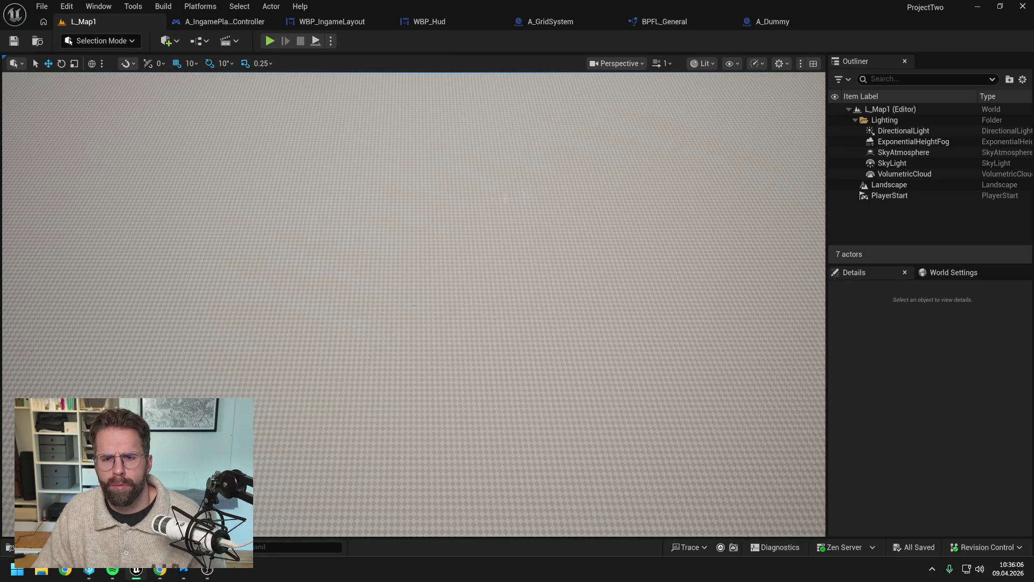
pyautogui.hotkey('alt', 'p')
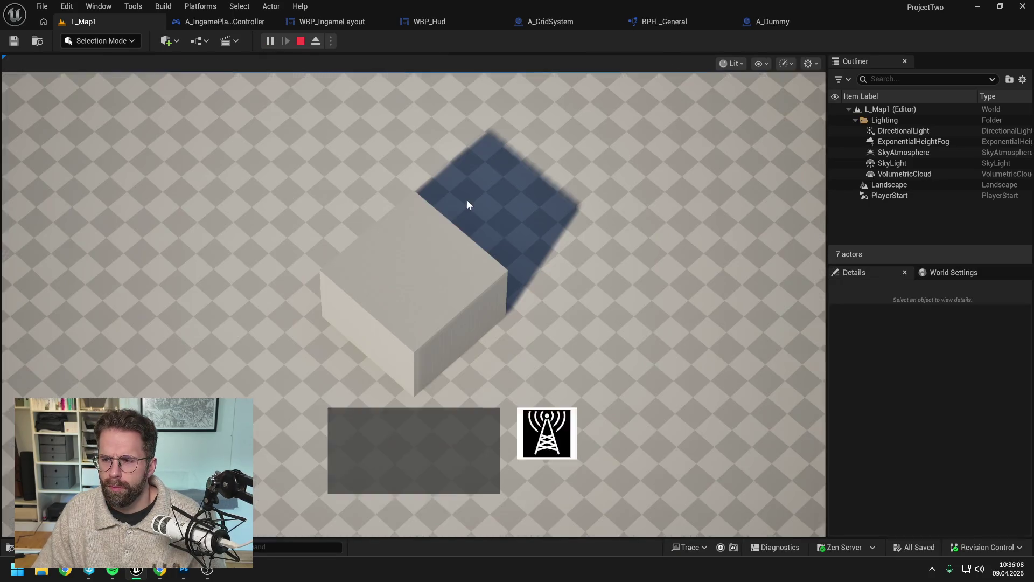
pyautogui.click(718, 297)
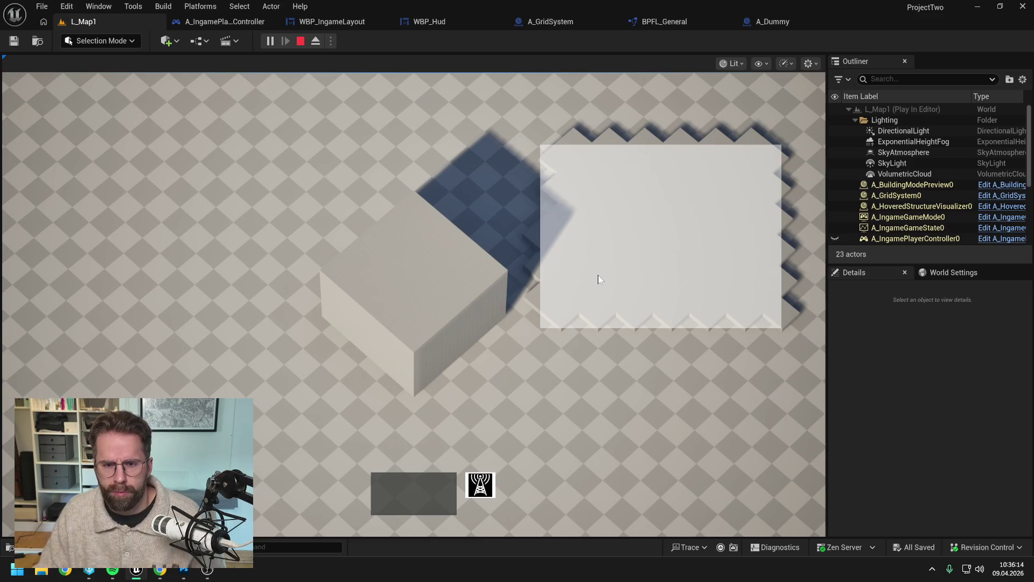
pyautogui.moveTo(502, 328); pyautogui.dragTo(653, 435)
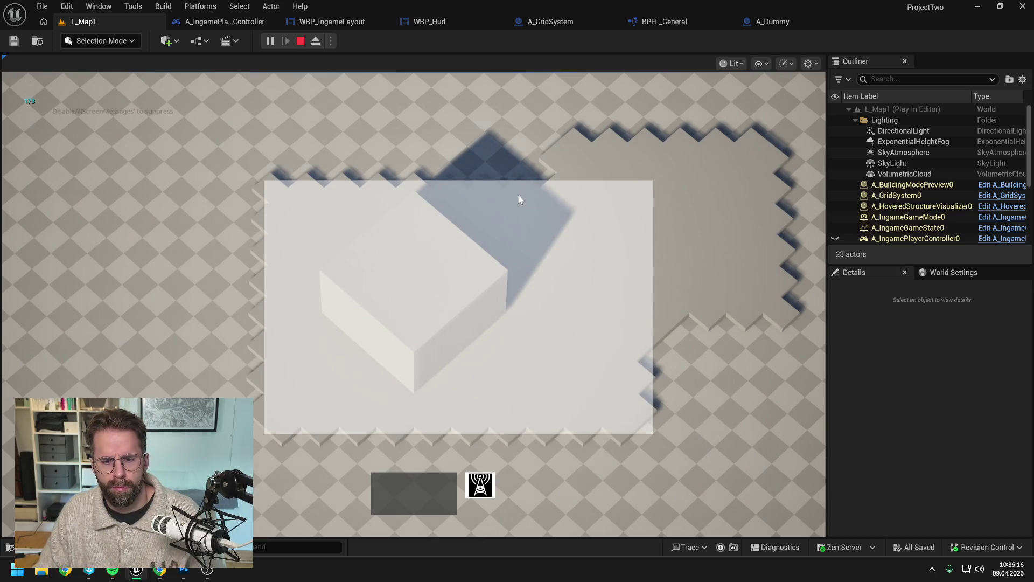
pyautogui.press('Escape')
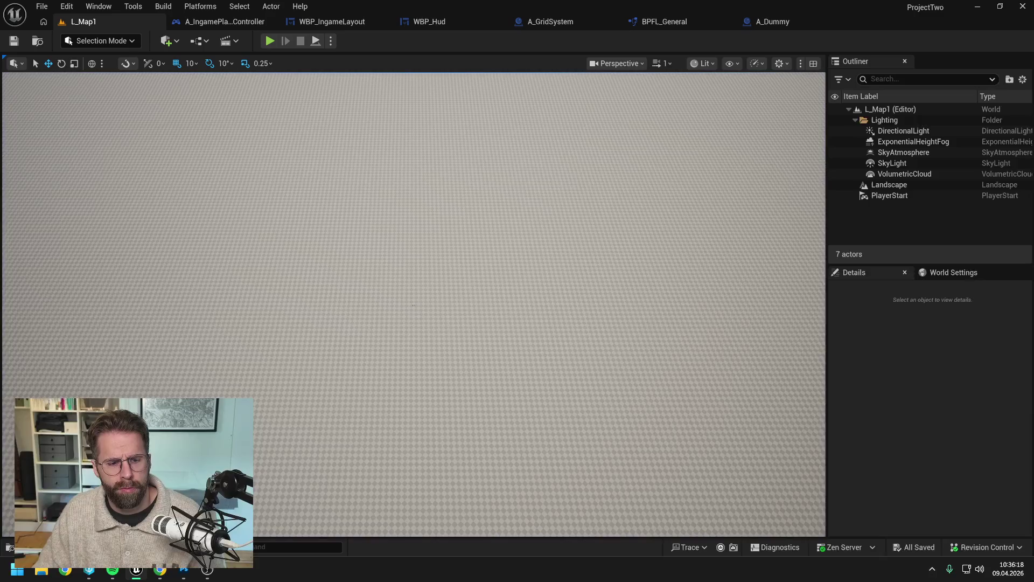
# Read Claude's reply confirming the offset is just perspective, then return to the Unreal editor.
pyautogui.moveTo(160, 570)
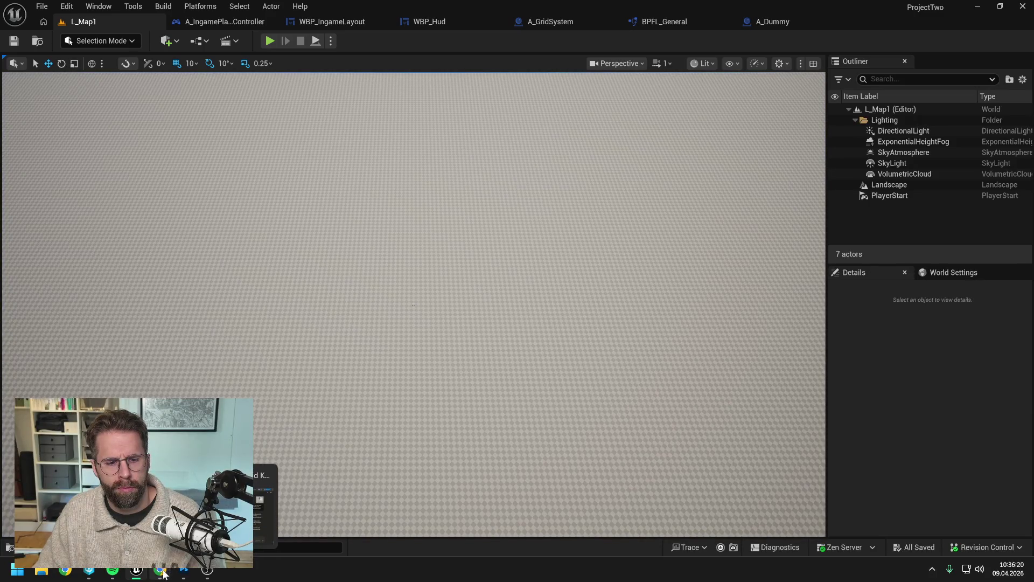
pyautogui.click(271, 482)
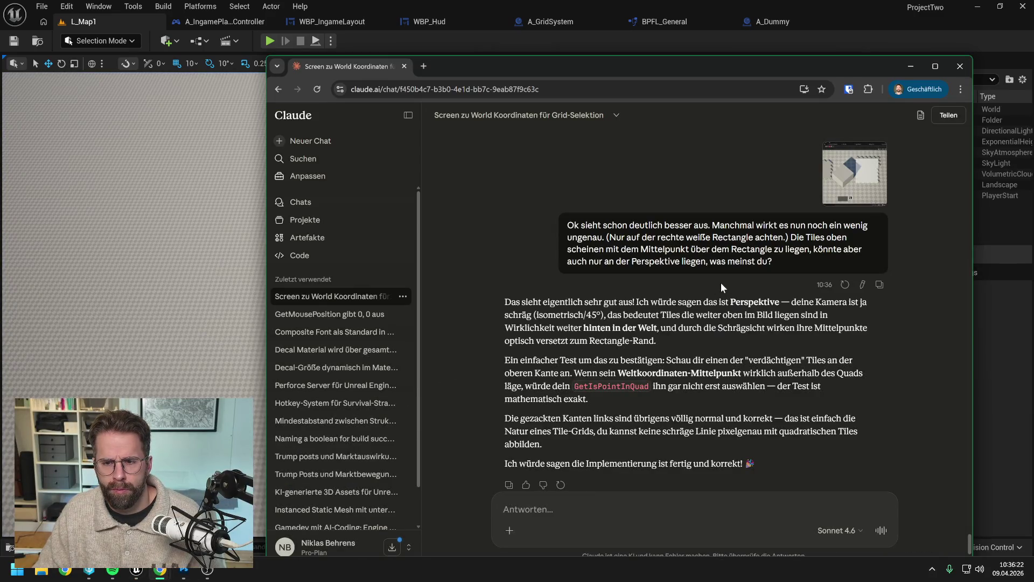
pyautogui.scroll(-2, 730, 280)
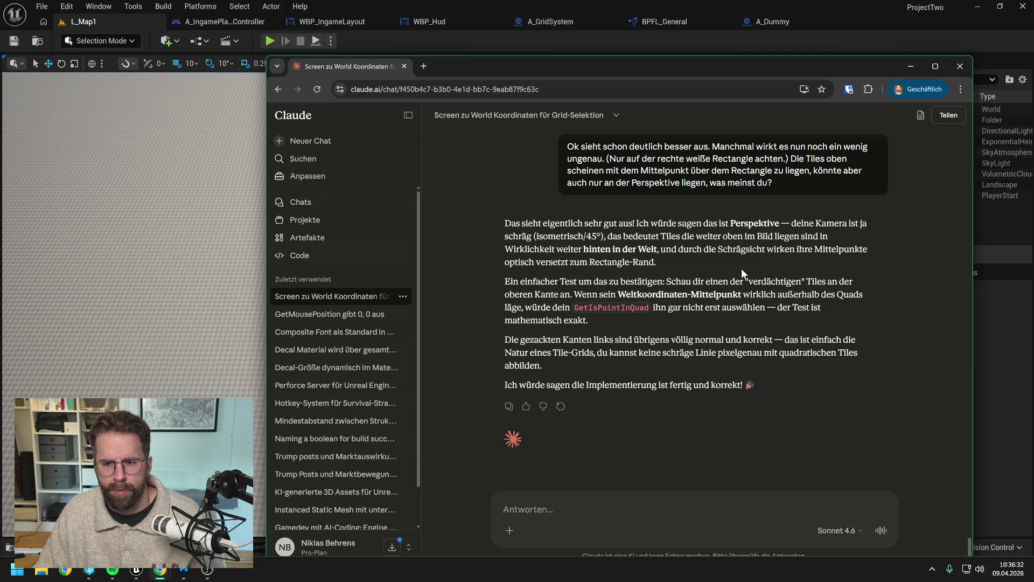
pyautogui.click(606, 44)
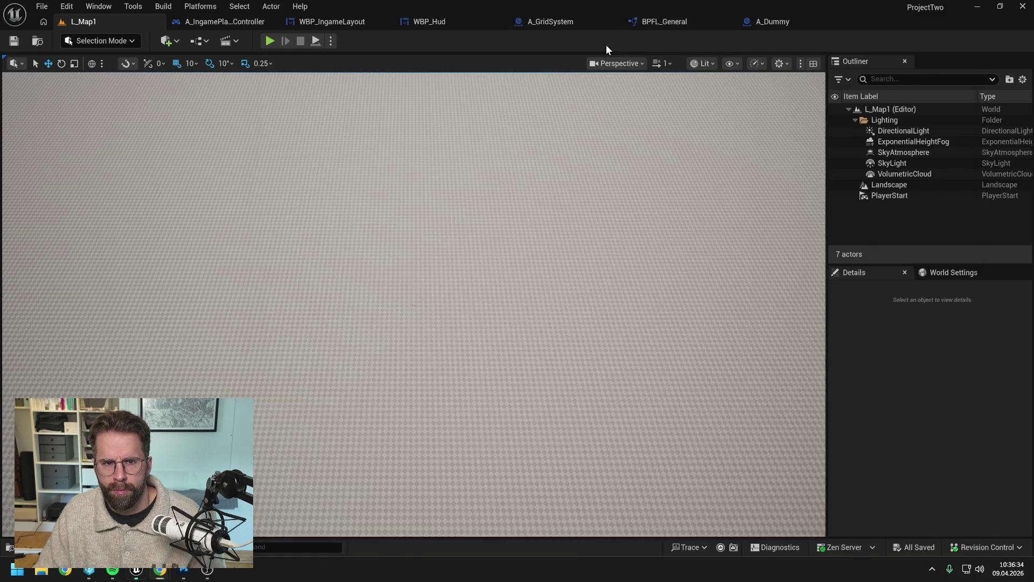
pyautogui.click(270, 41)
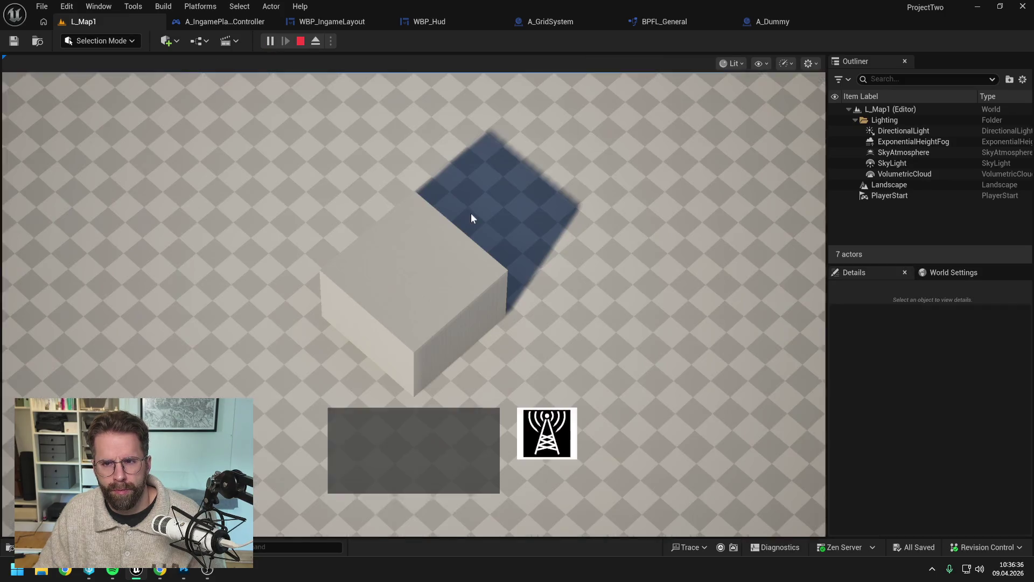
pyautogui.moveTo(575, 167); pyautogui.dragTo(770, 343)
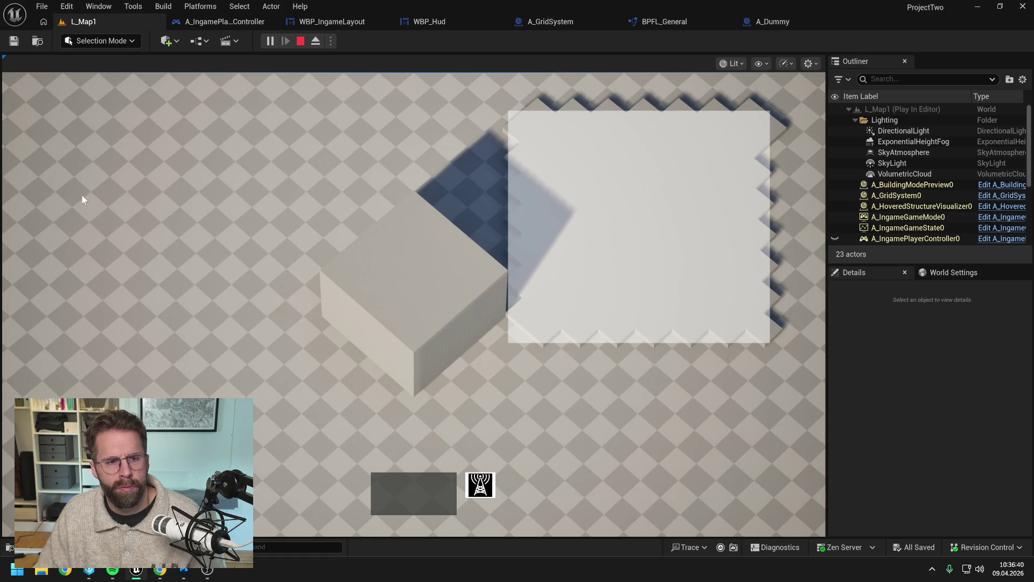
pyautogui.moveTo(85, 202); pyautogui.dragTo(244, 344)
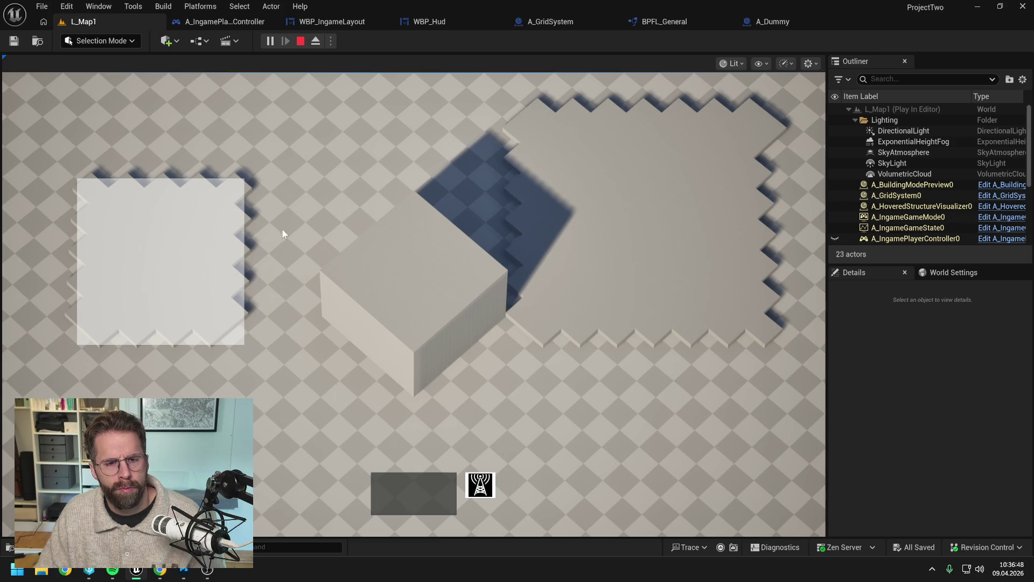
pyautogui.moveTo(289, 216)
pyautogui.mouseDown()
pyautogui.moveTo(480, 396)
pyautogui.moveTo(553, 444)
pyautogui.mouseUp()
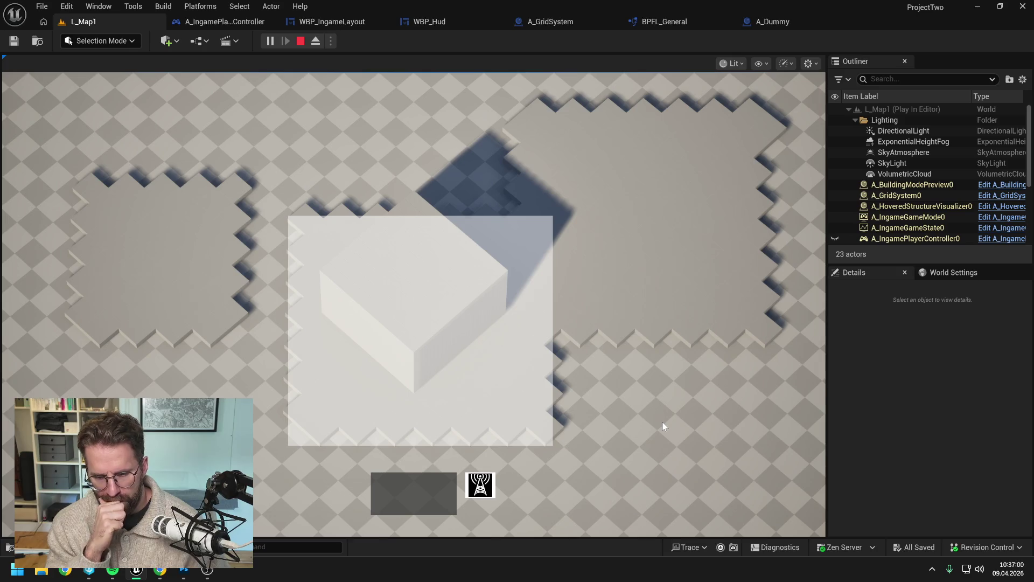
pyautogui.press('Escape')
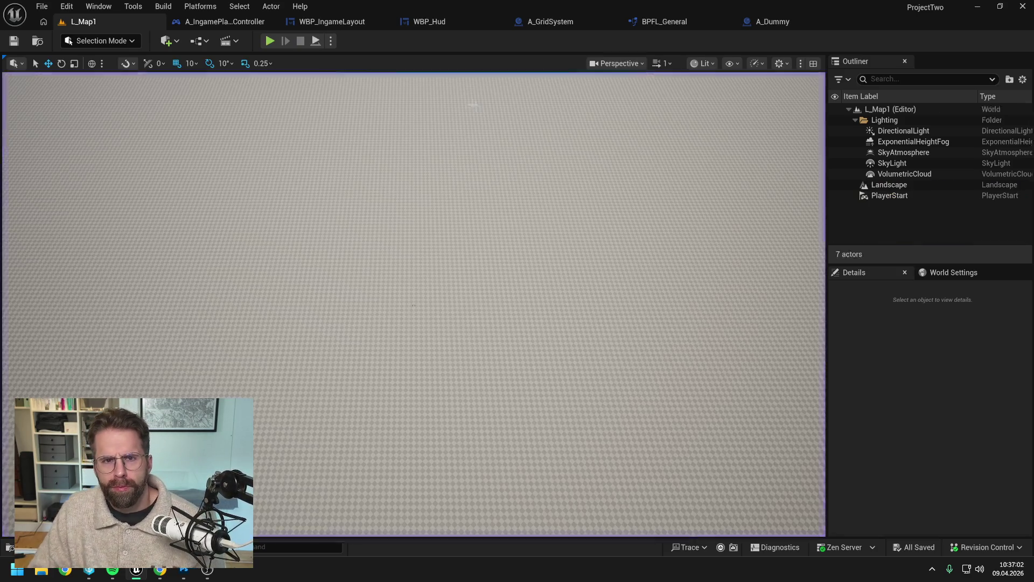
# In WBP_Hud, delete the Print String, Length, Convert Grid Coordinate and SpawnActor debug nodes.
pyautogui.click(468, 18)
pyautogui.scroll(-3, 633, 170)
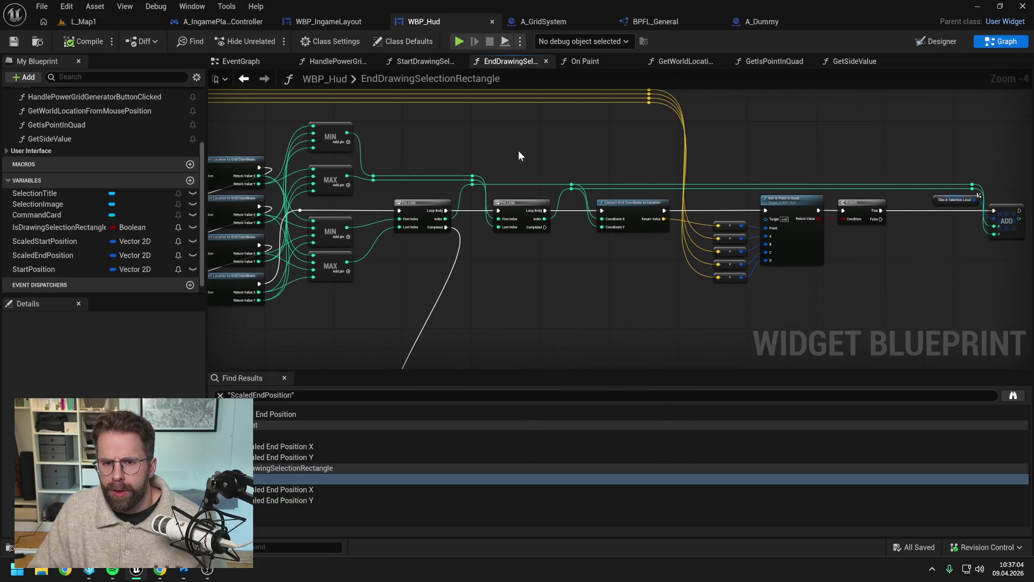
pyautogui.scroll(2, 565, 261)
pyautogui.scroll(1, 608, 191)
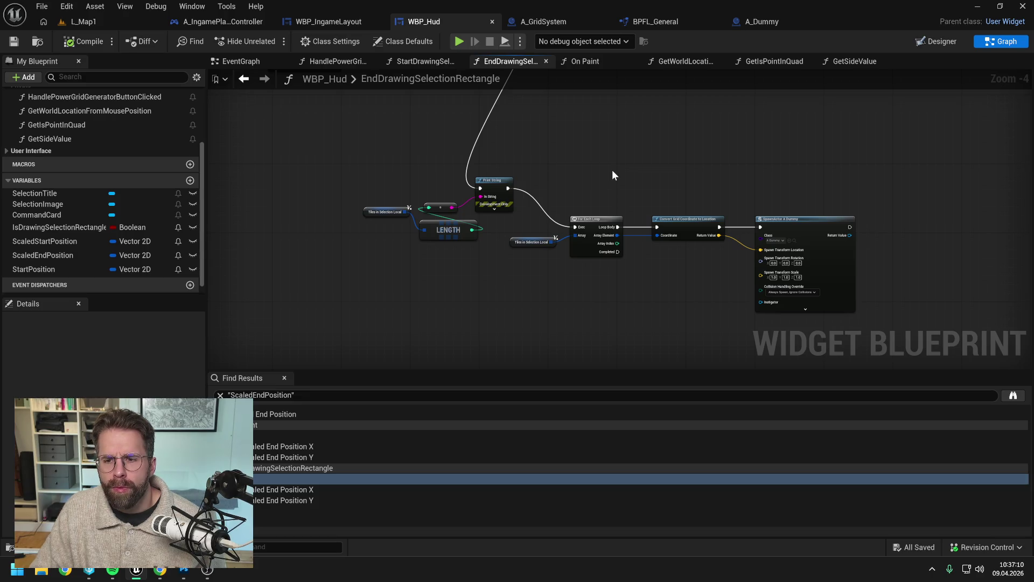
pyautogui.scroll(1, 614, 172)
pyautogui.moveTo(339, 179); pyautogui.dragTo(489, 261)
pyautogui.scroll(1, 679, 215)
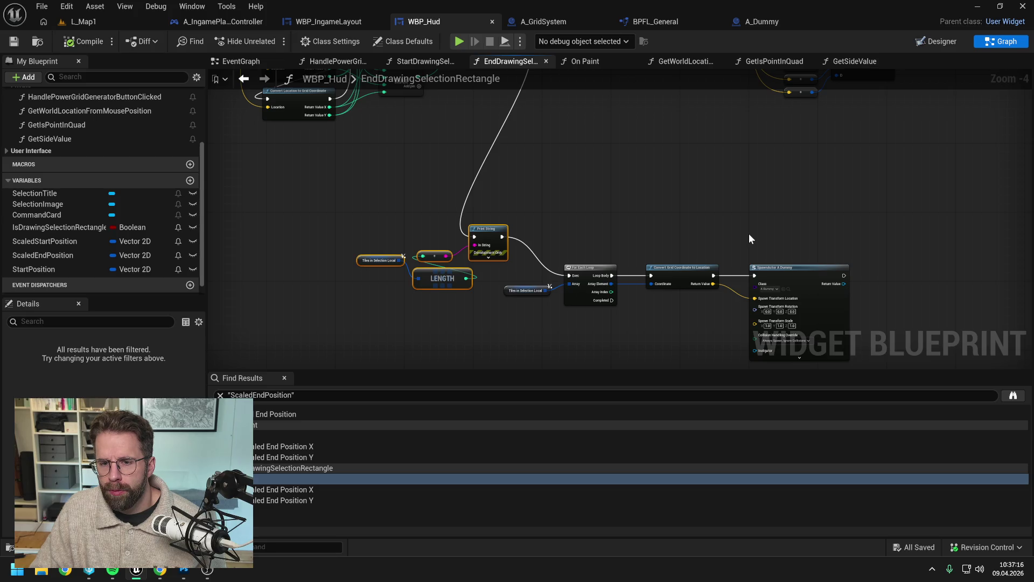
pyautogui.moveTo(750, 229); pyautogui.dragTo(679, 269)
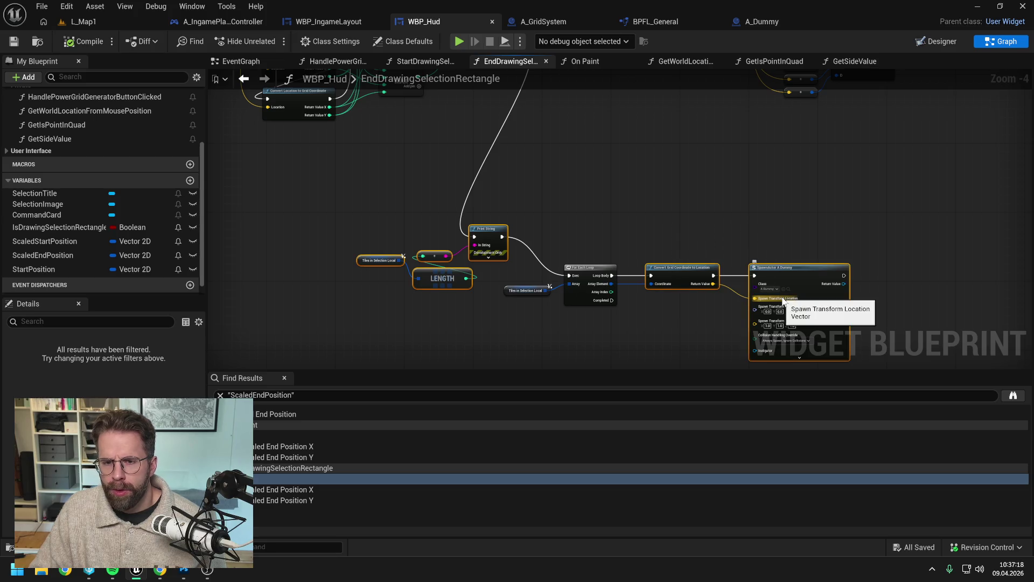
pyautogui.press('Delete')
# Rearrange the For Each Loop, entry, SET, Get Mouse Position and Player Controller nodes into a tidy layout.
pyautogui.moveTo(536, 234)
pyautogui.mouseDown()
pyautogui.moveTo(581, 296)
pyautogui.moveTo(553, 317)
pyautogui.mouseUp()
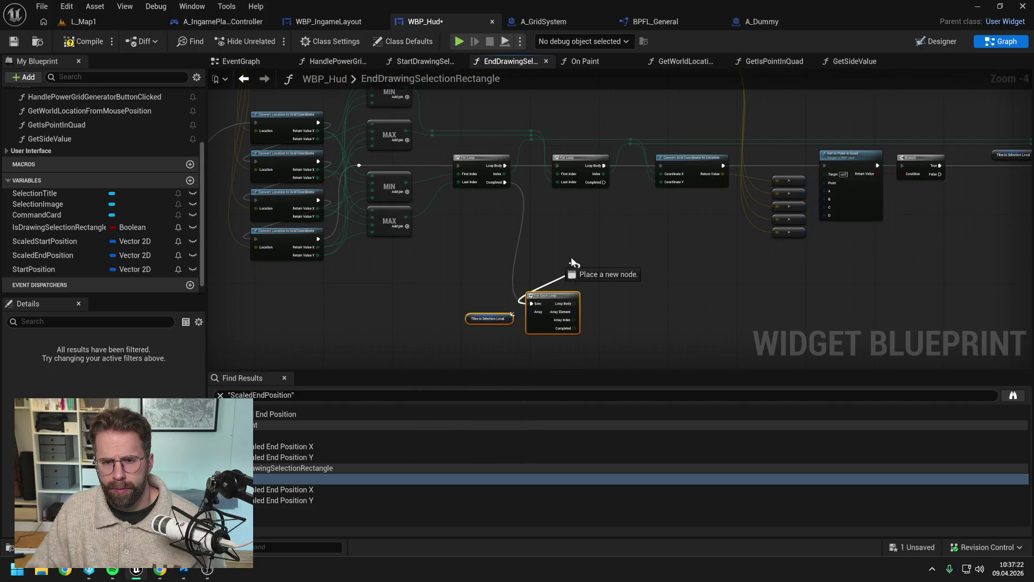
pyautogui.moveTo(543, 295)
pyautogui.mouseDown()
pyautogui.moveTo(569, 243)
pyautogui.moveTo(739, 309)
pyautogui.moveTo(713, 231)
pyautogui.mouseUp()
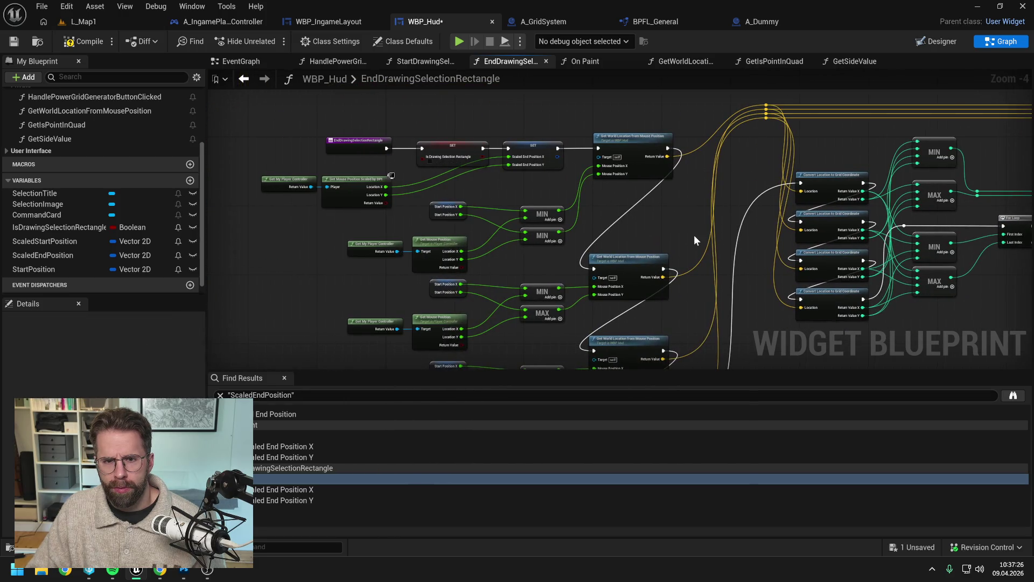
pyautogui.moveTo(500, 182); pyautogui.dragTo(577, 195)
pyautogui.moveTo(515, 159); pyautogui.dragTo(402, 158)
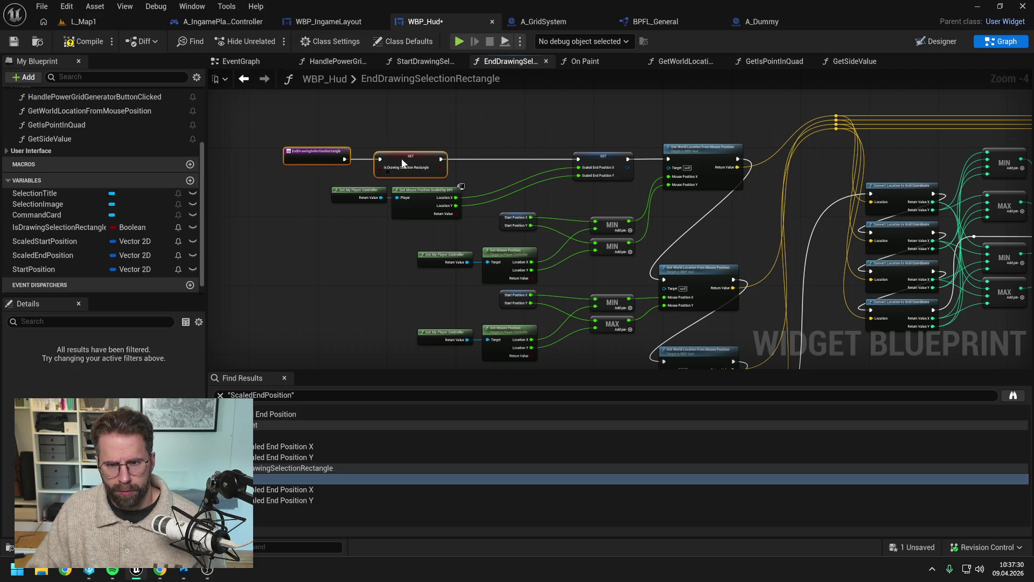
pyautogui.moveTo(437, 191); pyautogui.dragTo(513, 174)
pyautogui.moveTo(355, 191); pyautogui.dragTo(426, 191)
# Wrap the Get Mouse Position and SET nodes in a 'Debug' comment and save WBP_Hud.
pyautogui.click(538, 132)
pyautogui.moveTo(538, 131); pyautogui.dragTo(601, 185)
pyautogui.rightClick(606, 158)
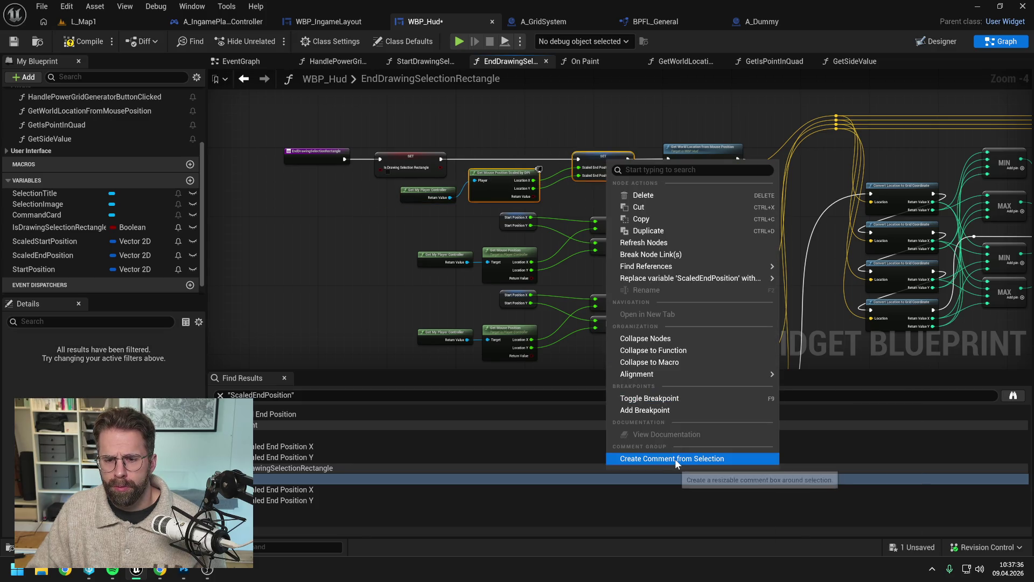
pyautogui.click(675, 457)
pyautogui.write('Debug')
pyautogui.press('Return')
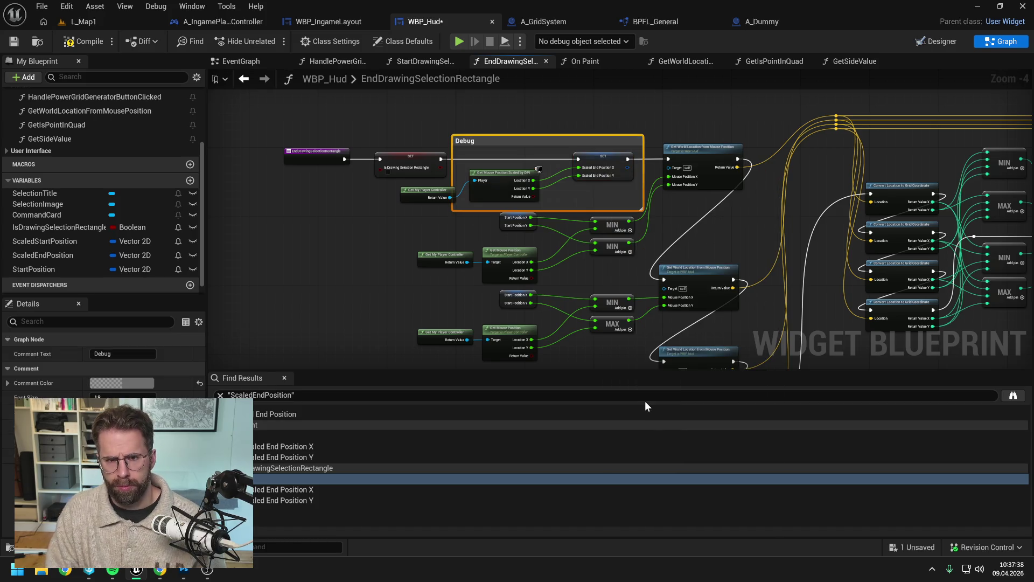
pyautogui.click(350, 226)
pyautogui.hotkey('ctrl', 's')
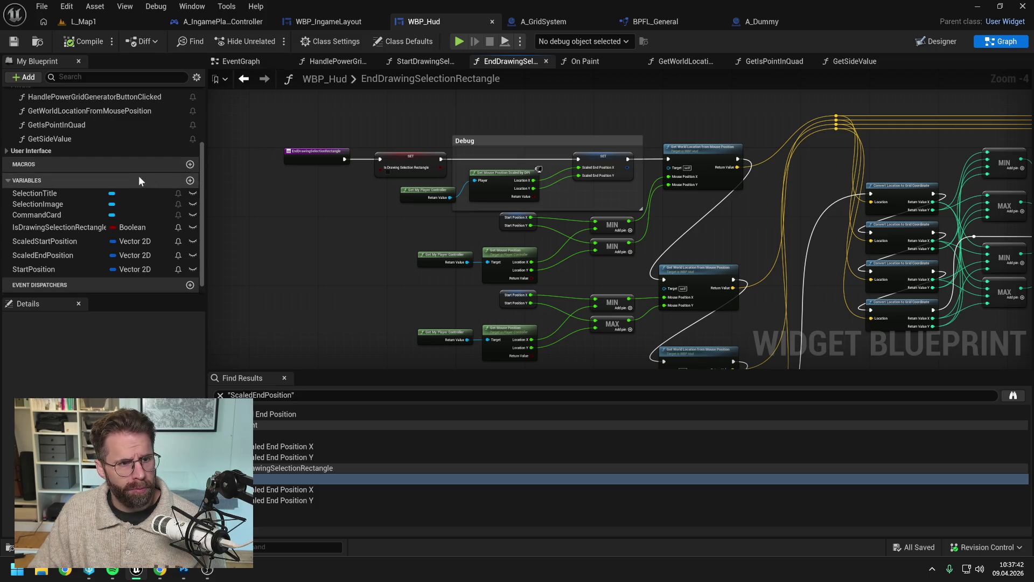
# Open the On Paint graph from the User Interface > Painting functions.
pyautogui.scroll(3, 138, 176)
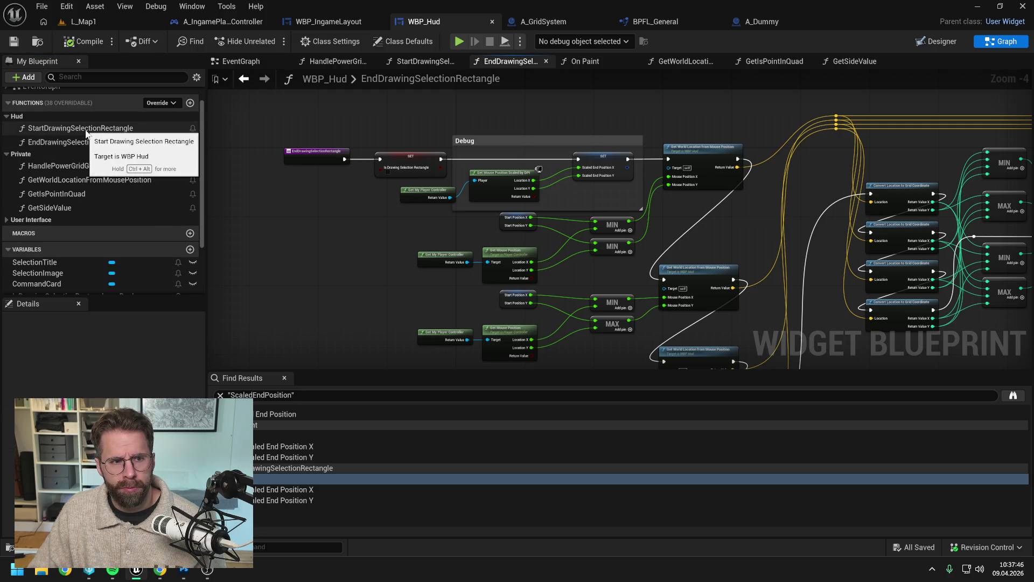
pyautogui.scroll(1, 42, 219)
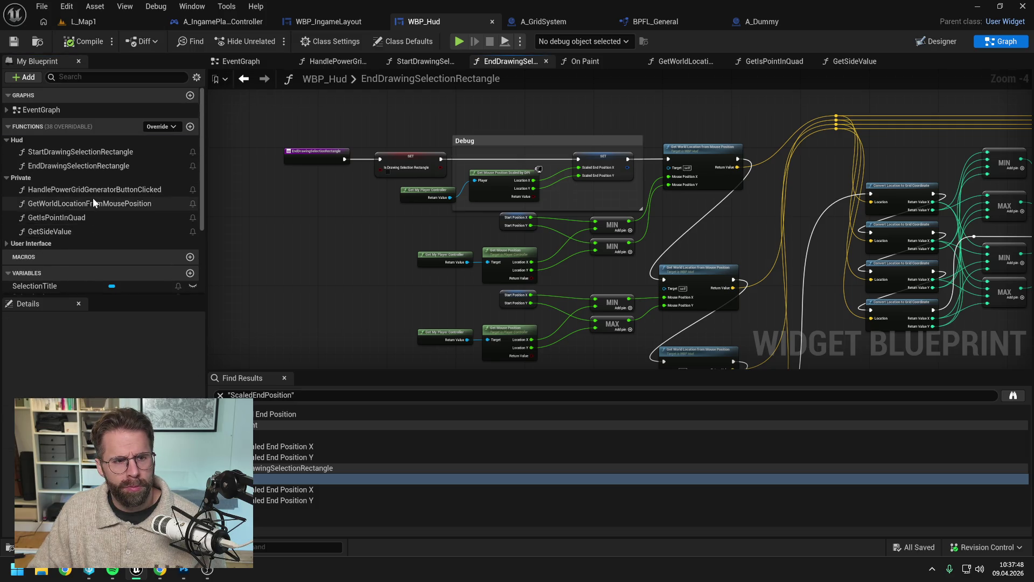
pyautogui.click(24, 244)
pyautogui.doubleClick(53, 252)
pyautogui.click(50, 265)
pyautogui.doubleClick(49, 266)
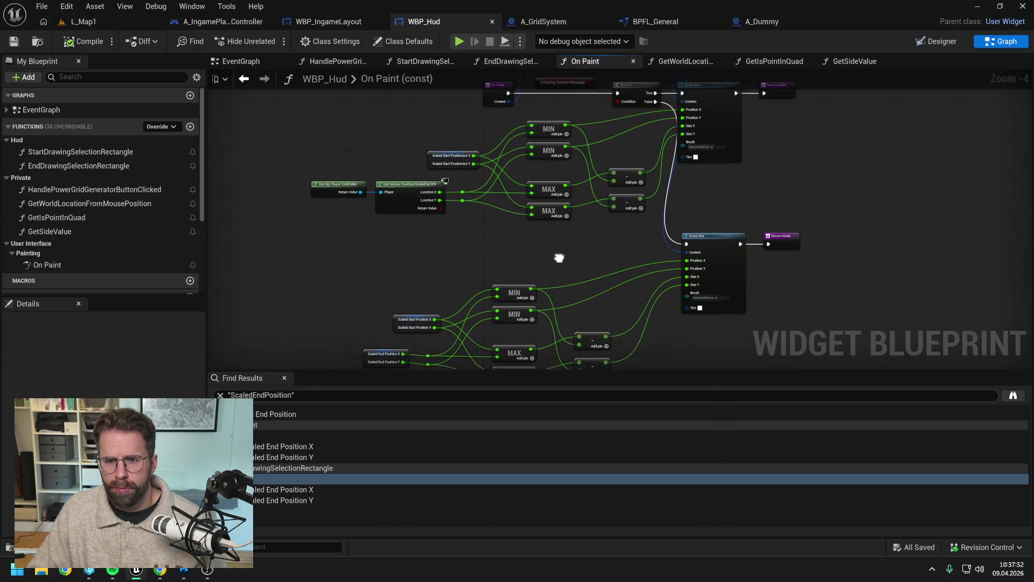
# Wrap On Paint's lower Draw Box and Return Node in a 'Debug' comment, save, and play-test L_Map1.
pyautogui.keyDown('alt'); pyautogui.click(686, 256); pyautogui.keyUp('alt')
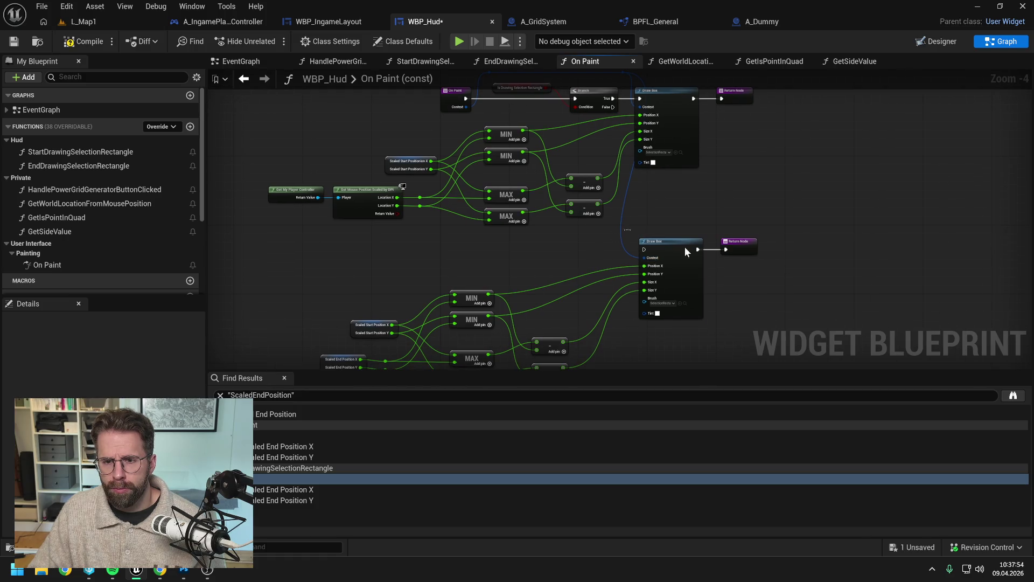
pyautogui.click(687, 255)
pyautogui.rightClick(686, 254)
pyautogui.click(745, 543)
pyautogui.write('Debug')
pyautogui.press('Return')
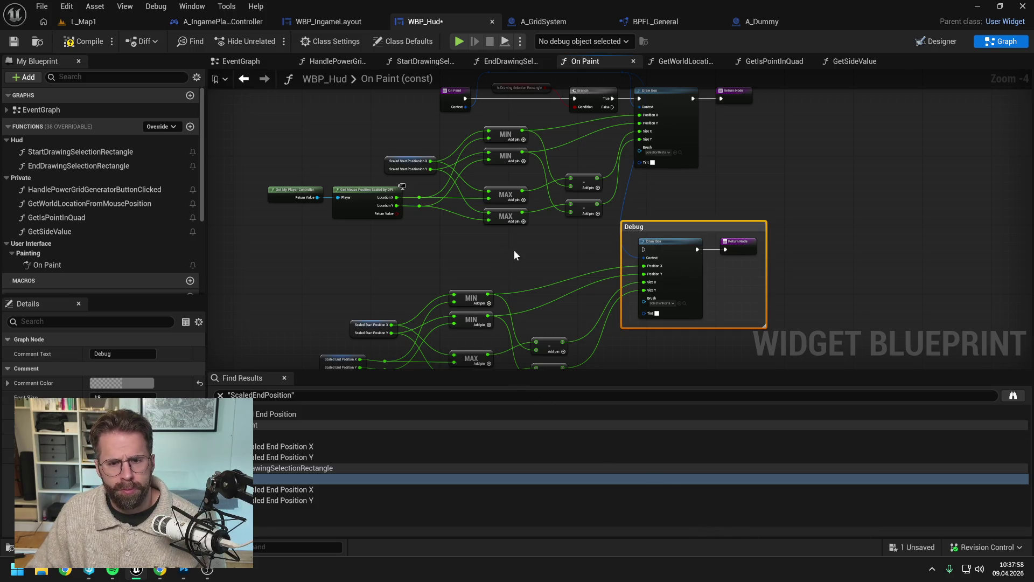
pyautogui.moveTo(514, 250); pyautogui.dragTo(575, 216)
pyautogui.click(83, 41)
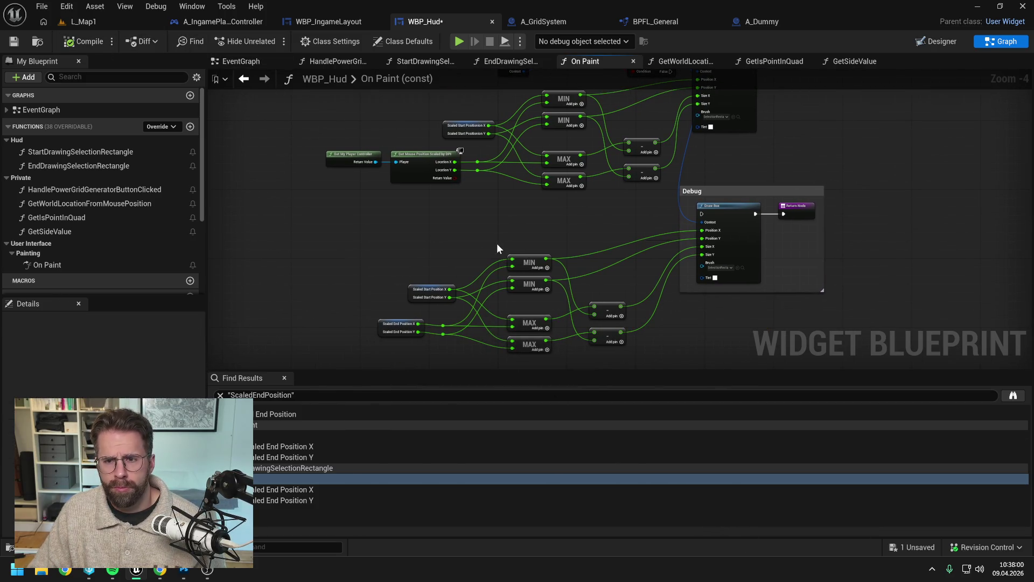
pyautogui.moveTo(494, 224); pyautogui.dragTo(523, 294)
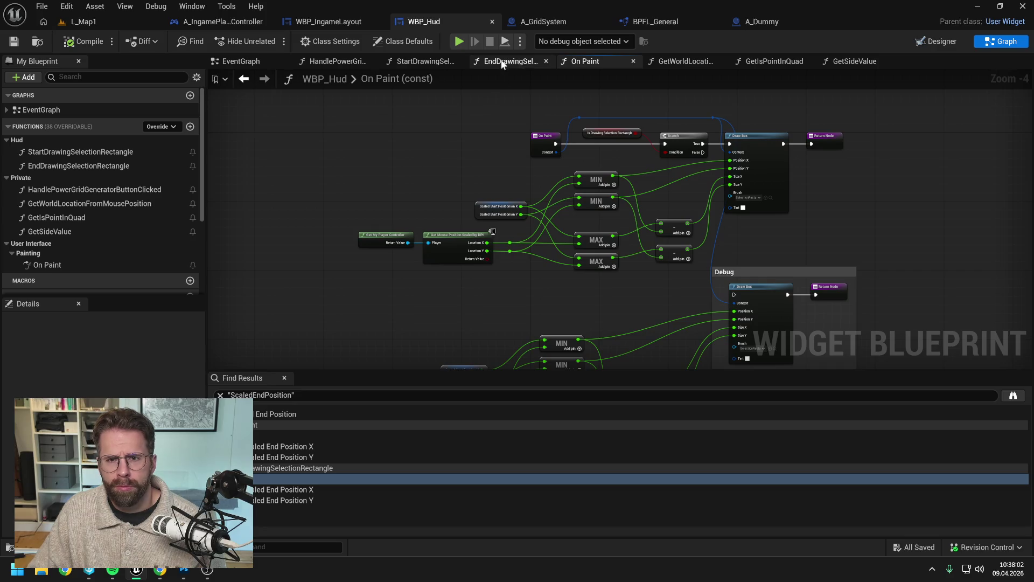
pyautogui.click(125, 22)
pyautogui.click(269, 41)
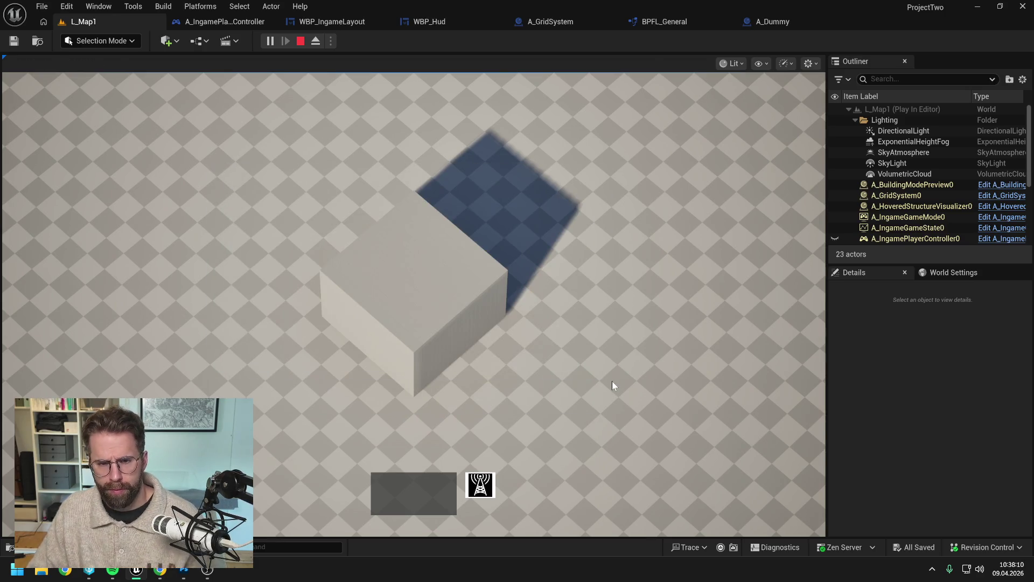
pyautogui.press('Escape')
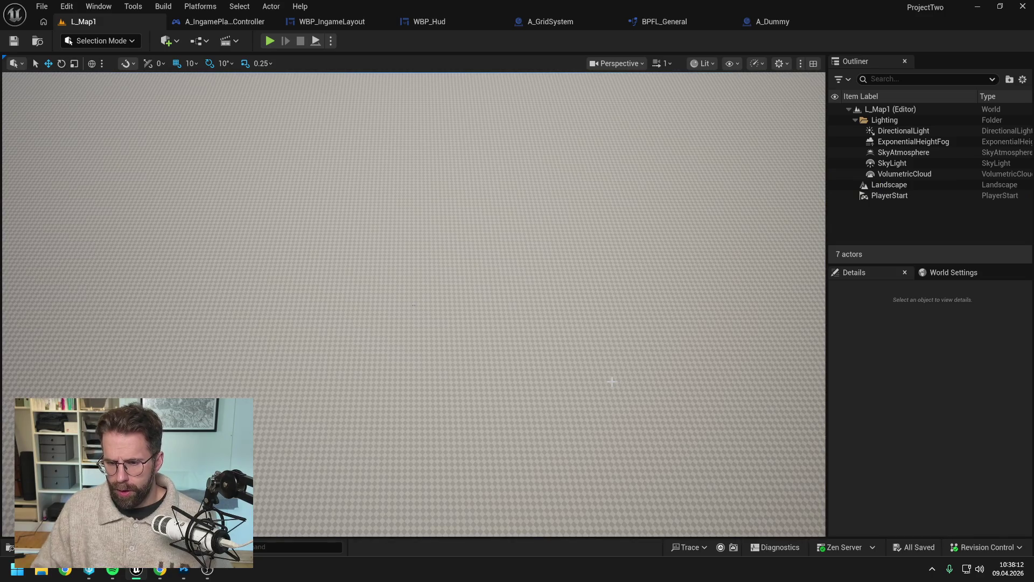
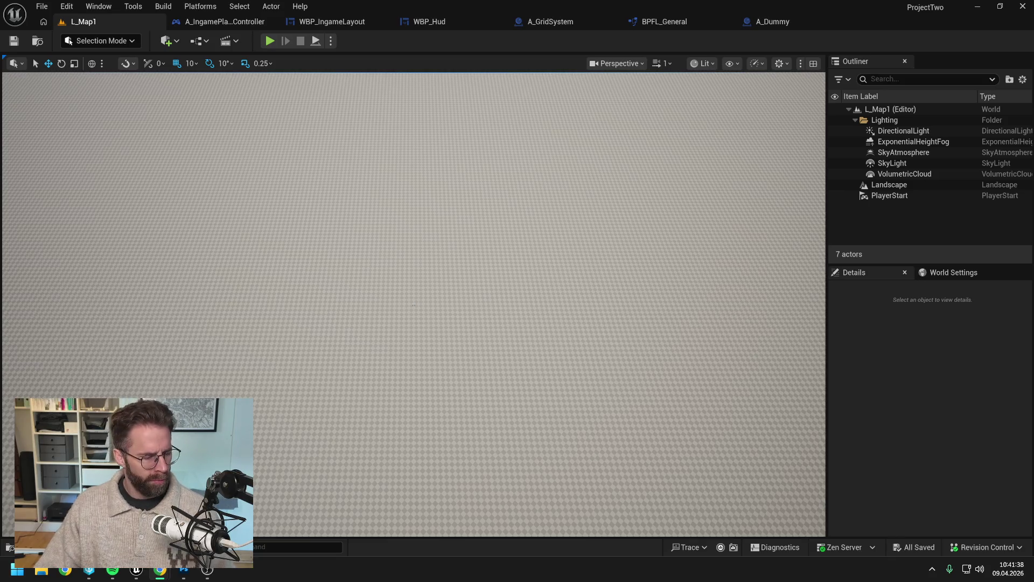
# Run a quick test play of the level and stop it.
pyautogui.click(355, 127)
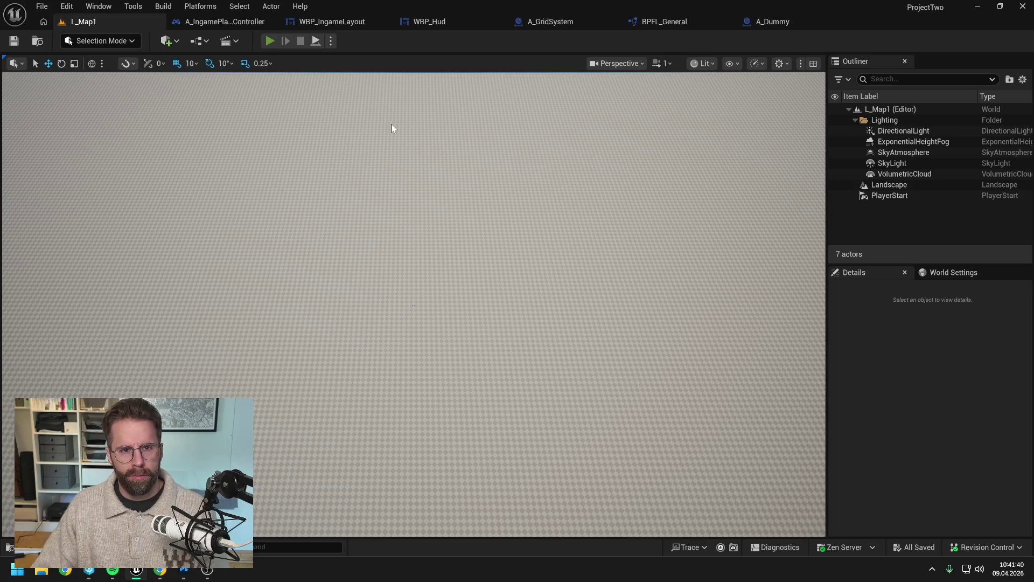
pyautogui.hotkey('alt', 'p')
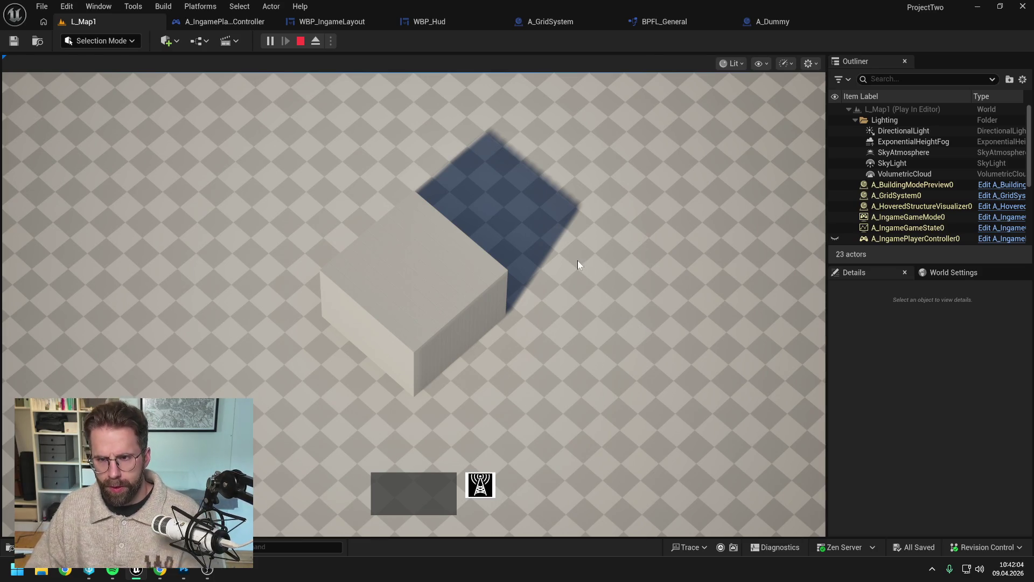
pyautogui.press('Escape')
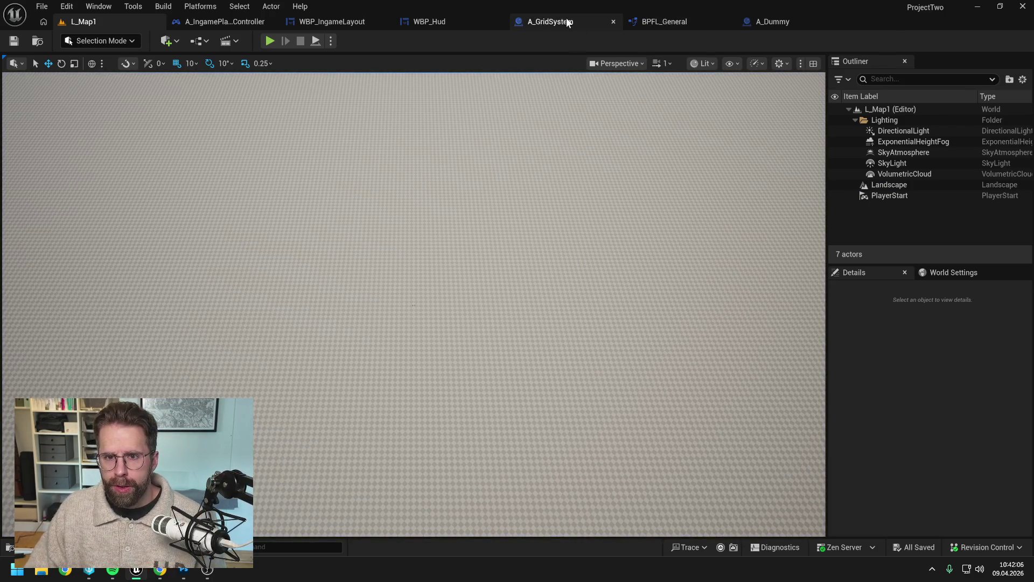
# Open WBP_Hud's EndDrawingSelectionRectangle function graph and pan to its loop nodes.
pyautogui.click(572, 21)
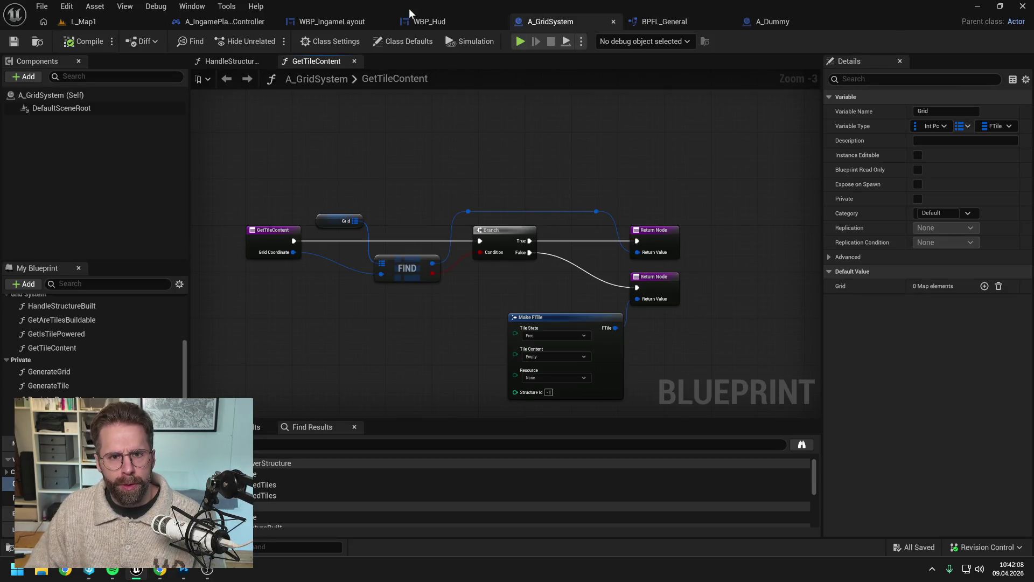
pyautogui.click(423, 20)
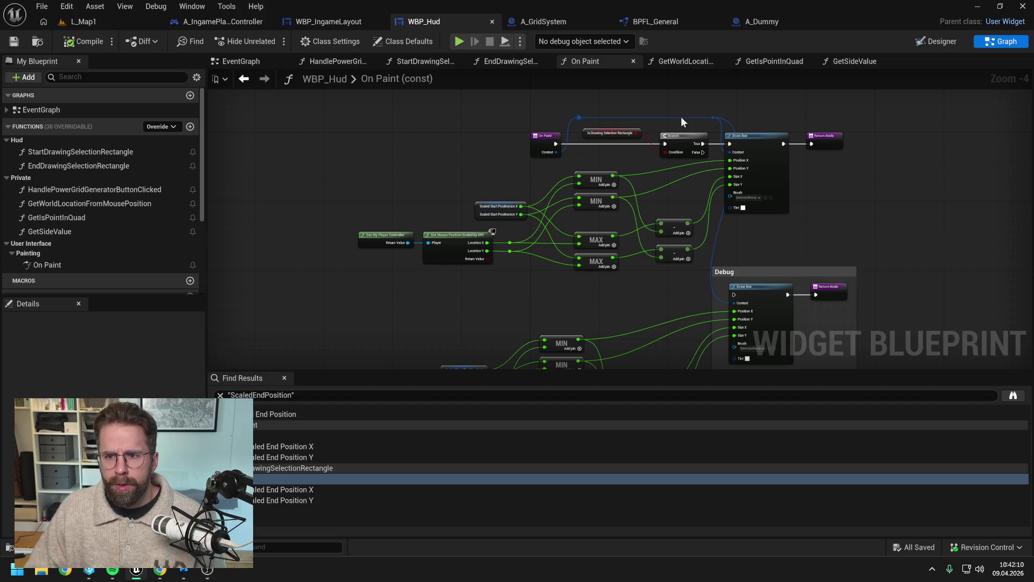
pyautogui.click(485, 62)
pyautogui.scroll(3, 591, 171)
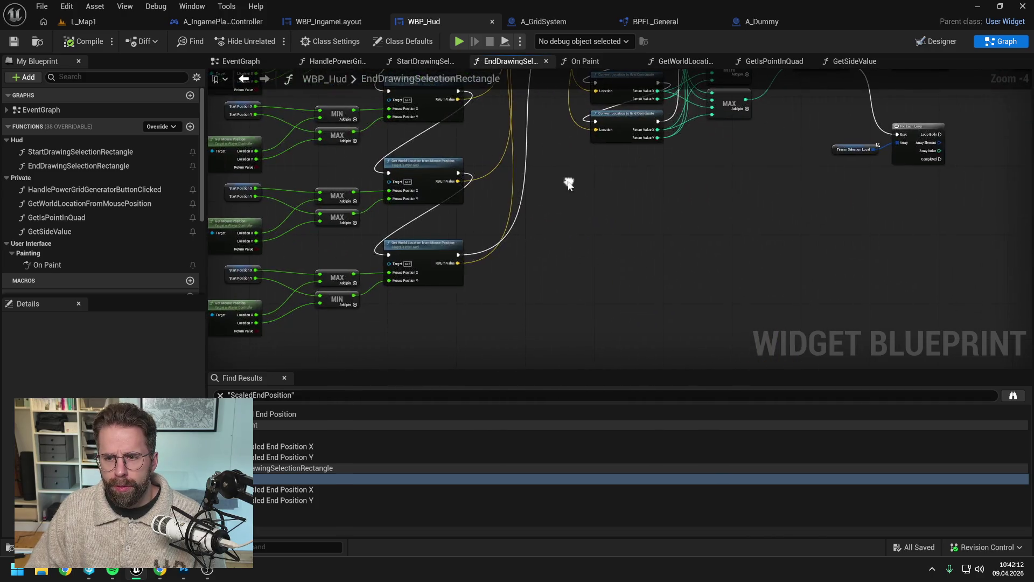
pyautogui.moveTo(633, 294); pyautogui.dragTo(538, 256)
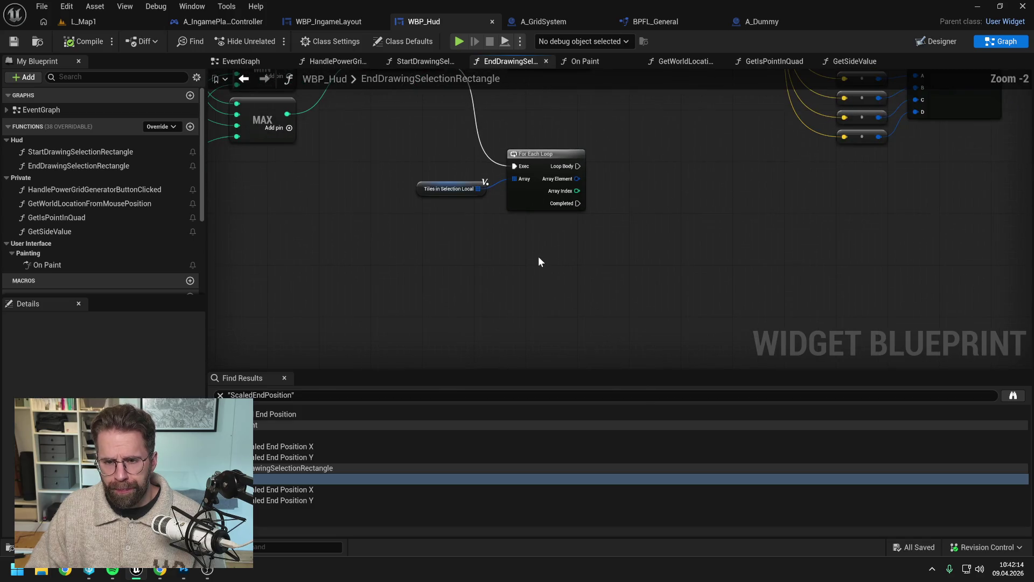
pyautogui.scroll(-1, 540, 257)
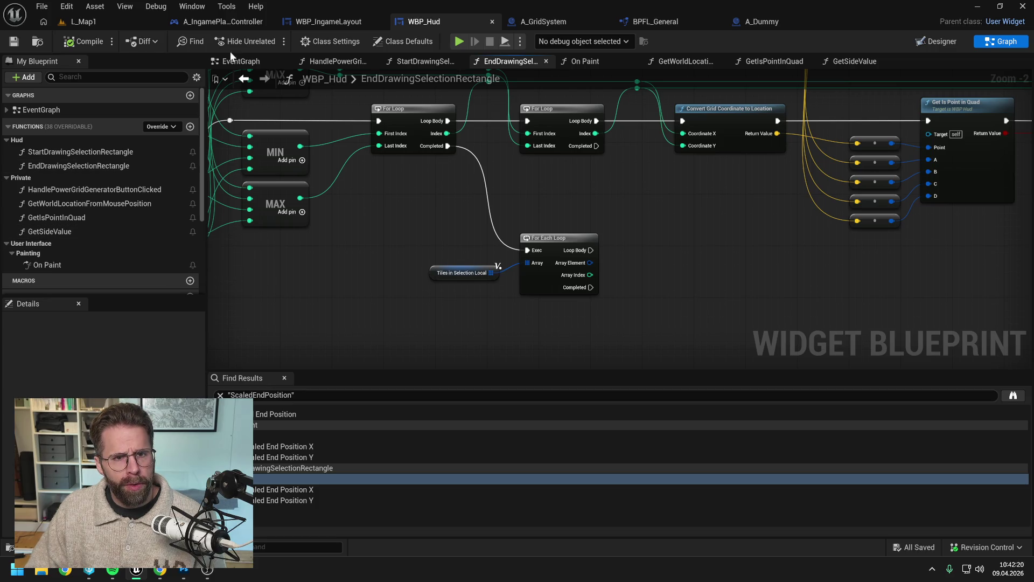
# Check the A_IngamePlayerController event graph, then return to the For Each Loop over Tiles in Selection Local.
pyautogui.click(225, 20)
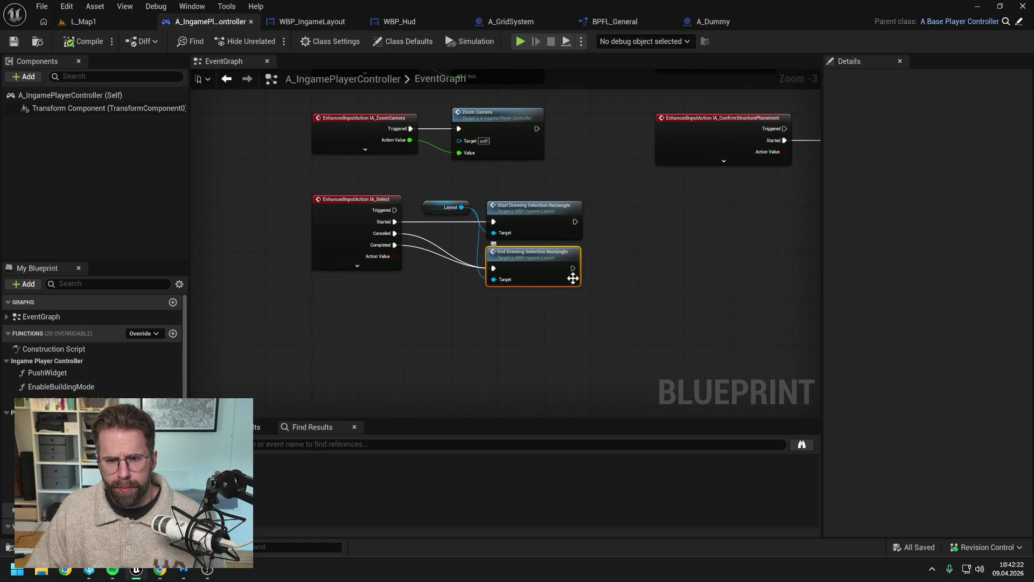
pyautogui.click(632, 308)
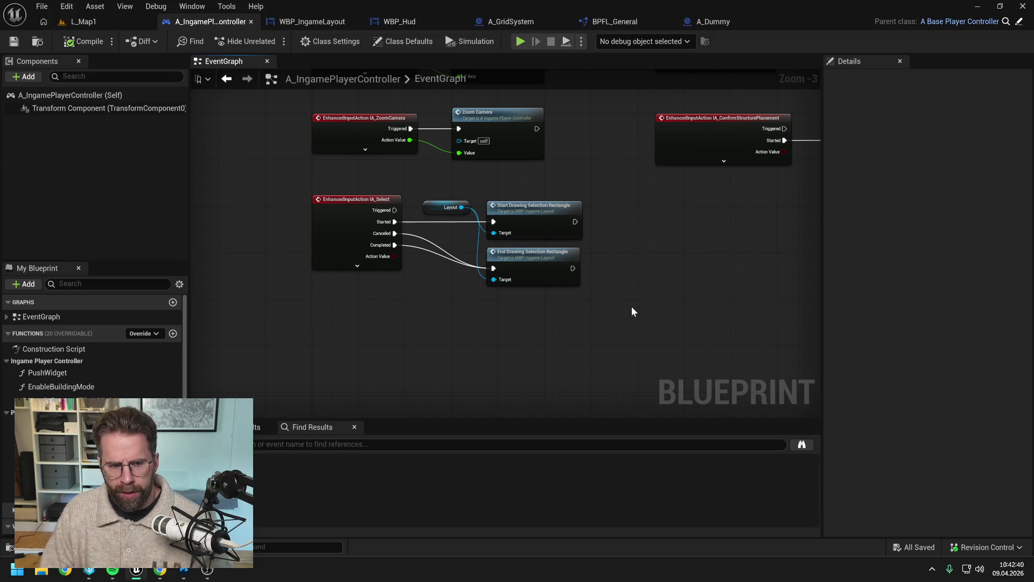
pyautogui.click(402, 20)
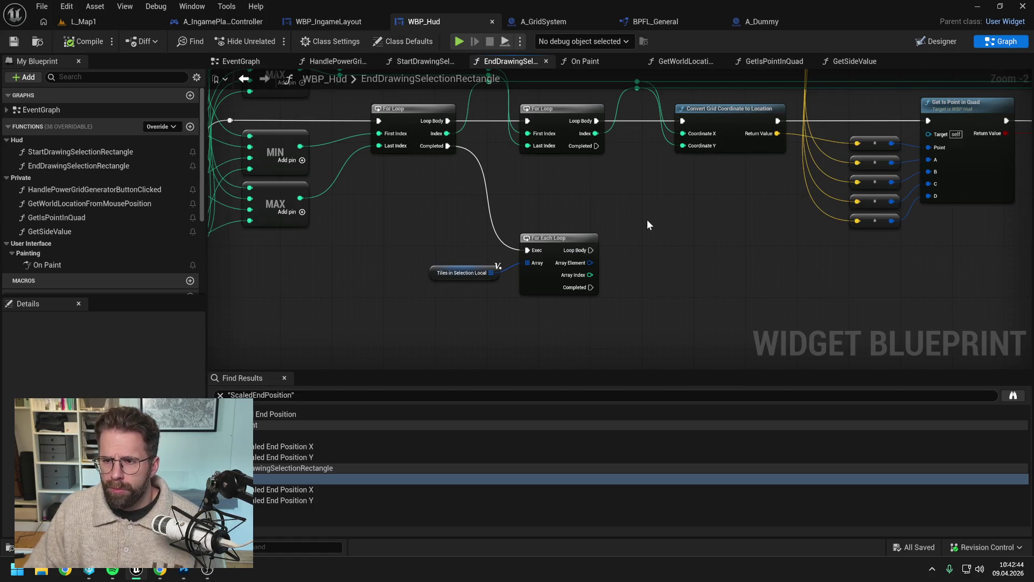
pyautogui.scroll(-1, 647, 225)
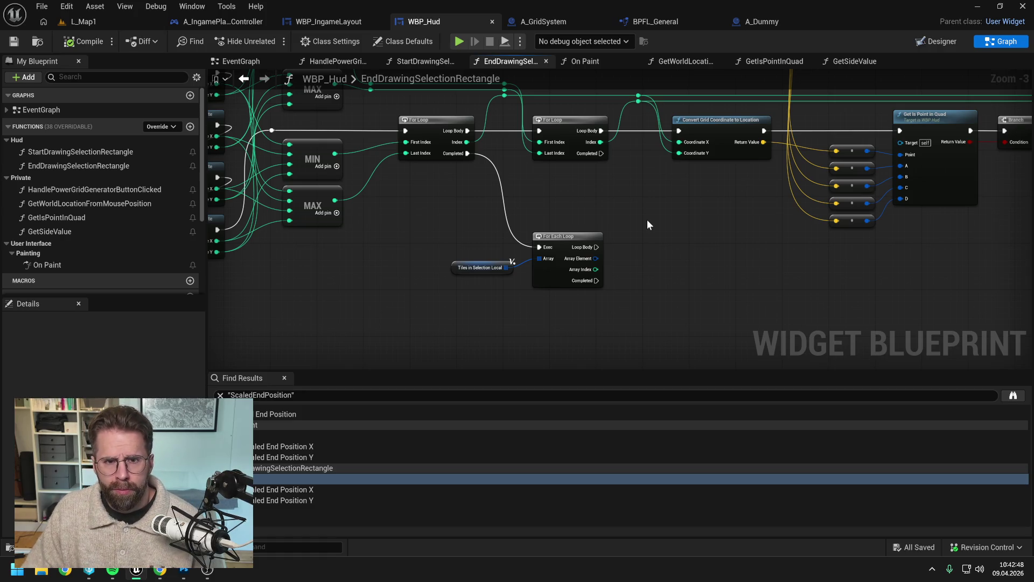
pyautogui.scroll(-4, 648, 225)
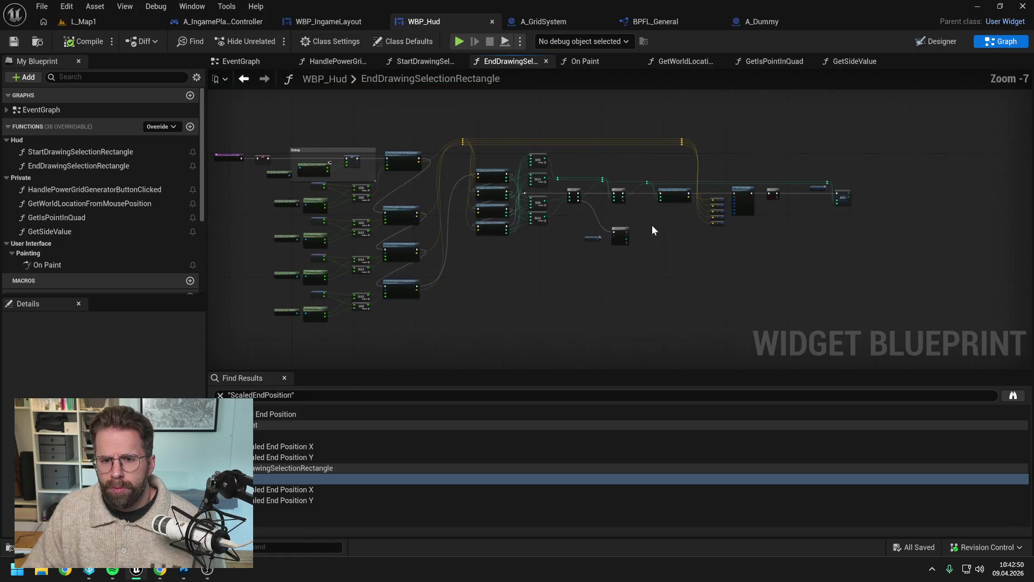
pyautogui.scroll(3, 637, 237)
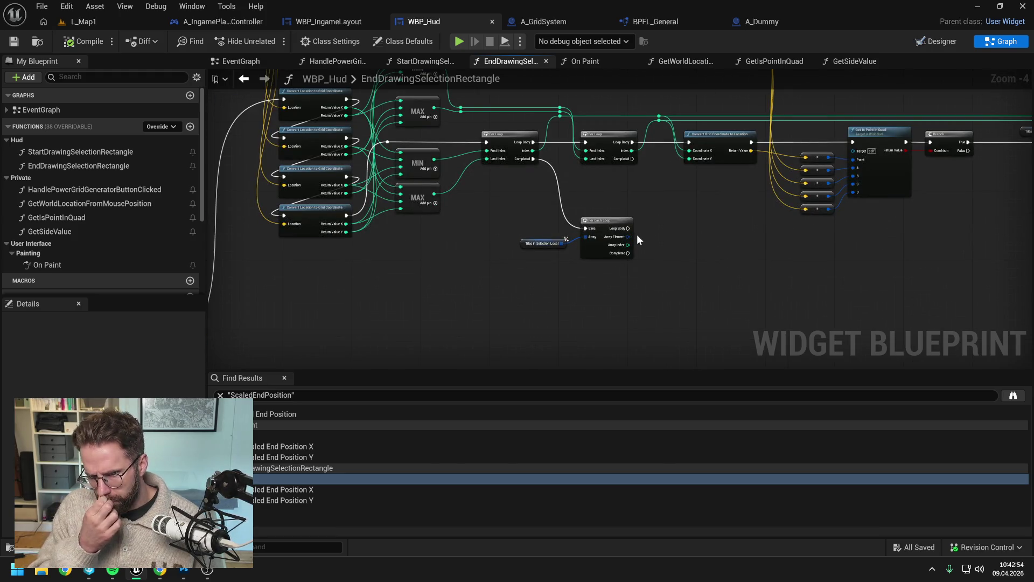
pyautogui.moveTo(673, 245); pyautogui.dragTo(618, 252)
# Add a Get Tile Content node driven by Loop Body, with Array Element as Grid Coordinate.
pyautogui.rightClick(617, 248)
pyautogui.write('get tile ')
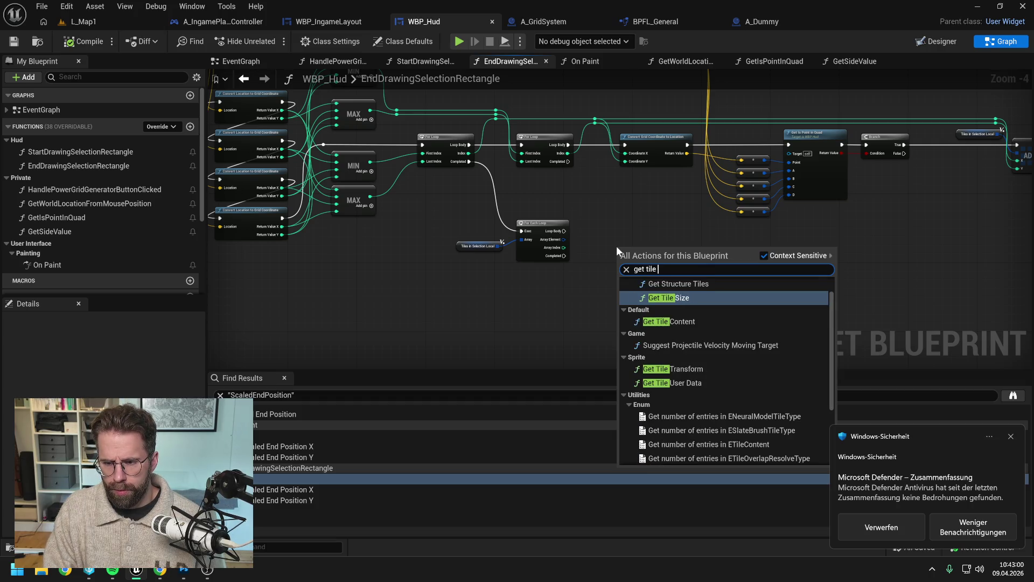
pyautogui.write('con')
pyautogui.click(669, 295)
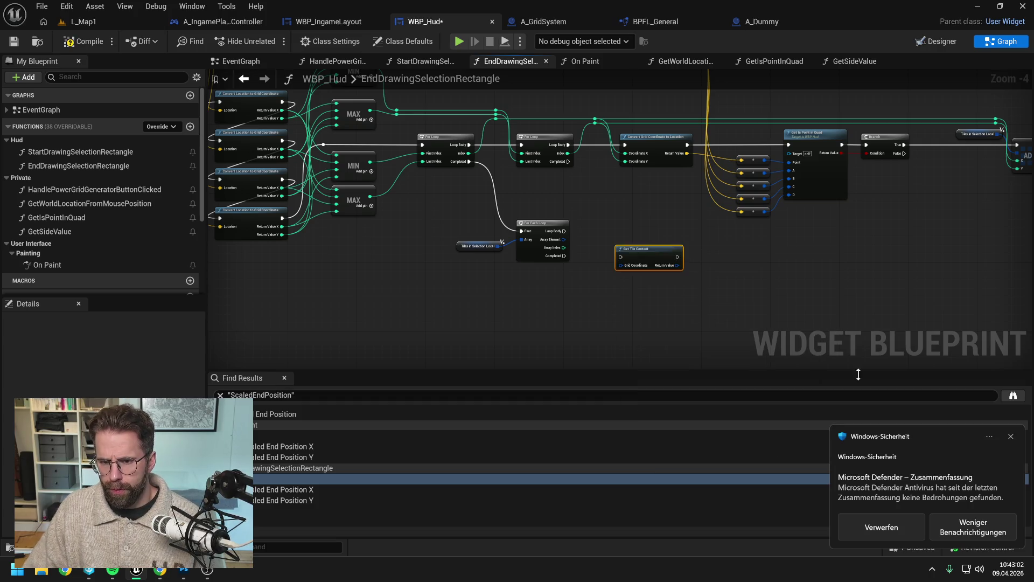
pyautogui.click(1010, 436)
pyautogui.moveTo(657, 261); pyautogui.dragTo(646, 238)
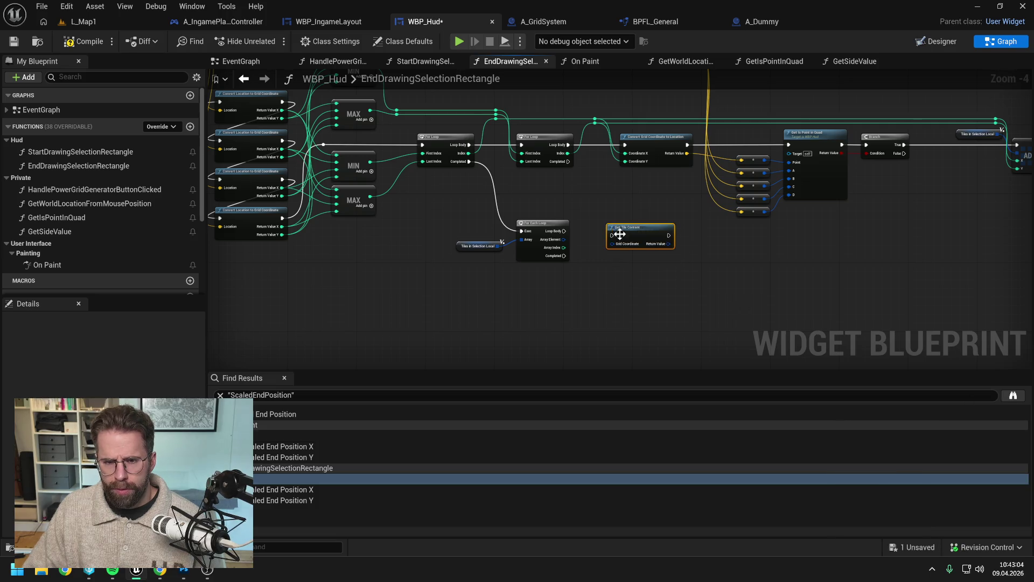
pyautogui.scroll(2, 596, 242)
pyautogui.moveTo(546, 226); pyautogui.dragTo(615, 233)
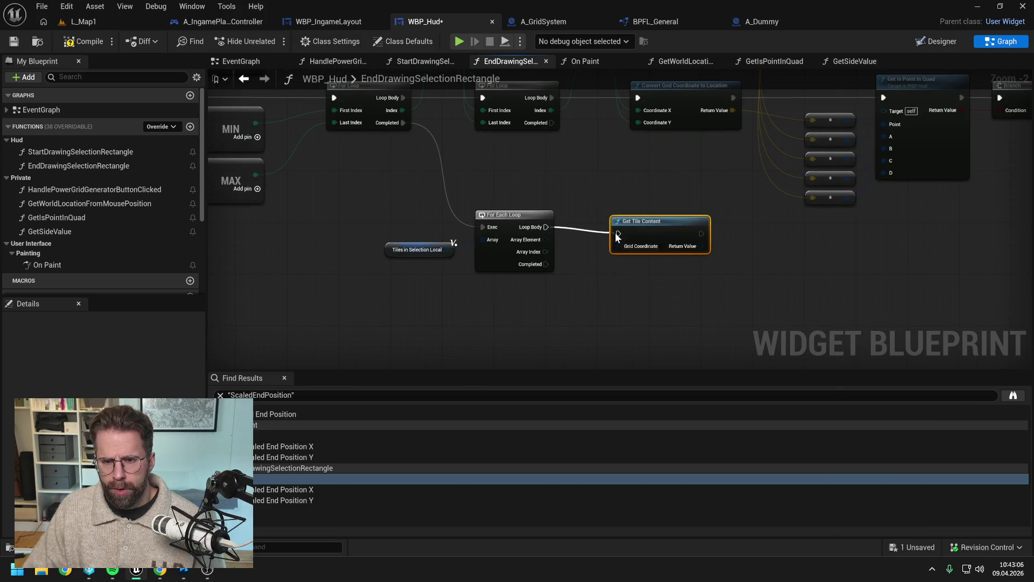
pyautogui.moveTo(546, 227); pyautogui.dragTo(645, 229)
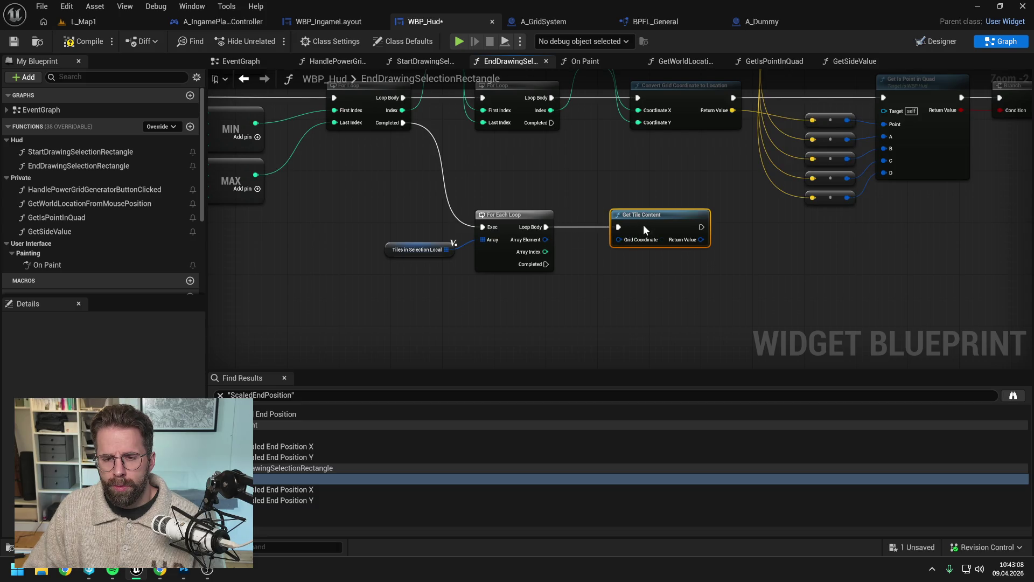
pyautogui.moveTo(535, 240); pyautogui.dragTo(618, 238)
# Rearrange the loop nodes and break Get Tile Content's return value with Break FTile.
pyautogui.moveTo(655, 315); pyautogui.dragTo(482, 233)
pyautogui.moveTo(619, 215); pyautogui.dragTo(619, 266)
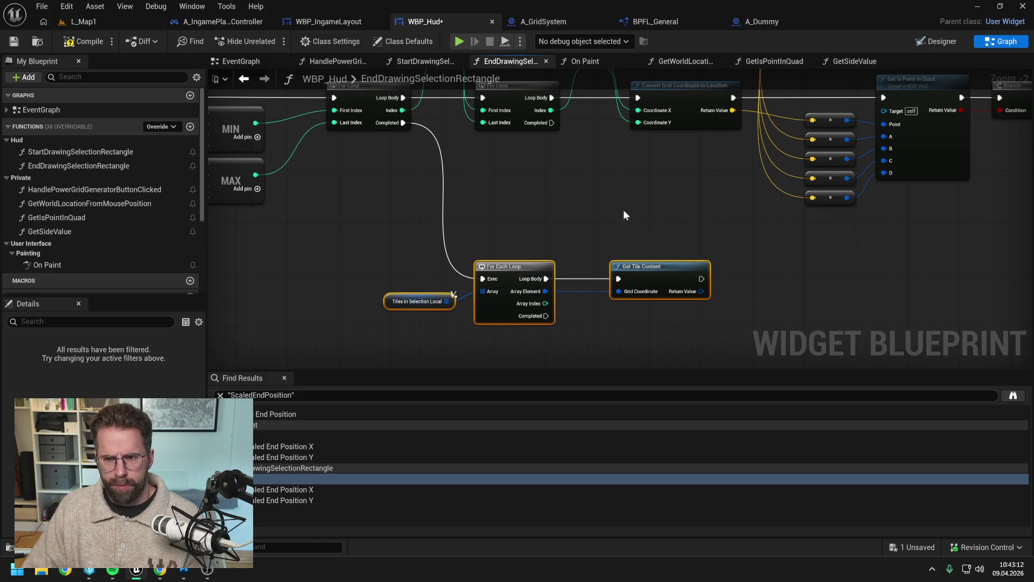
pyautogui.moveTo(656, 218); pyautogui.dragTo(552, 176)
pyautogui.moveTo(596, 249); pyautogui.dragTo(639, 253)
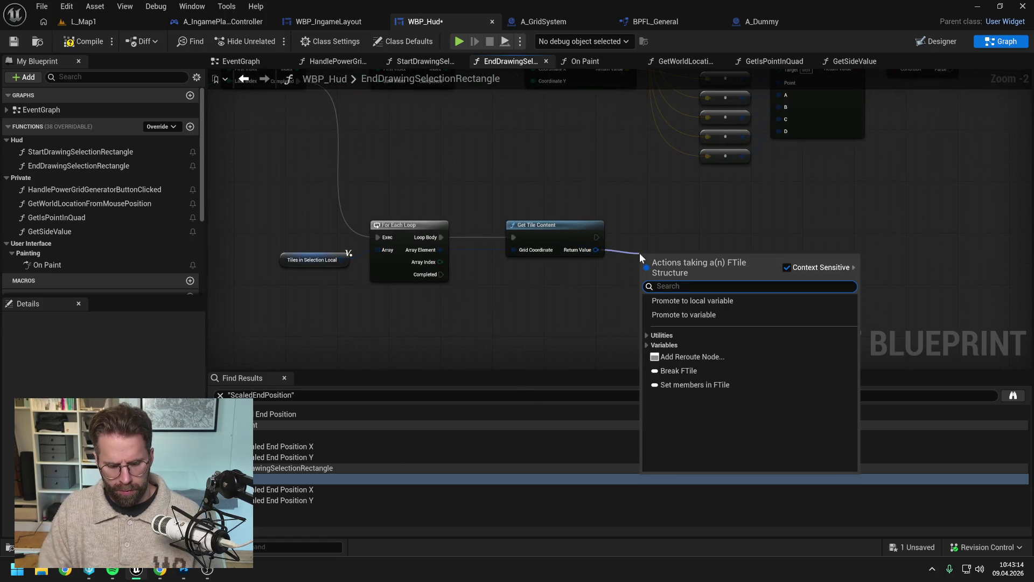
pyautogui.write('bra')
pyautogui.press('Return')
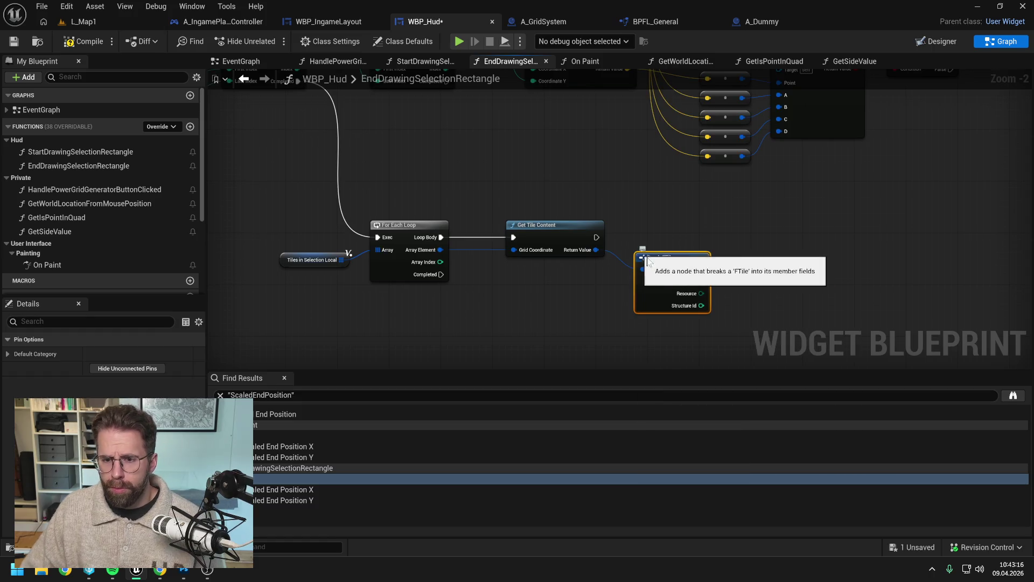
pyautogui.click(688, 234)
# Compile and save WBP_Hud.
pyautogui.click(105, 47)
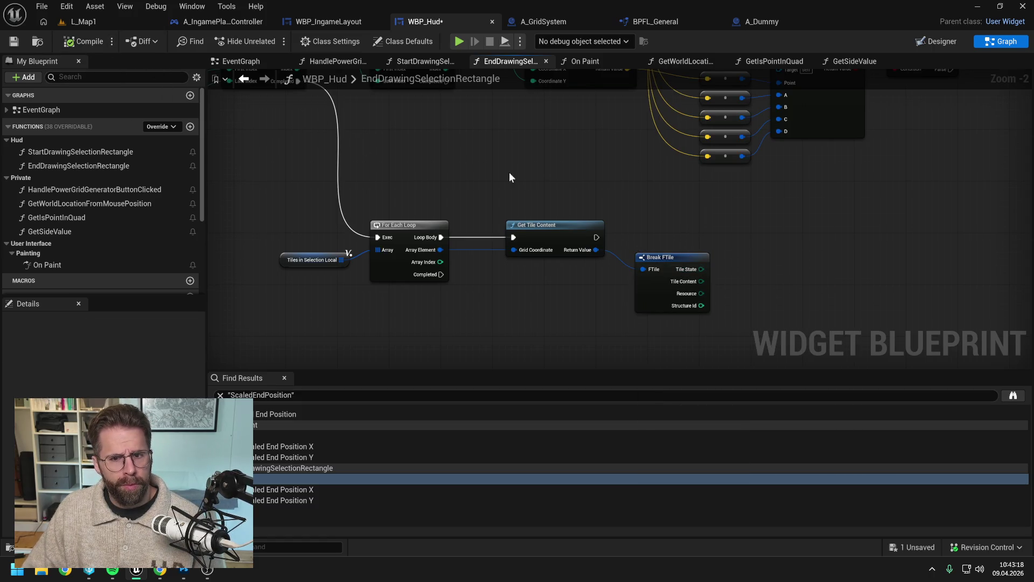
pyautogui.hotkey('ctrl', 's')
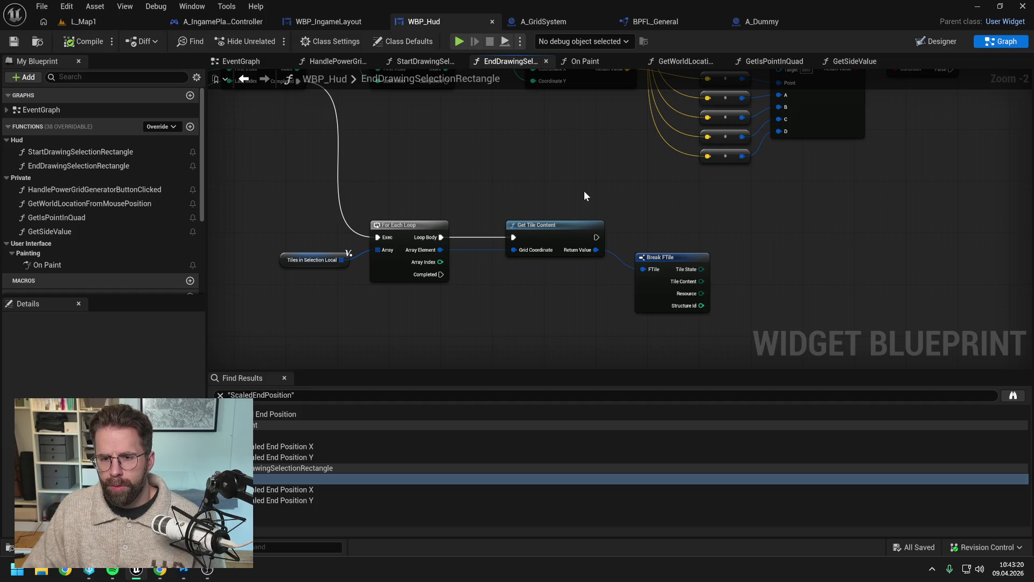
pyautogui.scroll(-5, 149, 244)
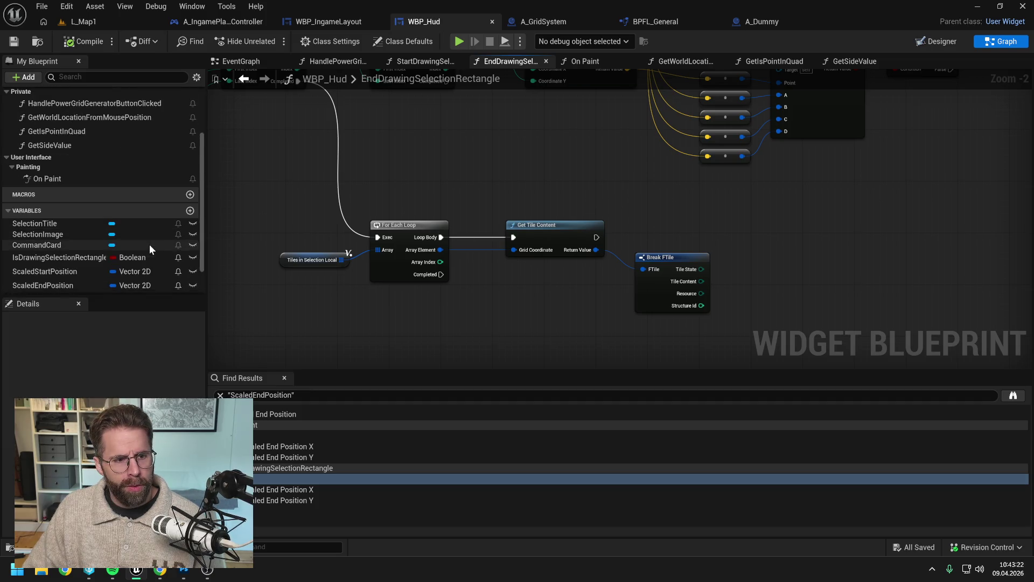
# Add an Integer local variable named SelectedStructureIds and save.
pyautogui.click(7, 287)
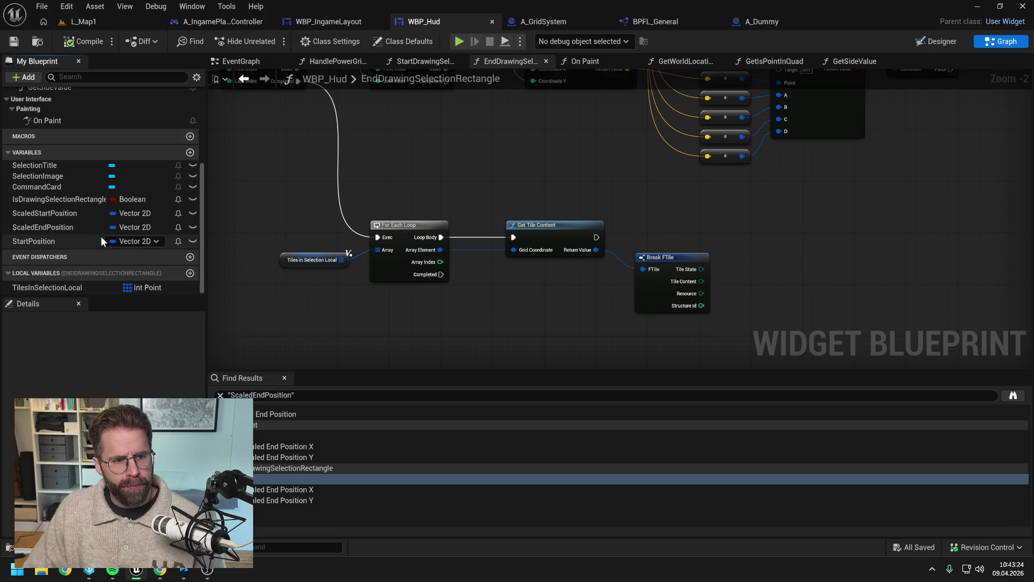
pyautogui.click(190, 273)
pyautogui.click(141, 290)
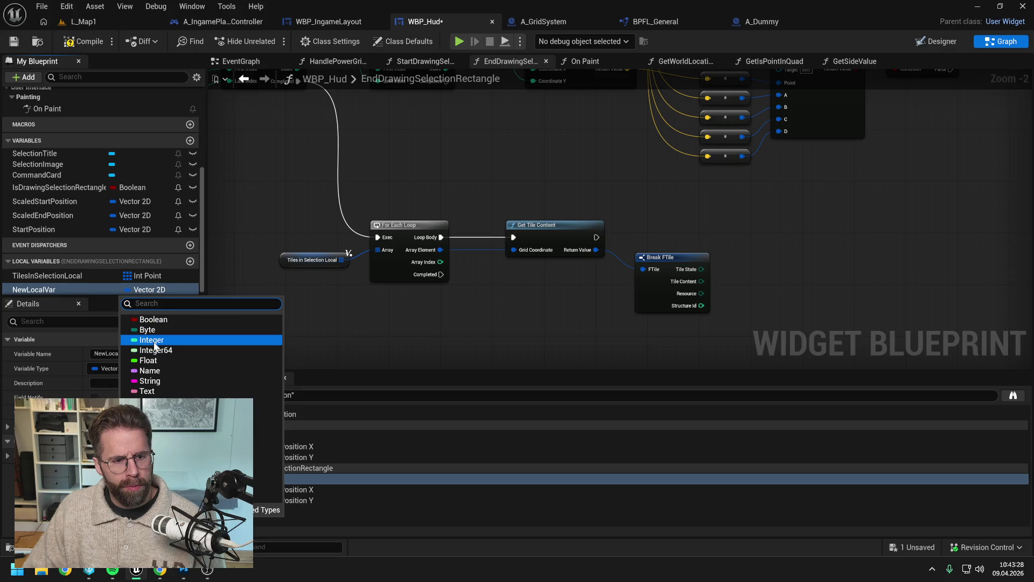
pyautogui.click(151, 340)
pyautogui.doubleClick(39, 292)
pyautogui.write('Se')
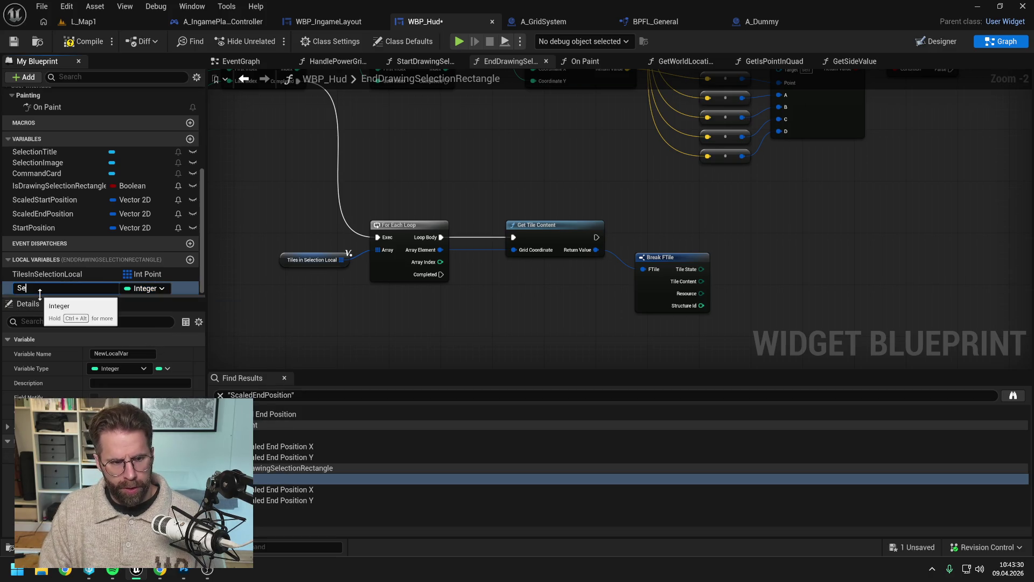
pyautogui.write('lectedStrc')
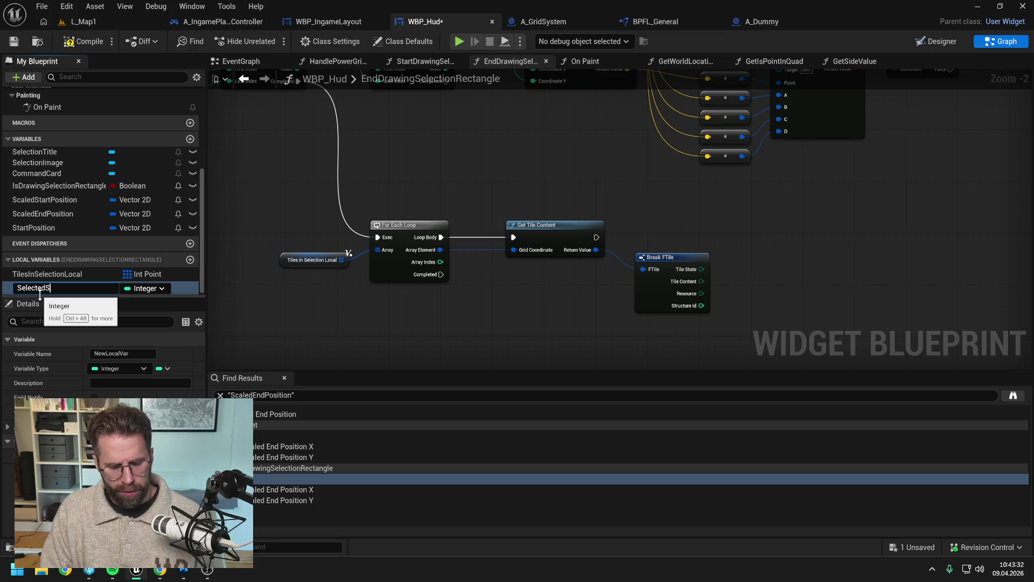
pyautogui.press('BackSpace')
pyautogui.write('uctureIds')
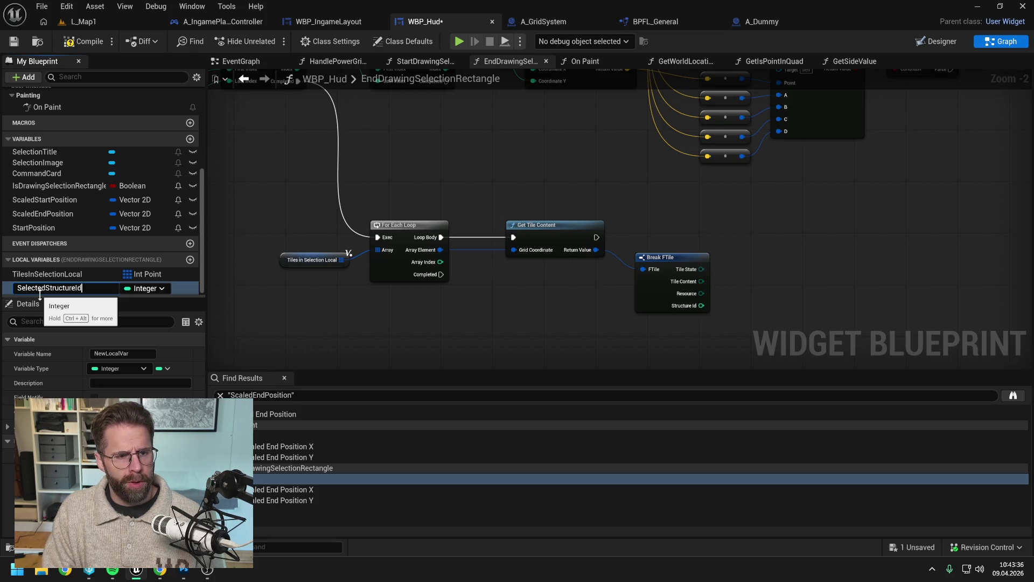
pyautogui.press('Return')
pyautogui.hotkey('ctrl', 's')
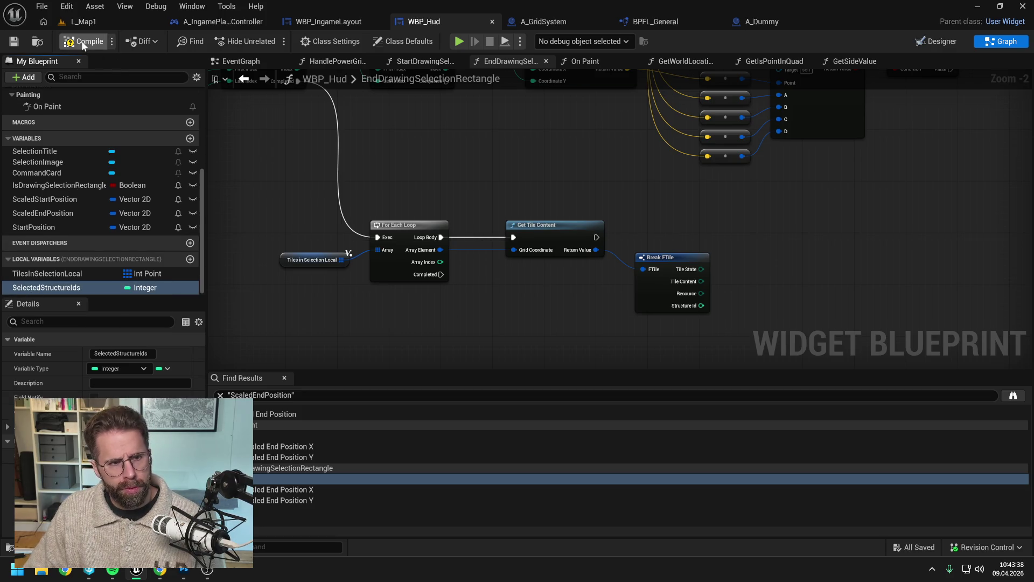
# Make the variable an integer array, rename it SelectedStructureIdsLocal, and save.
pyautogui.moveTo(715, 231); pyautogui.dragTo(667, 230)
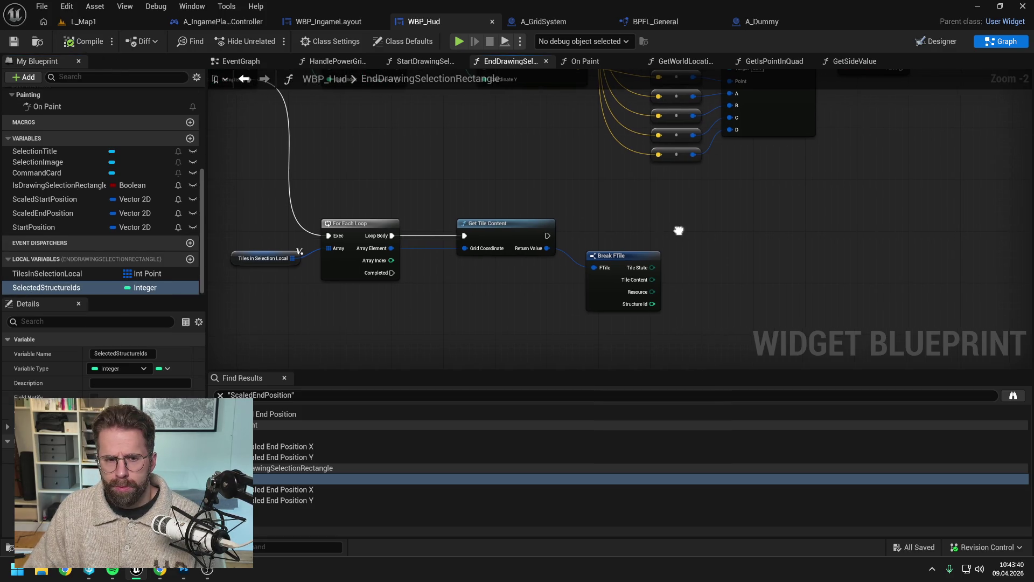
pyautogui.click(82, 286)
pyautogui.write('Local')
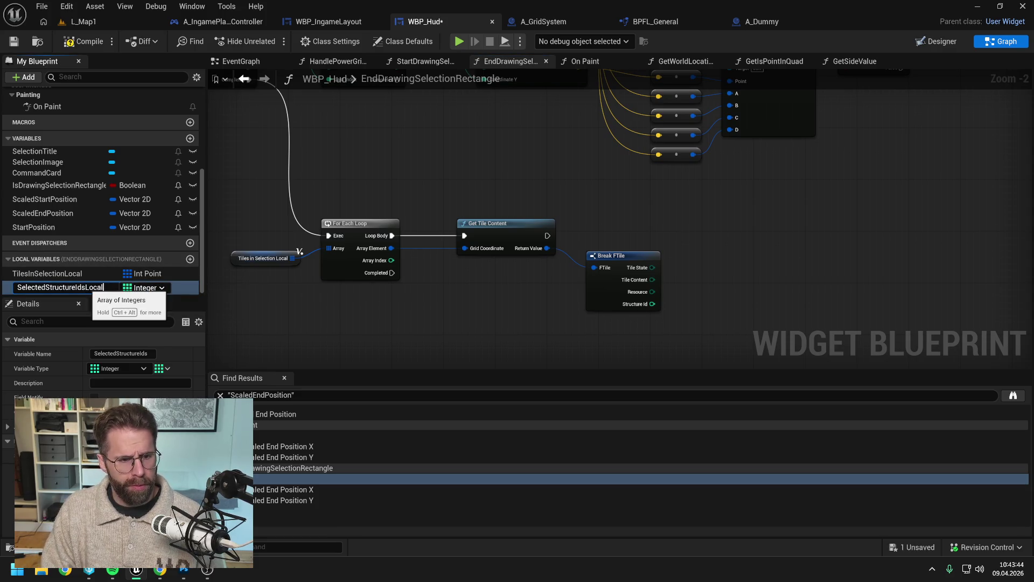
pyautogui.press('Return')
pyautogui.hotkey('ctrl', 's')
# Add an Add Unique node on a SelectedStructureIdsLocal getter, executed after Get Tile Content.
pyautogui.moveTo(72, 288)
pyautogui.mouseDown()
pyautogui.moveTo(731, 212)
pyautogui.moveTo(813, 234)
pyautogui.mouseUp()
pyautogui.click(722, 237)
pyautogui.write('add unique')
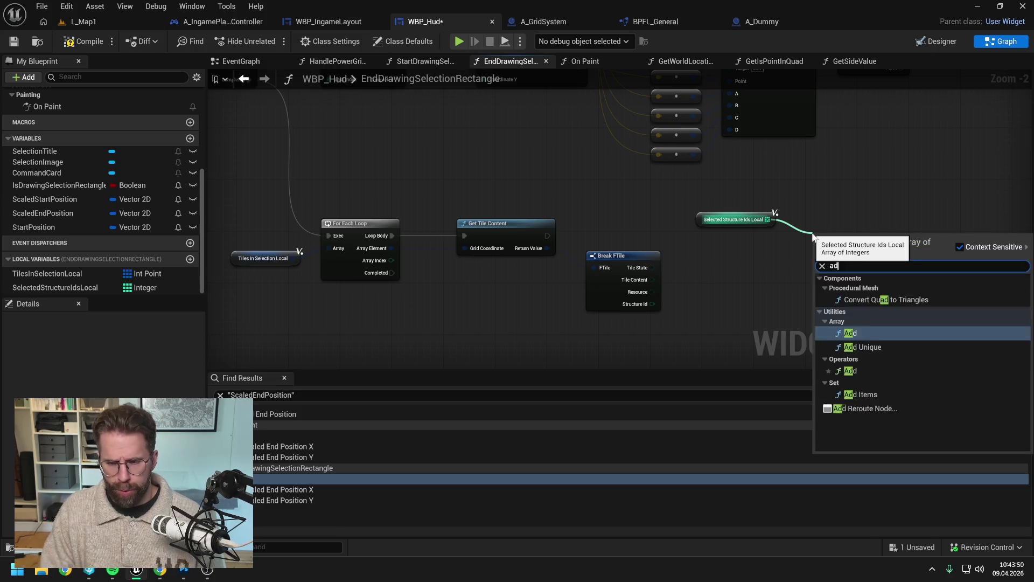
pyautogui.press('Return')
pyautogui.moveTo(547, 236); pyautogui.dragTo(819, 242)
pyautogui.moveTo(841, 241); pyautogui.dragTo(835, 233)
# Compare Tile Content with an enum equality check against Structure.
pyautogui.moveTo(652, 303)
pyautogui.mouseDown()
pyautogui.moveTo(797, 266)
pyautogui.moveTo(762, 284)
pyautogui.moveTo(718, 276)
pyautogui.moveTo(702, 293)
pyautogui.mouseUp()
pyautogui.write('>')
pyautogui.press('Return')
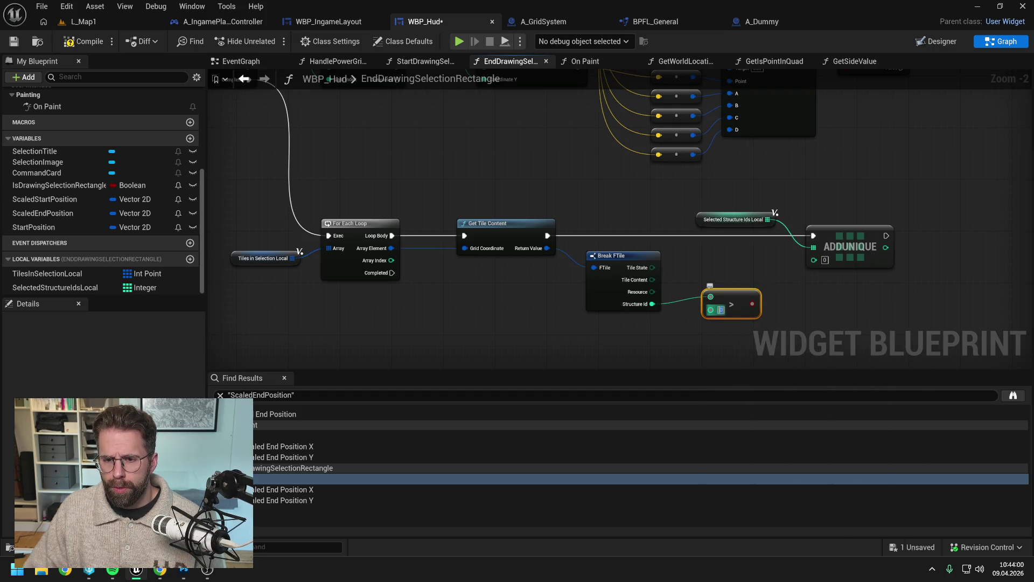
pyautogui.press('Delete')
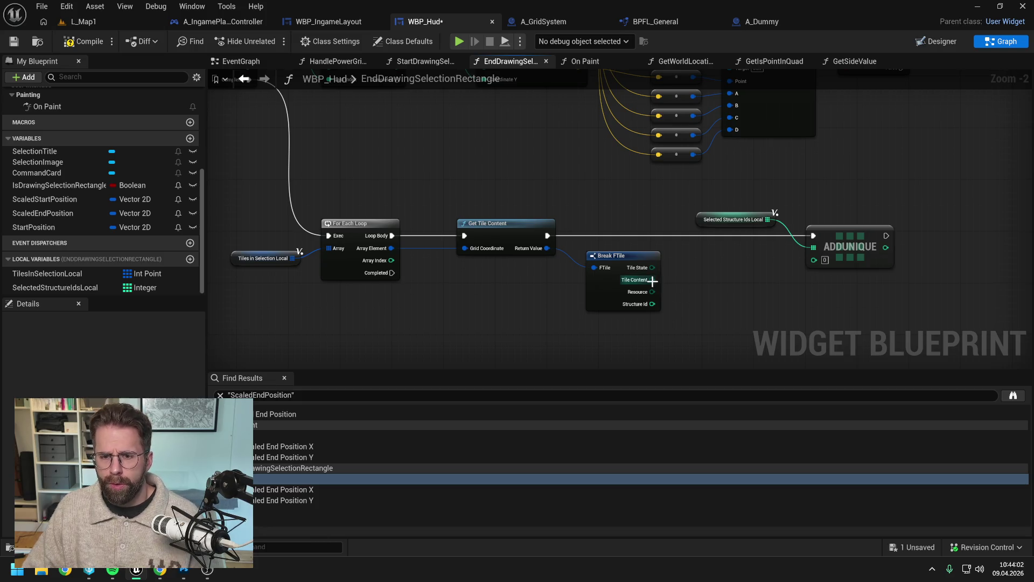
pyautogui.moveTo(652, 279); pyautogui.dragTo(693, 291)
pyautogui.write('==')
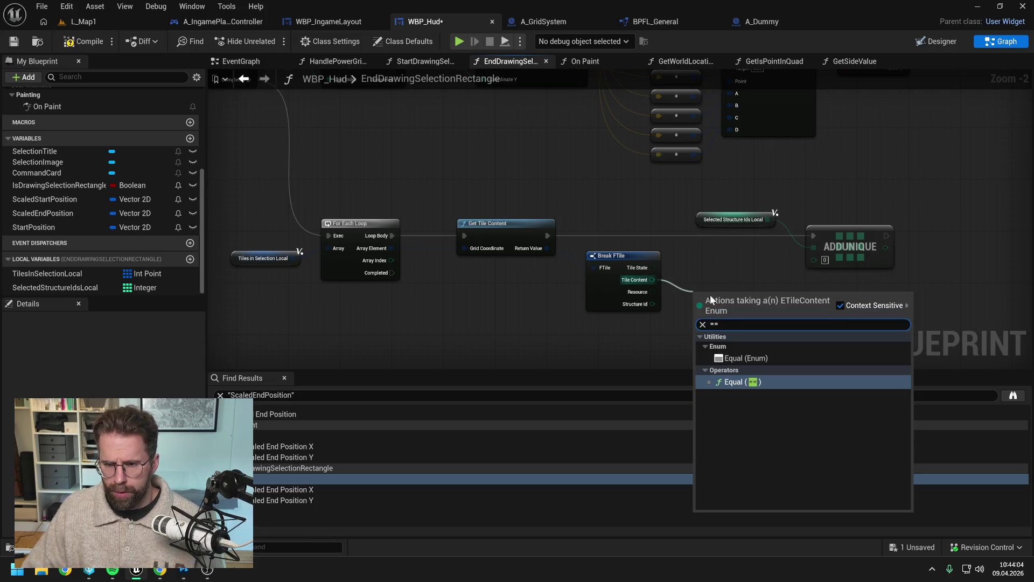
pyautogui.click(747, 358)
pyautogui.click(725, 310)
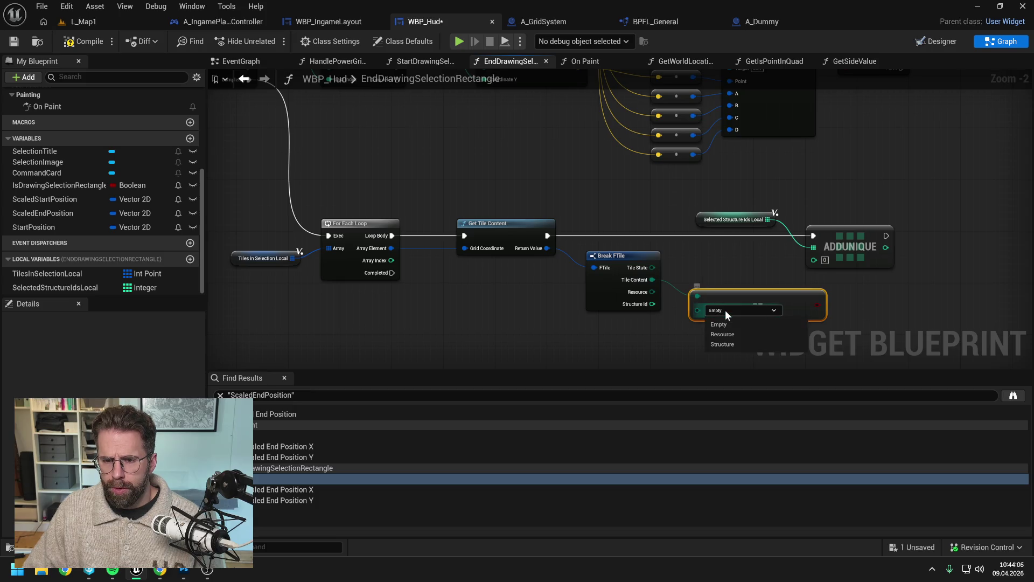
pyautogui.click(731, 332)
pyautogui.click(735, 310)
pyautogui.click(733, 341)
pyautogui.click(877, 304)
# Tidy the nodes and drive a Branch from the Structure comparison, then save.
pyautogui.moveTo(737, 281); pyautogui.dragTo(687, 225)
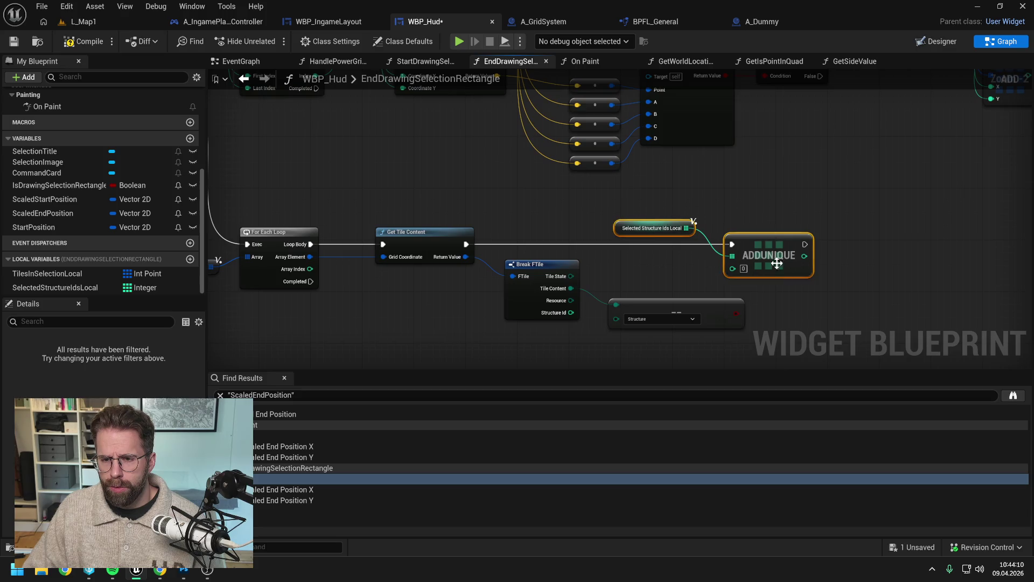
pyautogui.moveTo(778, 263); pyautogui.dragTo(902, 253)
pyautogui.moveTo(727, 310); pyautogui.dragTo(715, 289)
pyautogui.click(808, 294)
pyautogui.write('branch')
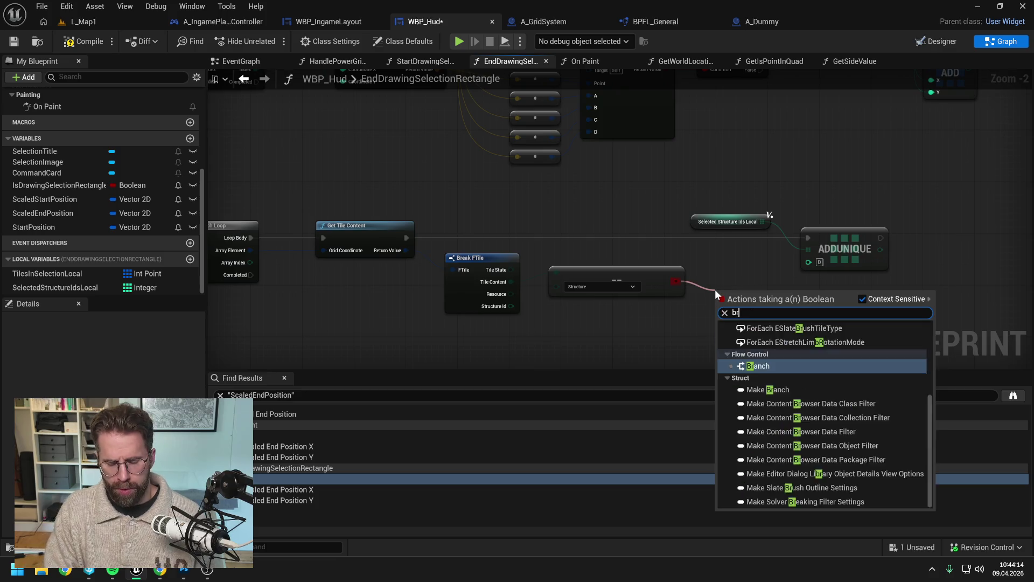
pyautogui.press('Return')
pyautogui.hotkey('ctrl', 's')
# Route Get Tile Content through the Branch so Add Unique runs only when true; compile.
pyautogui.moveTo(406, 237); pyautogui.dragTo(721, 302)
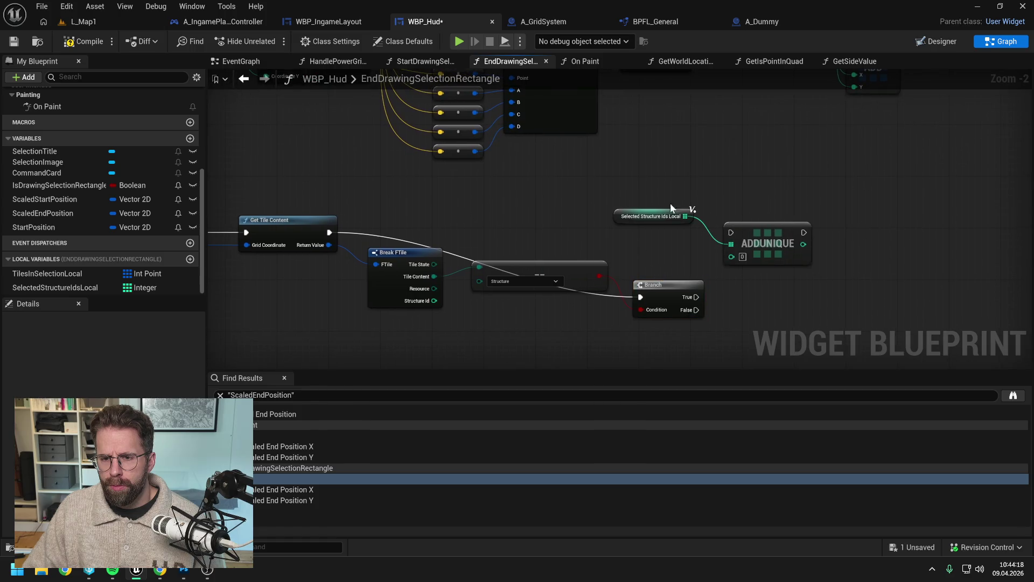
pyautogui.moveTo(662, 285)
pyautogui.mouseDown()
pyautogui.moveTo(661, 222)
pyautogui.moveTo(827, 232)
pyautogui.mouseUp()
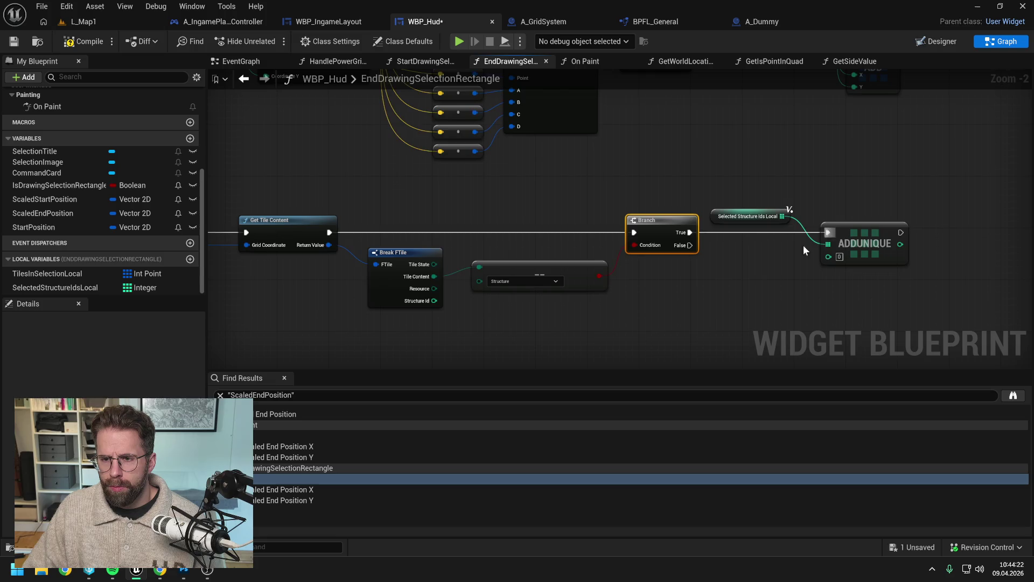
pyautogui.moveTo(434, 300)
pyautogui.mouseDown()
pyautogui.moveTo(827, 258)
pyautogui.moveTo(776, 314)
pyautogui.moveTo(776, 301)
pyautogui.mouseUp()
pyautogui.doubleClick(777, 257)
pyautogui.click(399, 287)
pyautogui.click(679, 269)
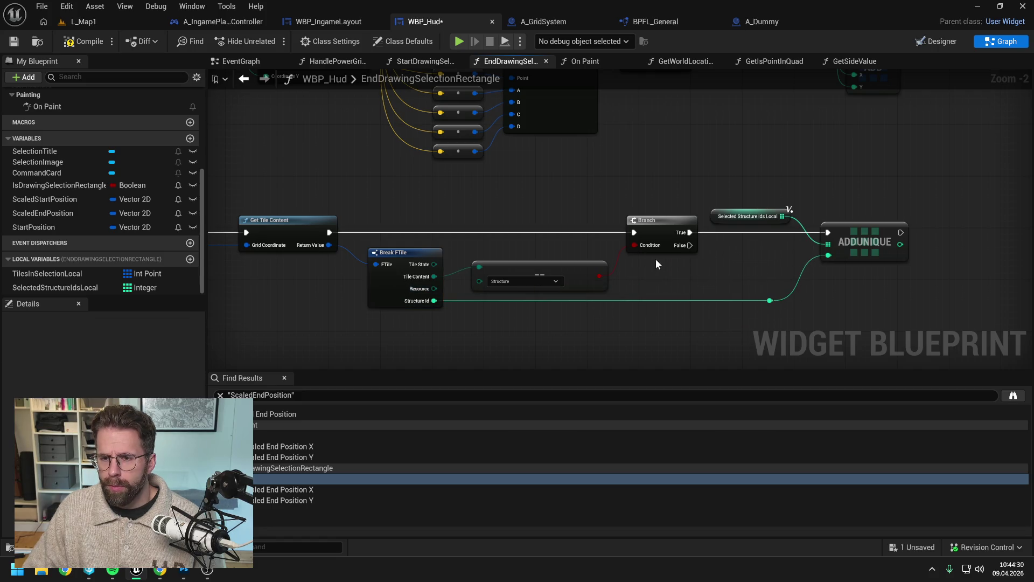
pyautogui.click(81, 42)
# Add a Return Node fired by the loop's Completed pin and save.
pyautogui.moveTo(264, 146); pyautogui.dragTo(502, 148)
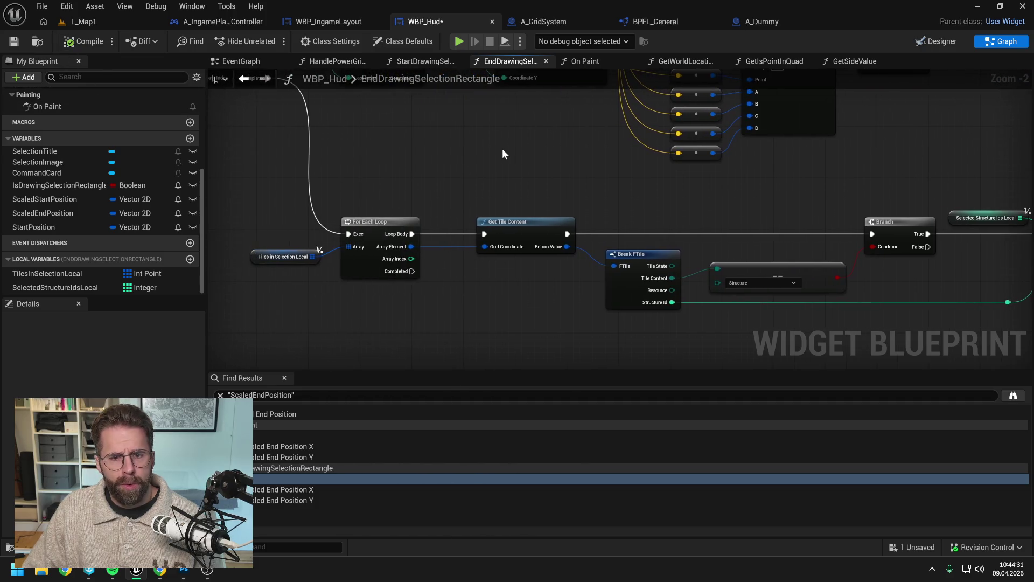
pyautogui.rightClick(482, 304)
pyautogui.write('return')
pyautogui.press('Return')
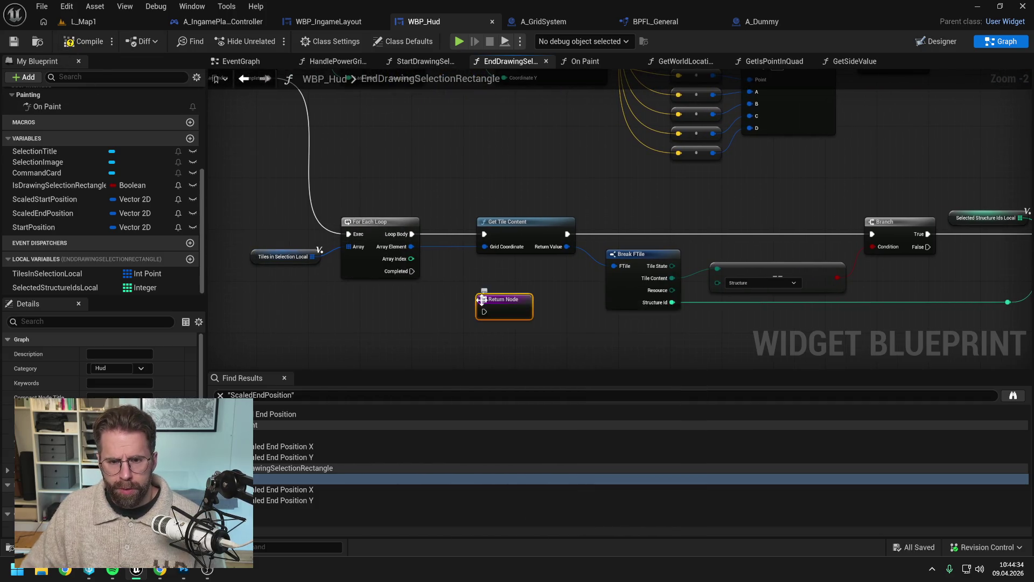
pyautogui.moveTo(412, 271); pyautogui.dragTo(483, 312)
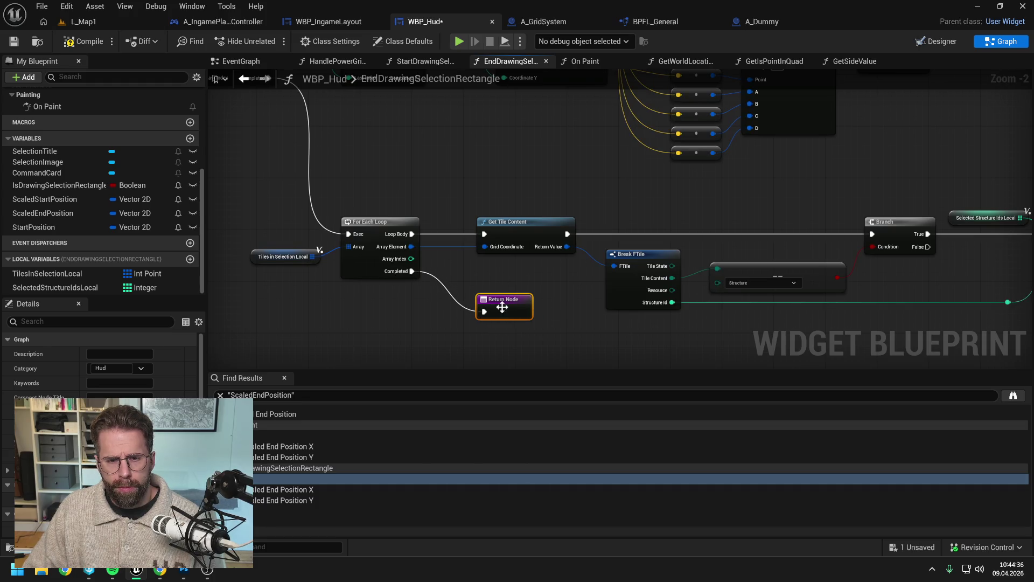
pyautogui.hotkey('ctrl', 's')
pyautogui.scroll(3, 133, 221)
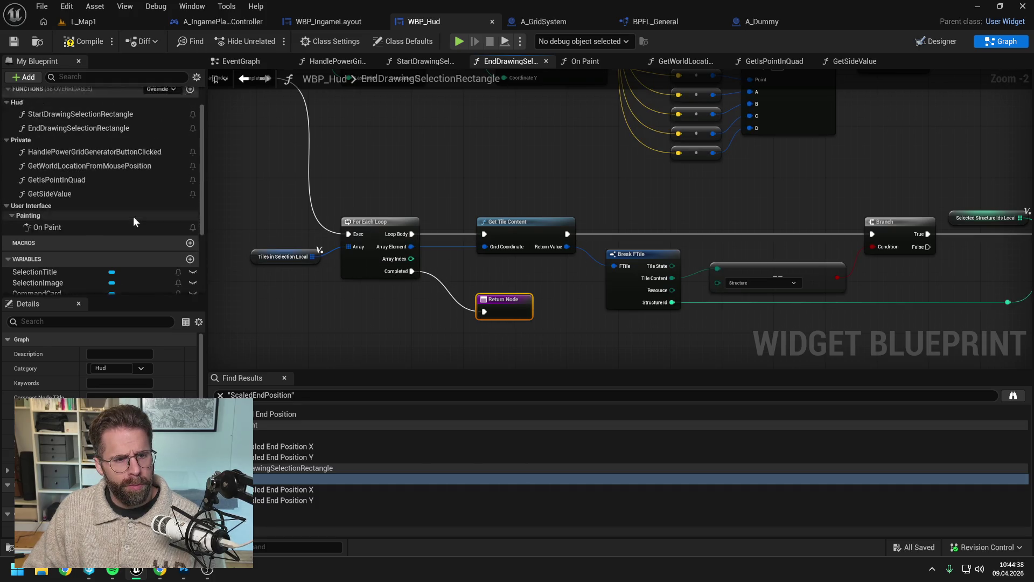
# Add an integer output named Selected Structure Ids to EndDrawingSelectionRectangle and save.
pyautogui.scroll(1, 133, 216)
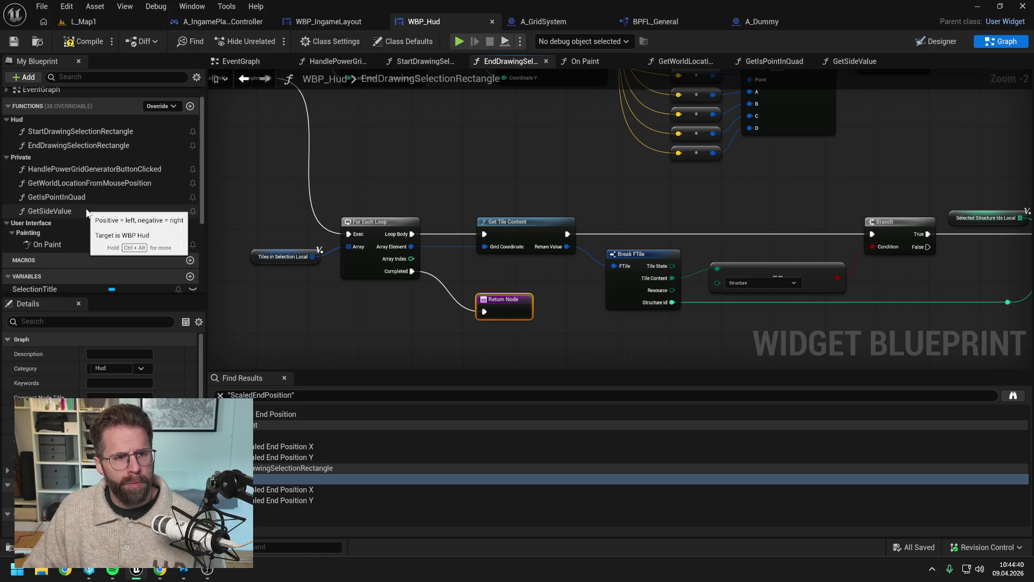
pyautogui.click(86, 145)
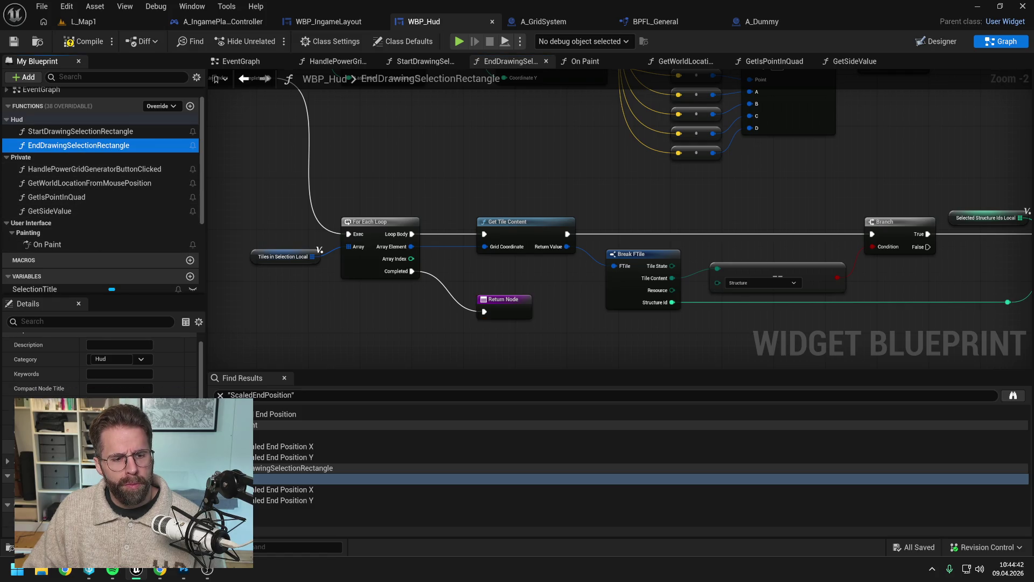
pyautogui.click(190, 431)
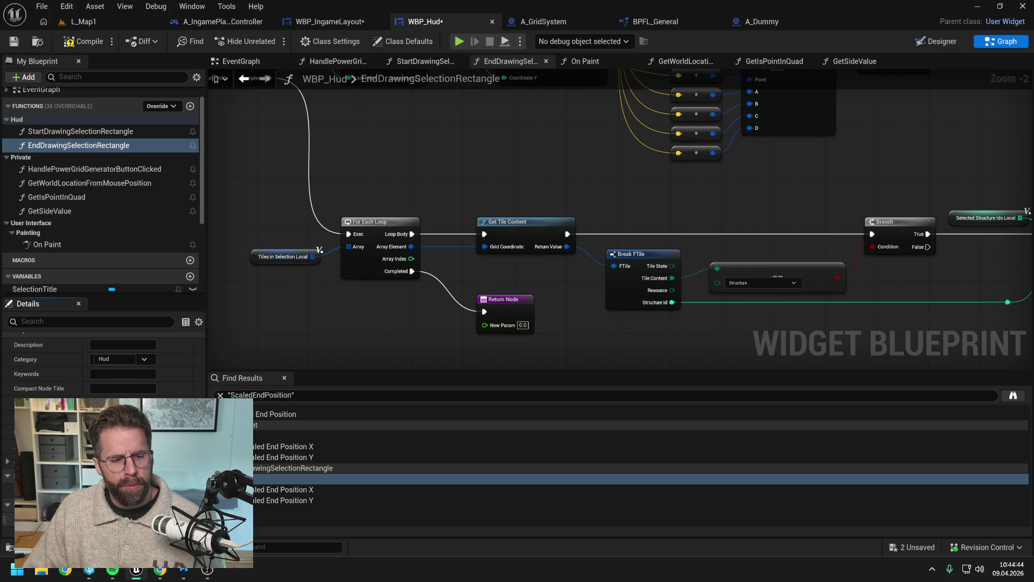
pyautogui.click(81, 398)
pyautogui.click(116, 336)
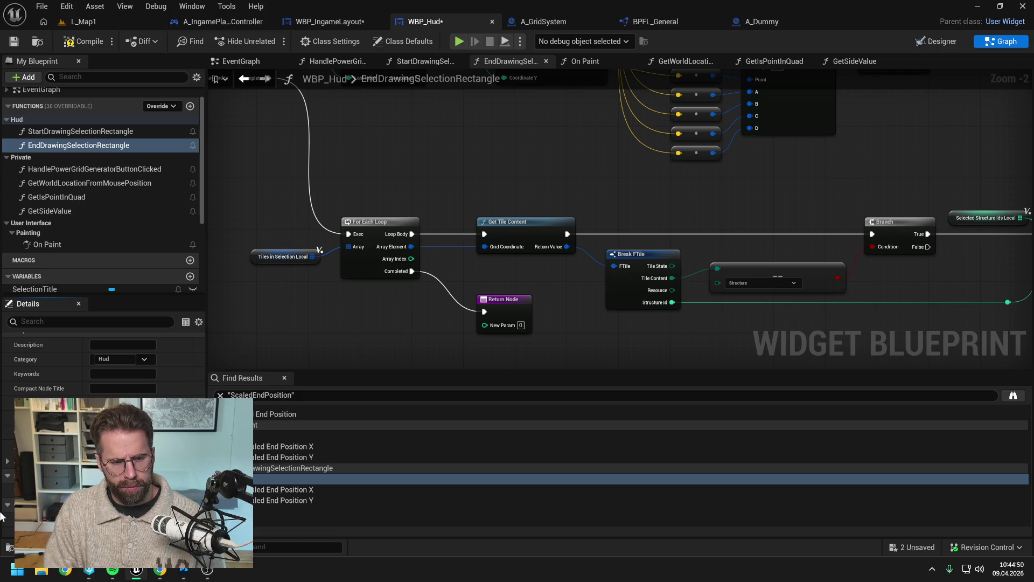
pyautogui.press('Return')
pyautogui.hotkey('ctrl', 's')
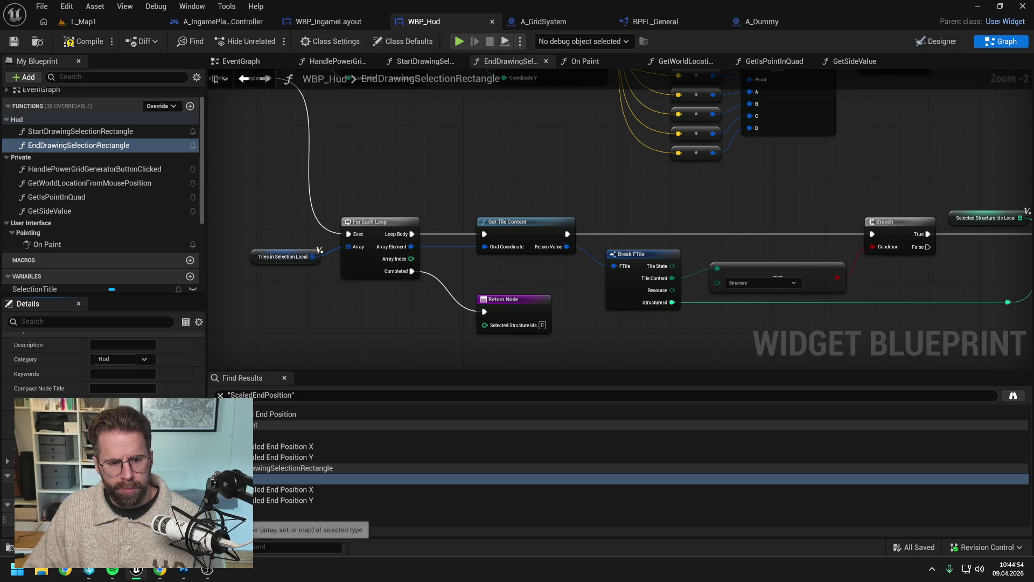
# Feed a SelectedStructureIdsLocal getter into the Return Node's Selected Structure Ids, then go to A_IngamePlayerController.
pyautogui.scroll(-5, 97, 264)
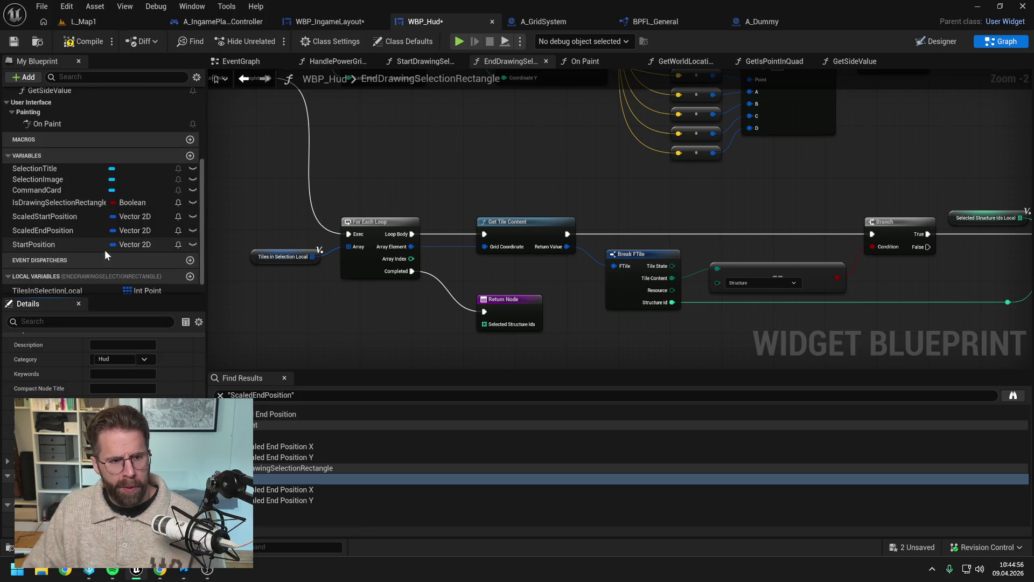
pyautogui.moveTo(80, 287)
pyautogui.mouseDown()
pyautogui.moveTo(387, 329)
pyautogui.moveTo(408, 349)
pyautogui.moveTo(484, 324)
pyautogui.mouseUp()
pyautogui.click(408, 349)
pyautogui.click(510, 346)
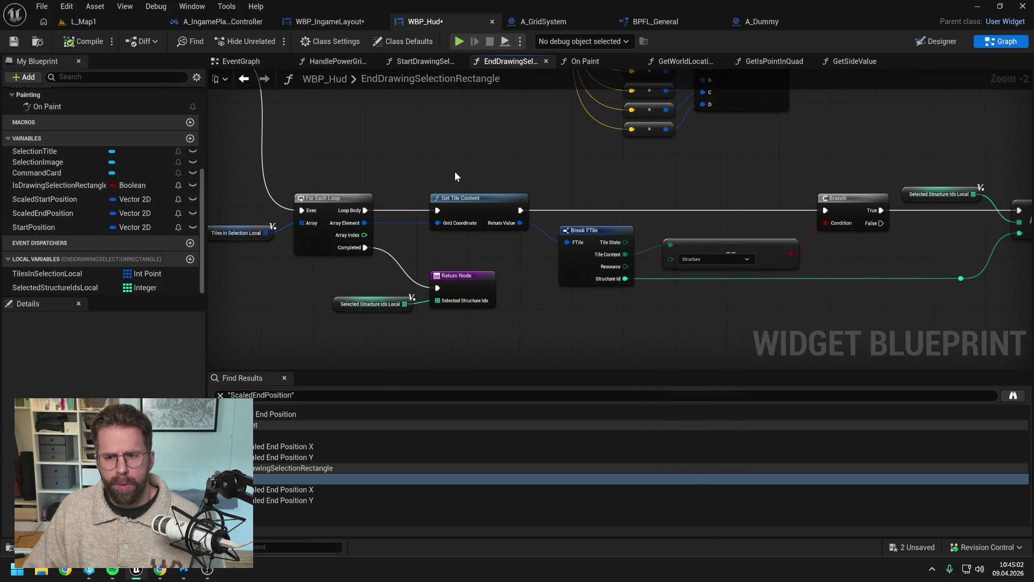
pyautogui.click(223, 22)
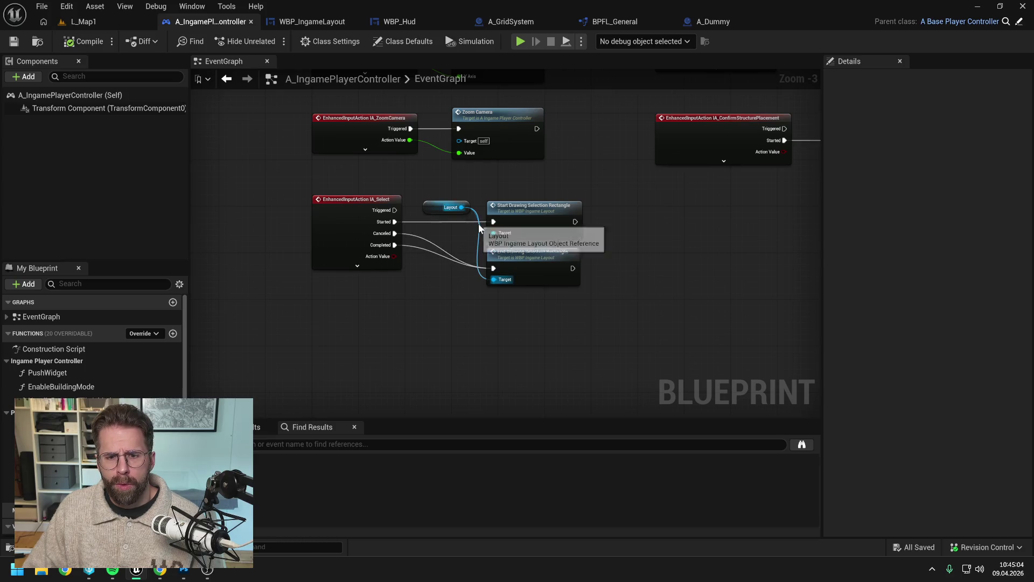
# In WBP_IngameLayout's EndDrawingSelectionRectangle, pass execution and Selected Structure Ids to a Return Node; compile and save all.
pyautogui.doubleClick(547, 265)
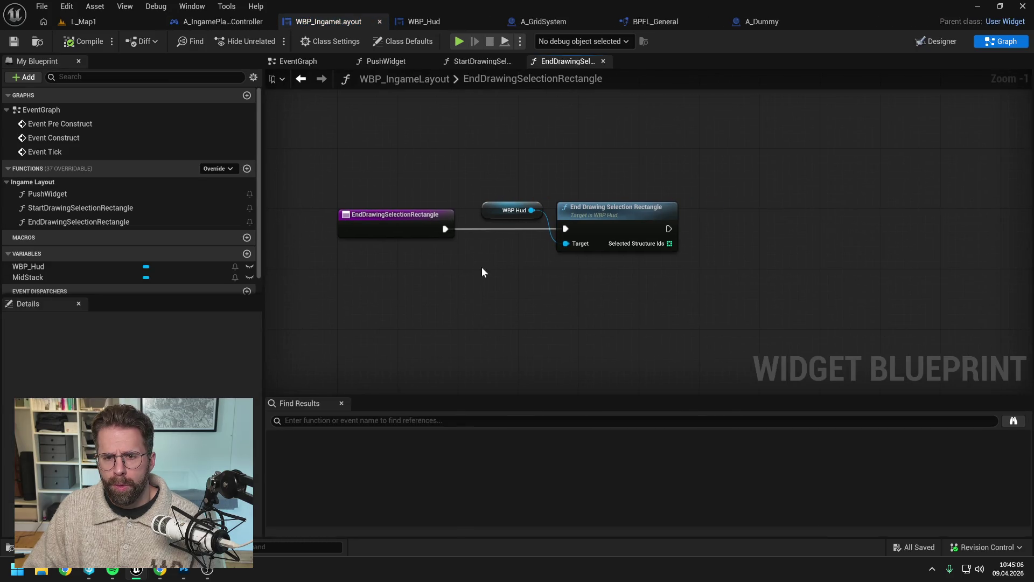
pyautogui.rightClick(723, 218)
pyautogui.write('return')
pyautogui.press('Return')
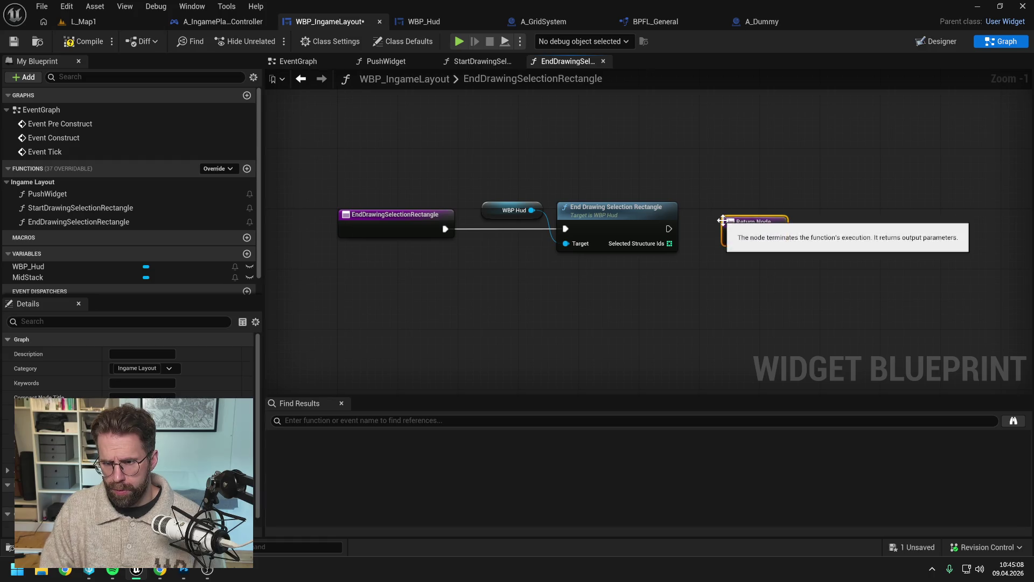
pyautogui.moveTo(669, 228)
pyautogui.mouseDown()
pyautogui.moveTo(735, 234)
pyautogui.moveTo(739, 223)
pyautogui.mouseUp()
pyautogui.press('Escape')
pyautogui.moveTo(669, 229); pyautogui.dragTo(733, 232)
pyautogui.moveTo(669, 243); pyautogui.dragTo(729, 236)
pyautogui.click(82, 41)
pyautogui.hotkey('ctrl', 'shift', 's')
# Review the updated call in the player controller's event graph, then go to the L_Map1 level.
pyautogui.click(221, 22)
pyautogui.moveTo(619, 231); pyautogui.dragTo(581, 217)
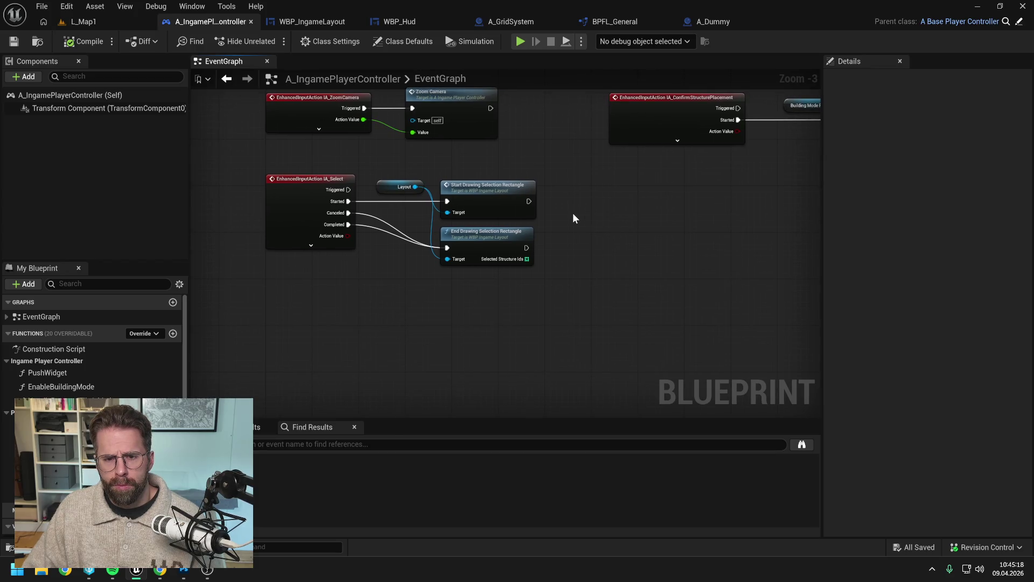
pyautogui.moveTo(558, 311); pyautogui.dragTo(530, 300)
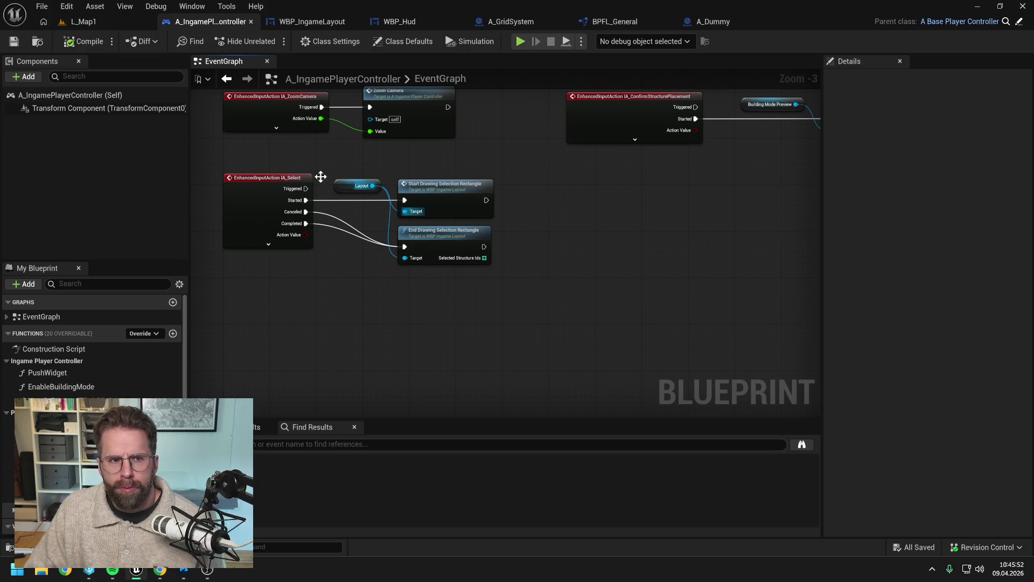
pyautogui.click(104, 20)
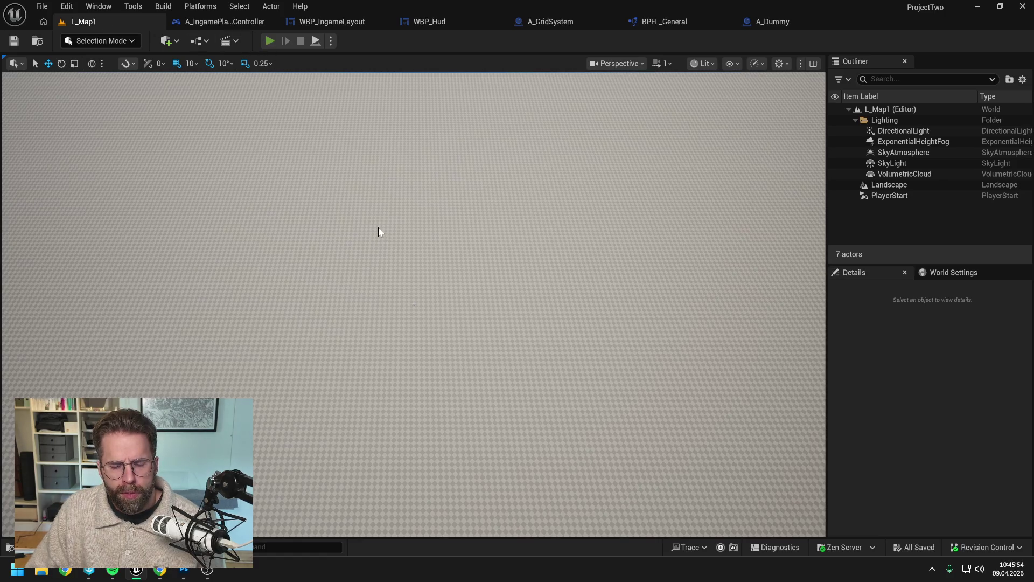
# Play the level, box-select the placed cube, stop, and return to WBP_Hud's graph.
pyautogui.hotkey('alt', 'p')
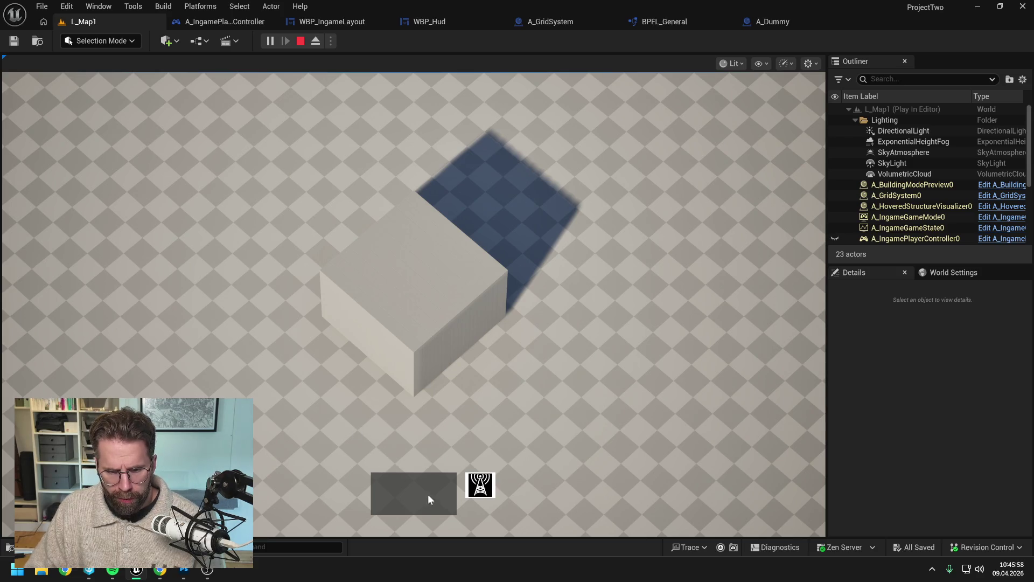
pyautogui.moveTo(265, 170)
pyautogui.mouseDown()
pyautogui.moveTo(638, 399)
pyautogui.moveTo(684, 444)
pyautogui.mouseUp()
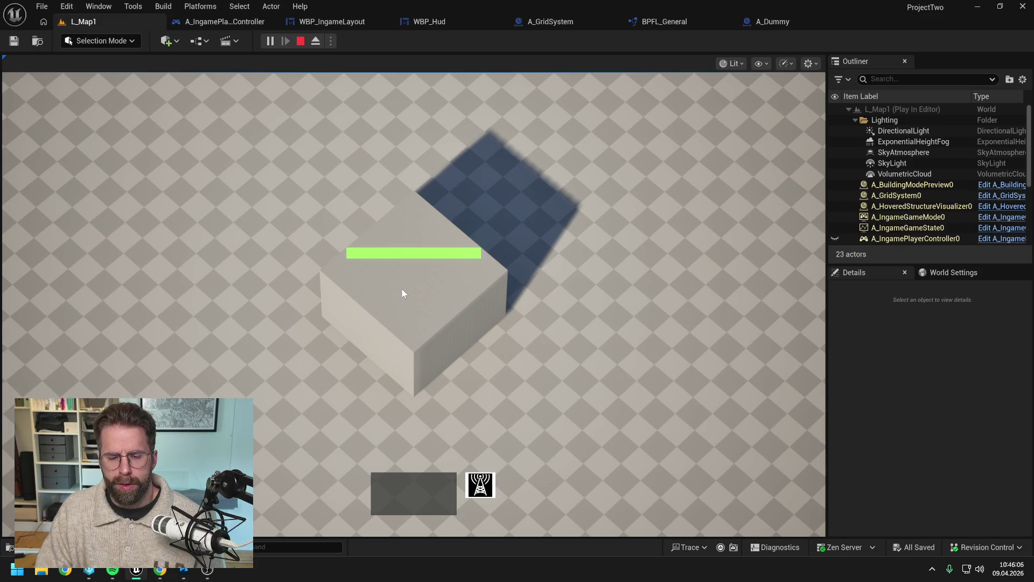
pyautogui.press('Escape')
pyautogui.click(430, 21)
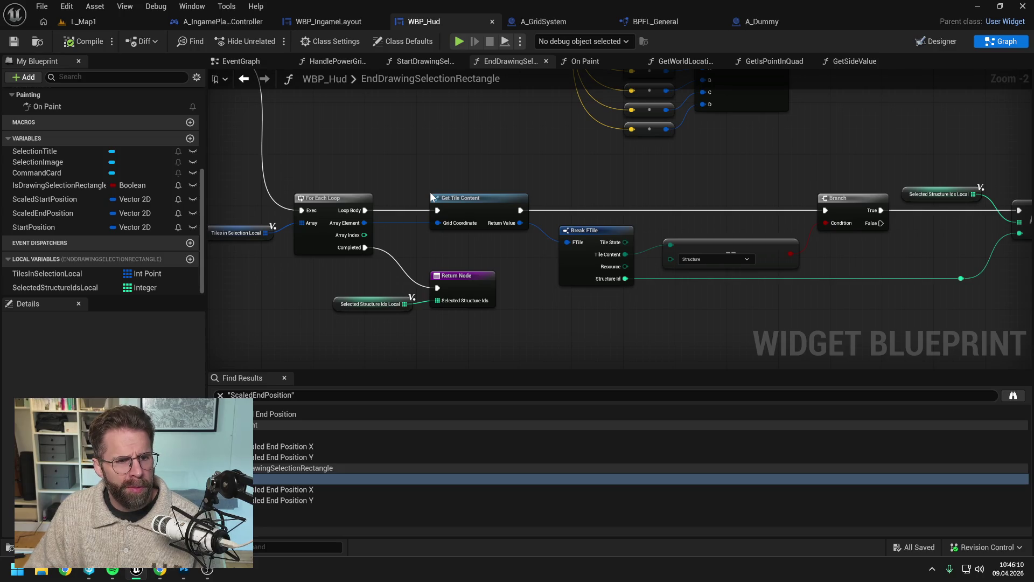
# Inspect WBP_Hud's designer layout view.
pyautogui.scroll(3, 65, 191)
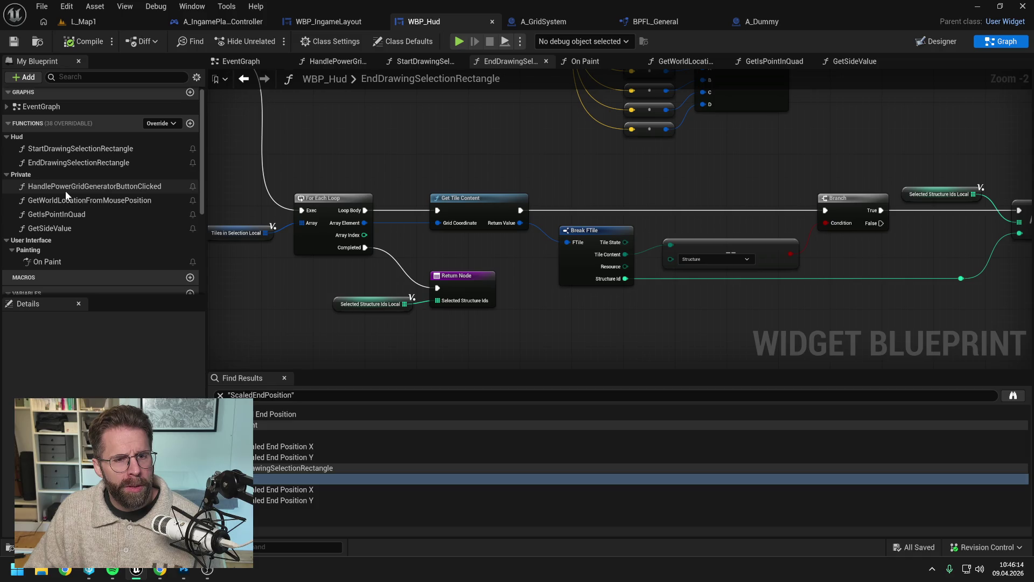
pyautogui.click(942, 41)
pyautogui.scroll(2, 490, 398)
pyautogui.scroll(4, 433, 362)
pyautogui.scroll(-3, 448, 370)
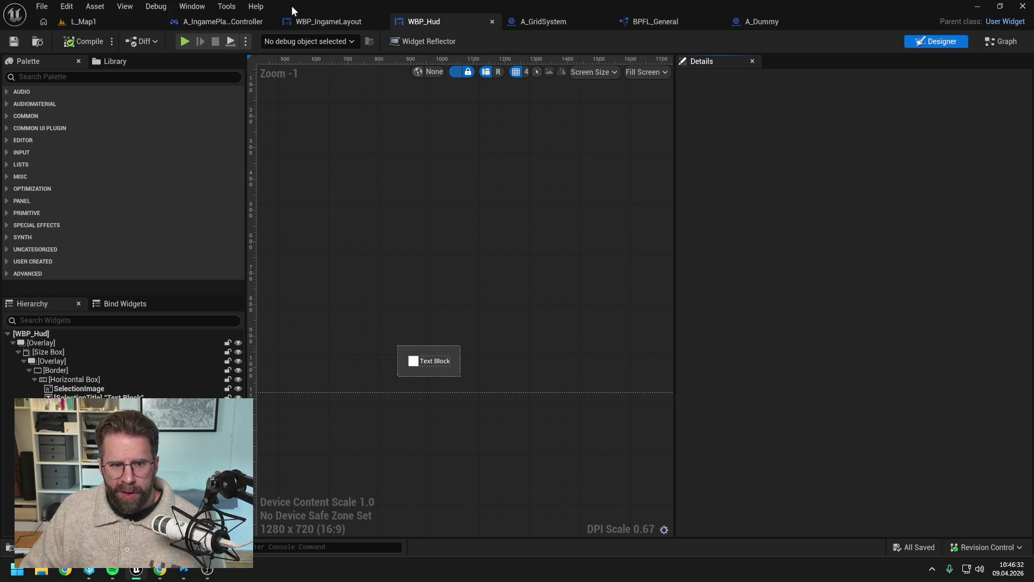
# Delete the Selected Structure Ids output from WBP_IngameLayout's EndDrawingSelectionRectangle Return Node.
pyautogui.click(231, 22)
pyautogui.click(437, 238)
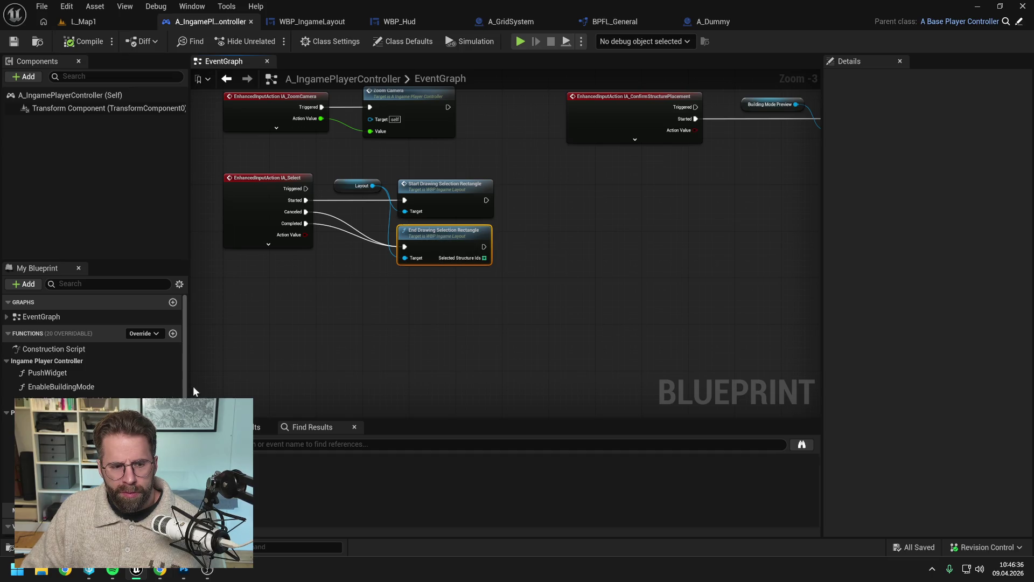
pyautogui.scroll(-3, 91, 345)
pyautogui.doubleClick(418, 261)
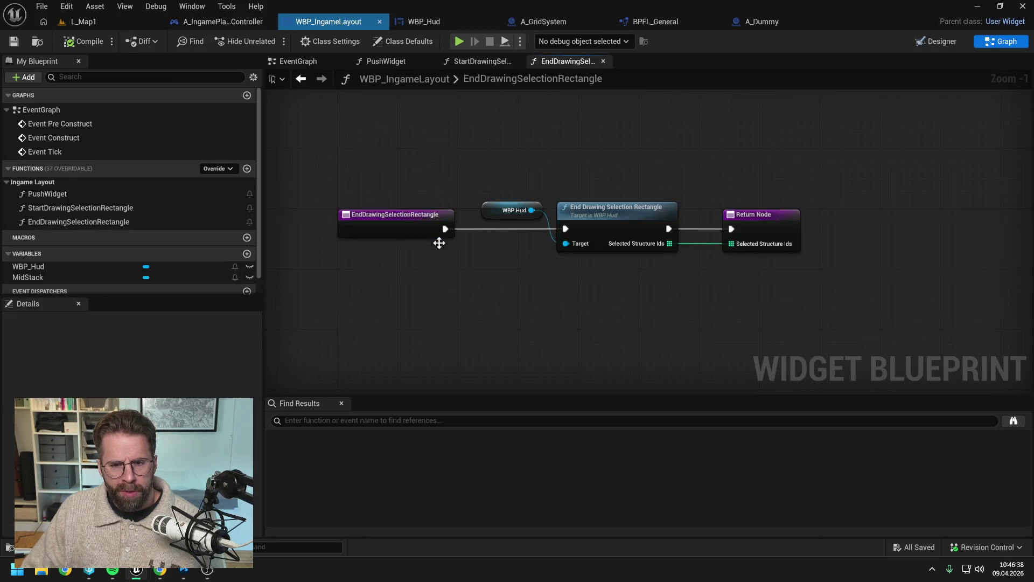
pyautogui.click(765, 226)
pyautogui.scroll(-5, 129, 458)
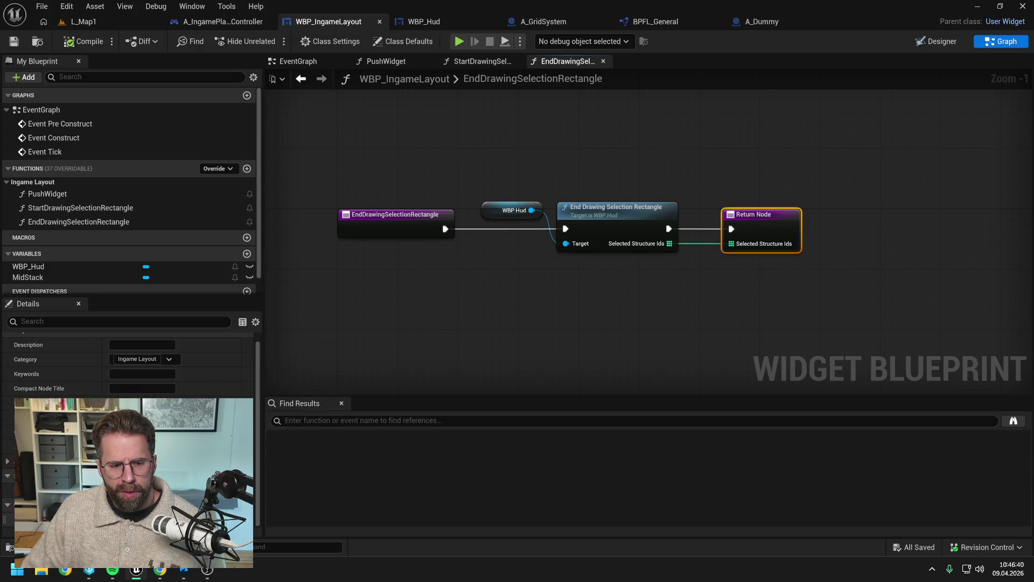
pyautogui.click(240, 485)
pyautogui.click(502, 311)
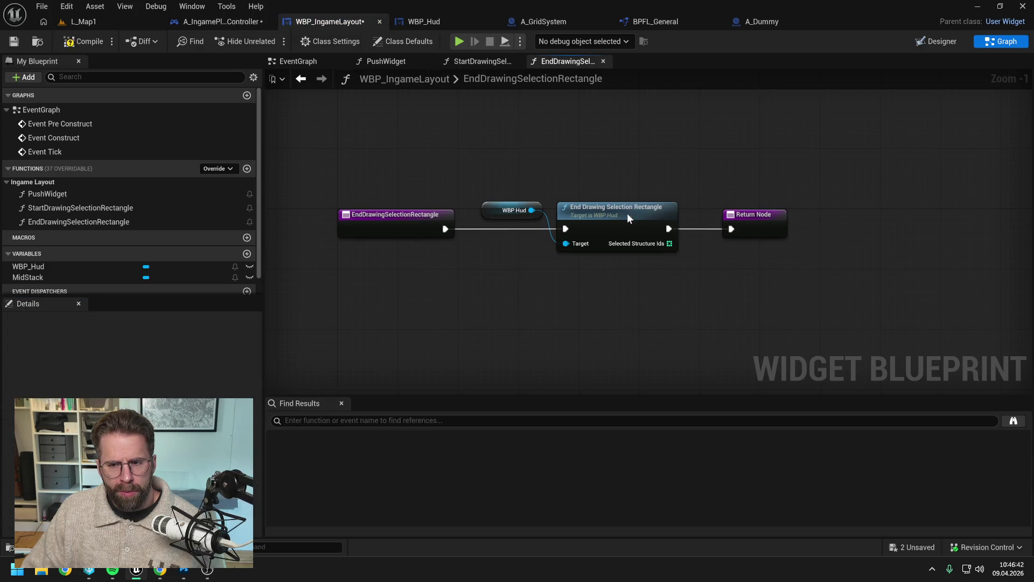
# Remove the Selected Structure Ids output from WBP_Hud's Return Node and save all.
pyautogui.doubleClick(627, 212)
pyautogui.click(477, 300)
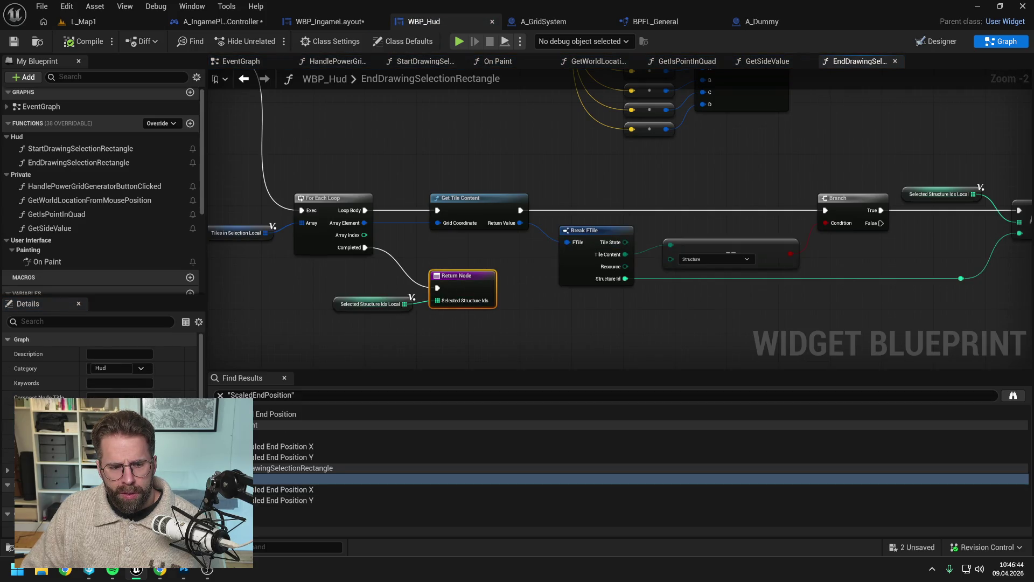
pyautogui.press('Delete')
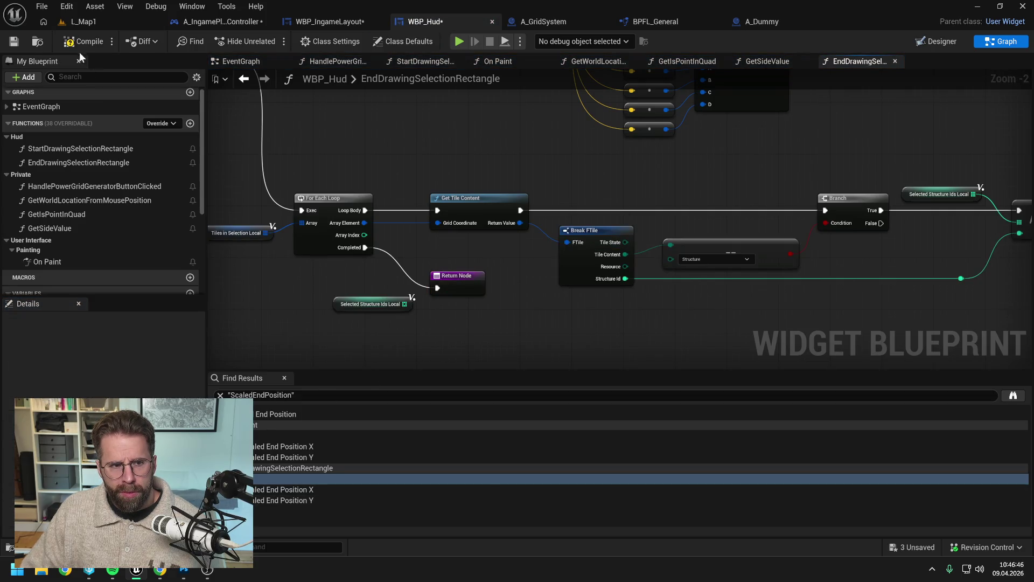
pyautogui.hotkey('ctrl', 'shift', 's')
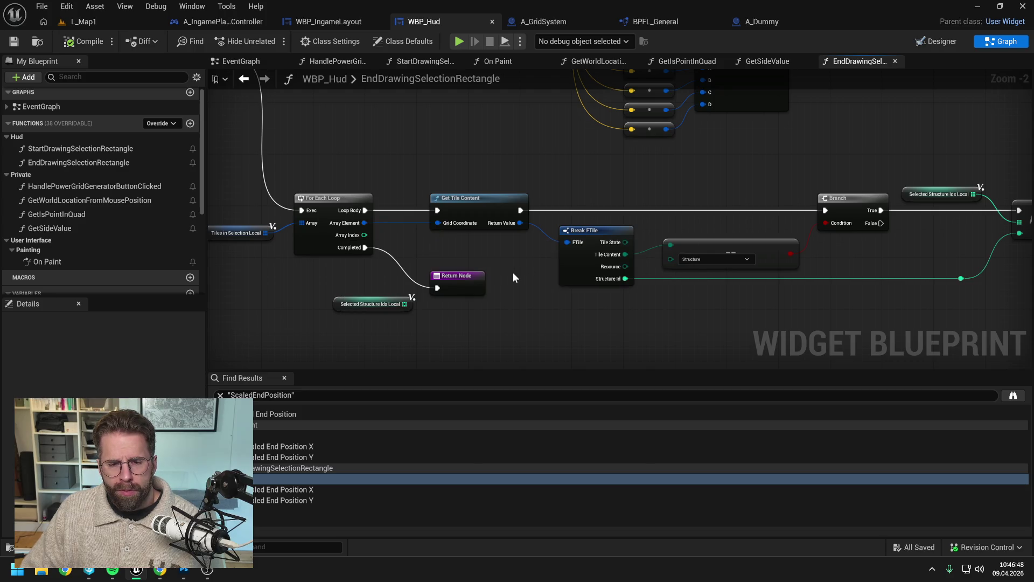
pyautogui.scroll(-1, 511, 271)
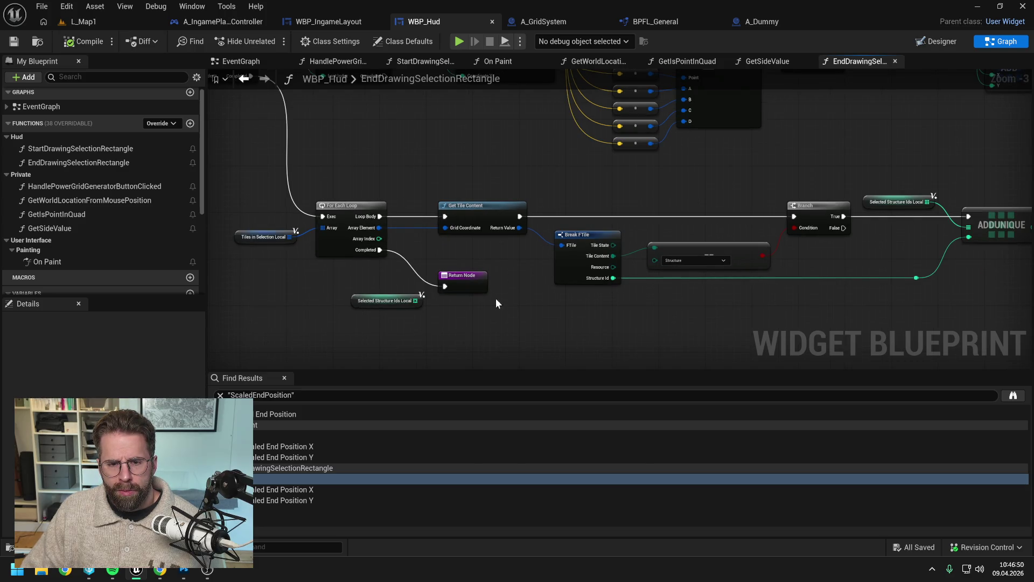
# Look over the EndDrawingSelectionRectangle graph, then add a new function to WBP_Hud.
pyautogui.click(464, 283)
pyautogui.moveTo(519, 300); pyautogui.dragTo(450, 301)
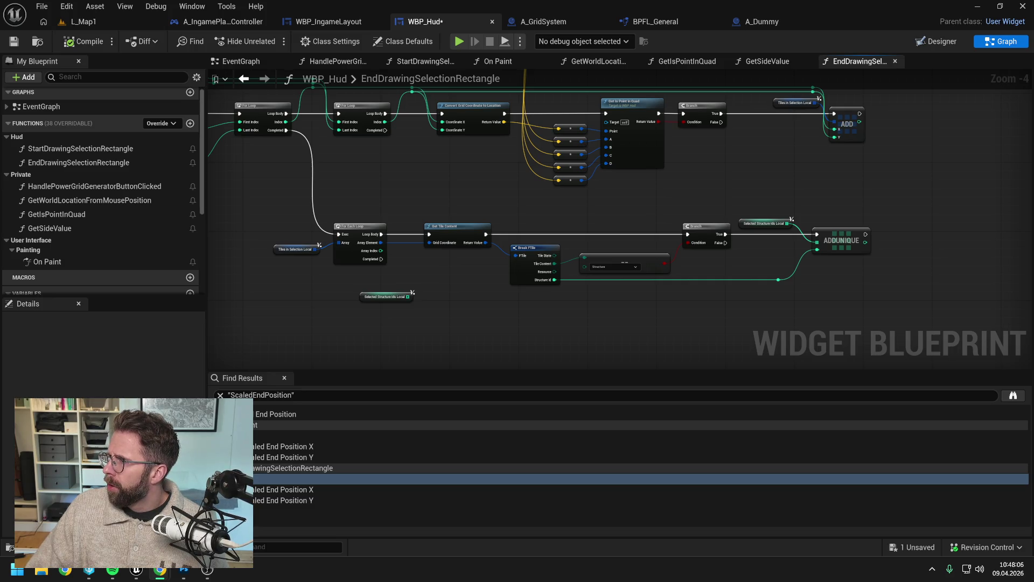
pyautogui.press('super+e')
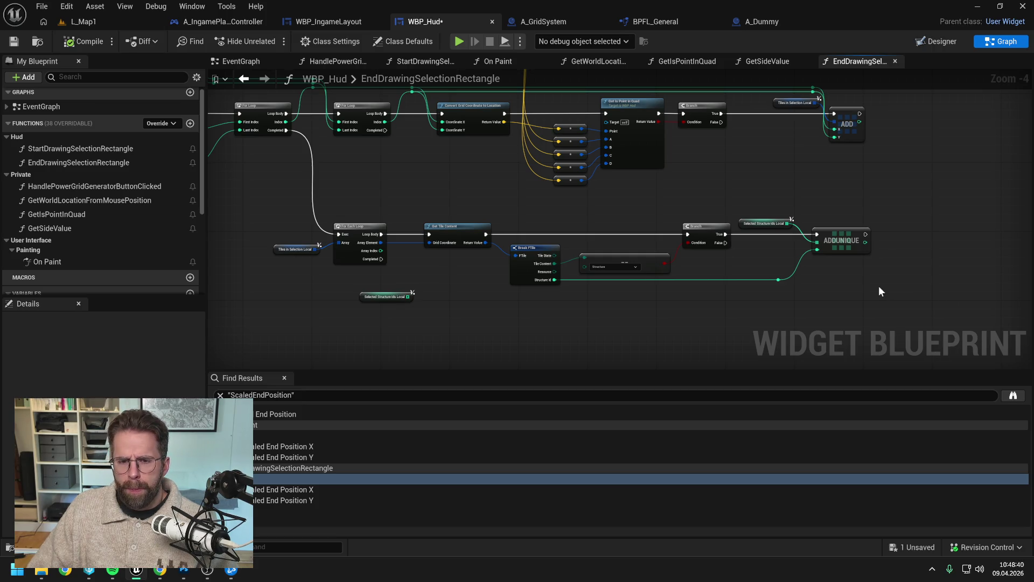
pyautogui.moveTo(879, 286); pyautogui.dragTo(836, 270)
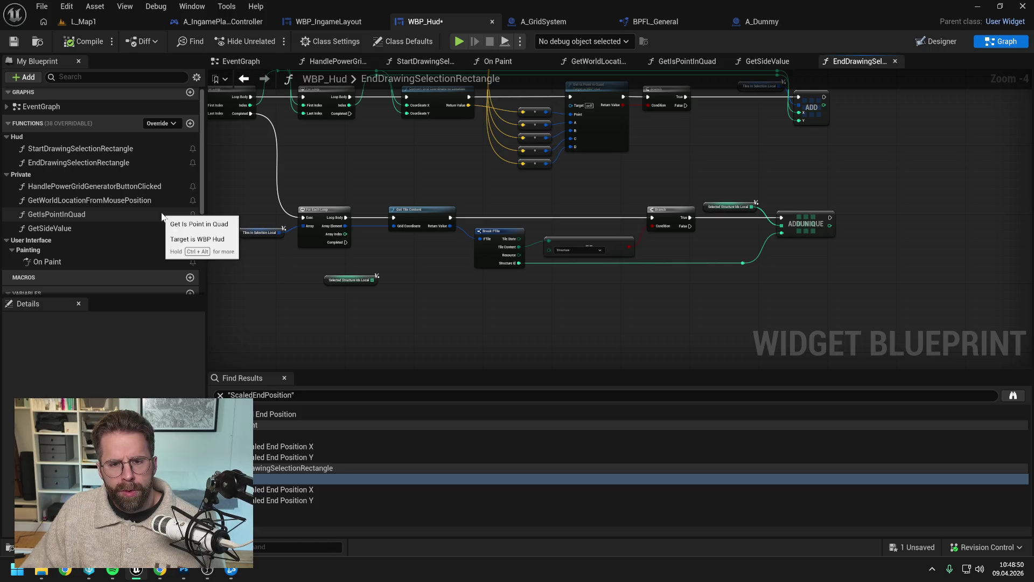
pyautogui.scroll(1, 161, 216)
pyautogui.click(191, 126)
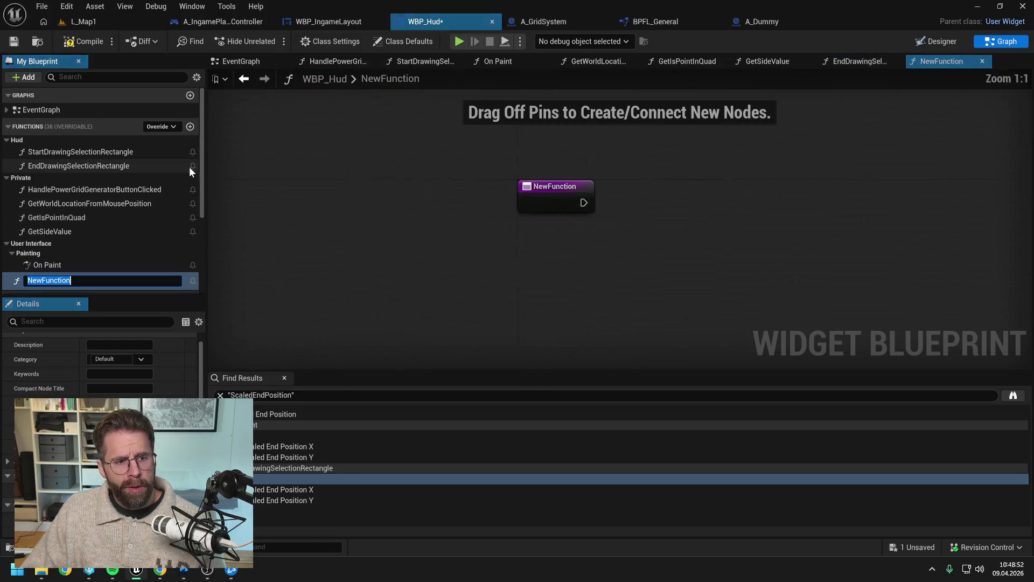
# Name the function SelectStructures and place it first in the Private category.
pyautogui.write('Select')
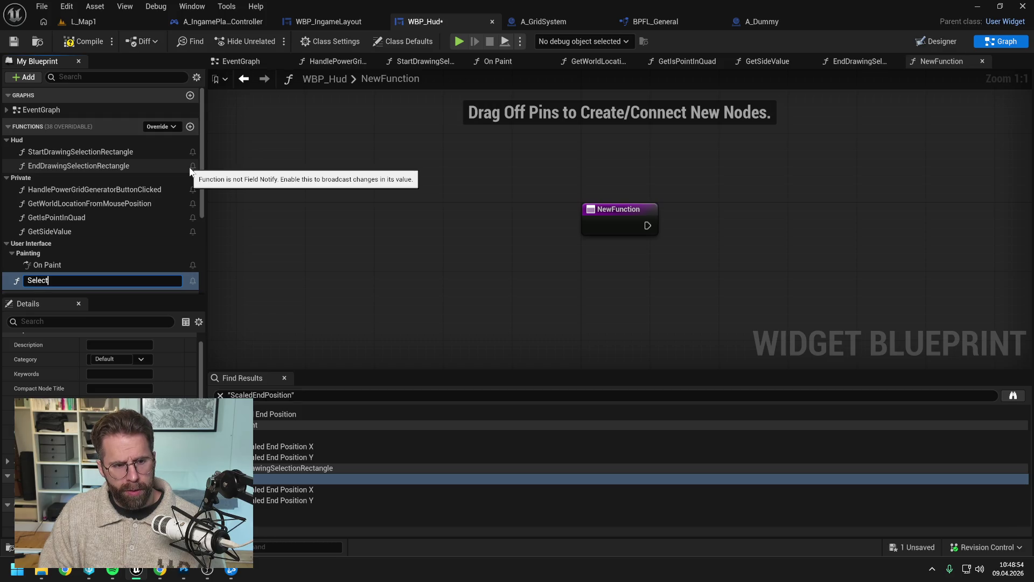
pyautogui.write('Structures')
pyautogui.press('Return')
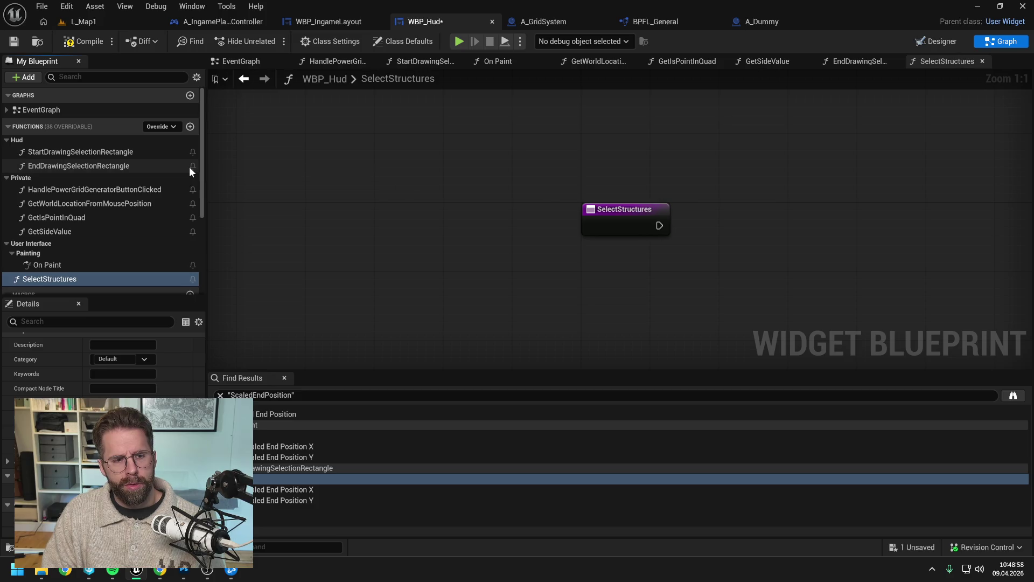
pyautogui.hotkey('ctrl', 's')
pyautogui.moveTo(51, 278); pyautogui.dragTo(26, 176)
pyautogui.moveTo(68, 250); pyautogui.dragTo(69, 201)
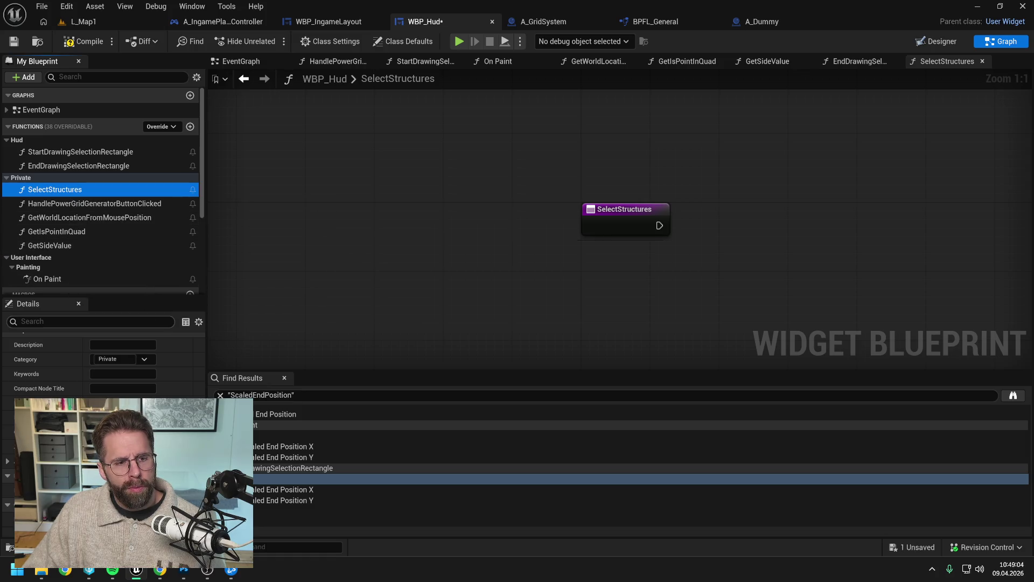
pyautogui.hotkey('ctrl', 's')
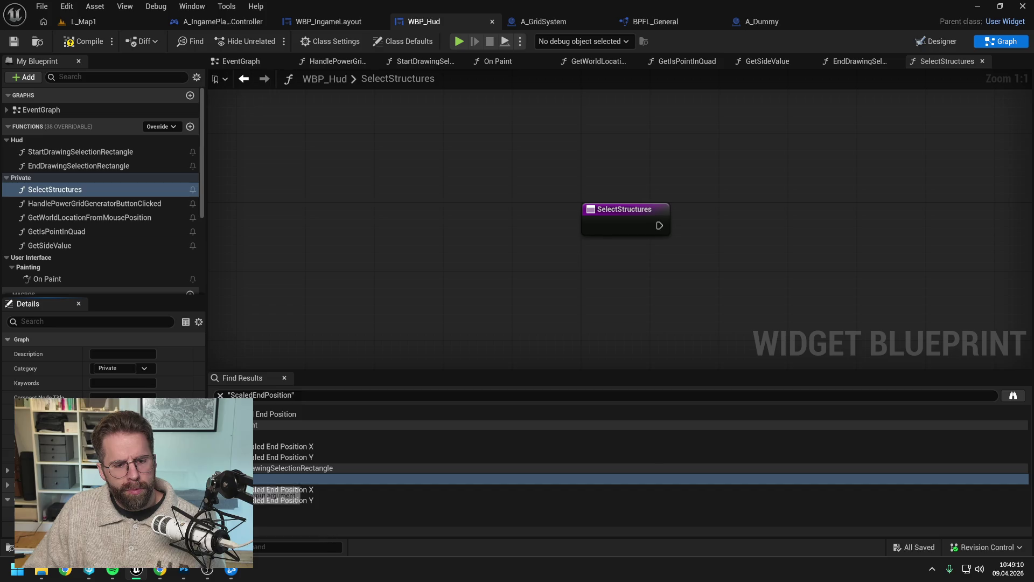
# Give SelectStructures a Structure Ids input parameter and save.
pyautogui.click(614, 230)
pyautogui.scroll(-2, 100, 366)
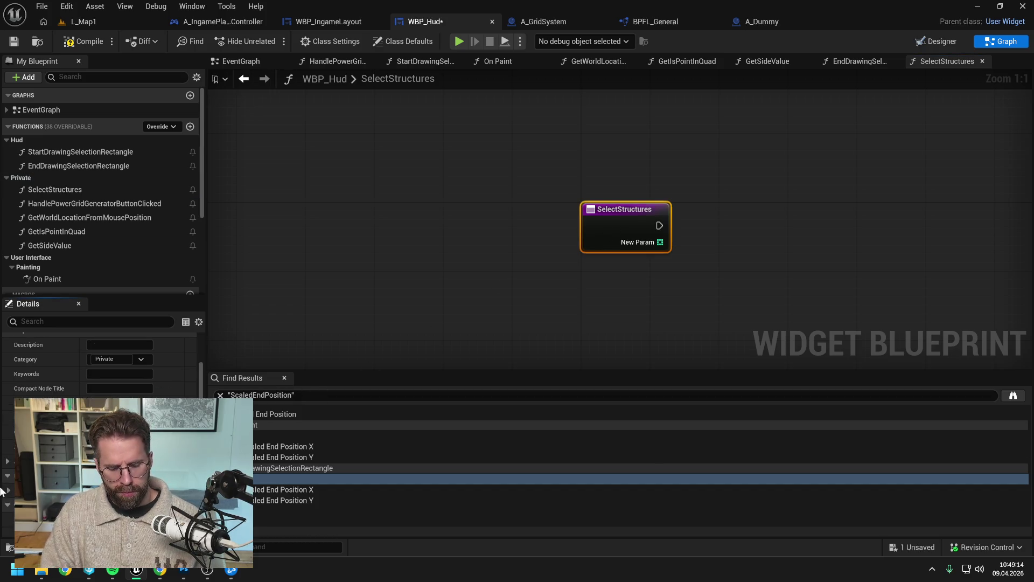
pyautogui.press('Return')
pyautogui.hotkey('ctrl', 's')
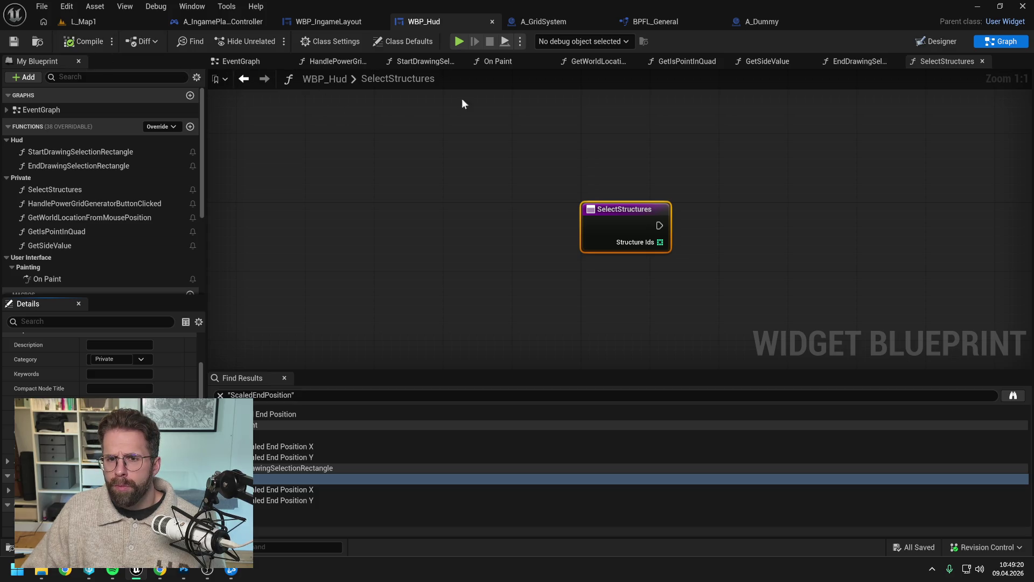
# Call Select Structures from the loop's Completed pin, passing Selected Structure Ids Local.
pyautogui.click(861, 60)
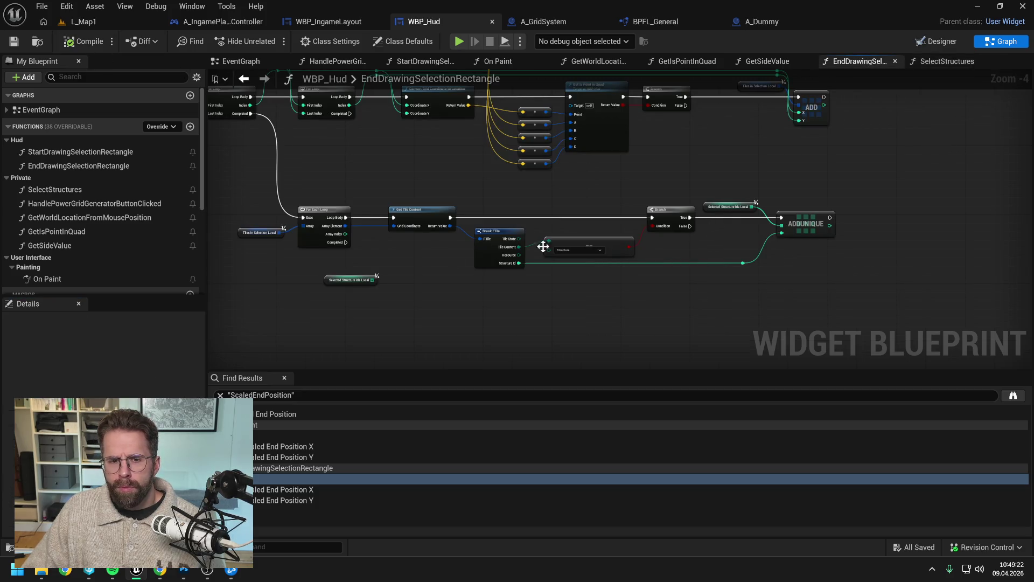
pyautogui.moveTo(383, 261); pyautogui.dragTo(453, 269)
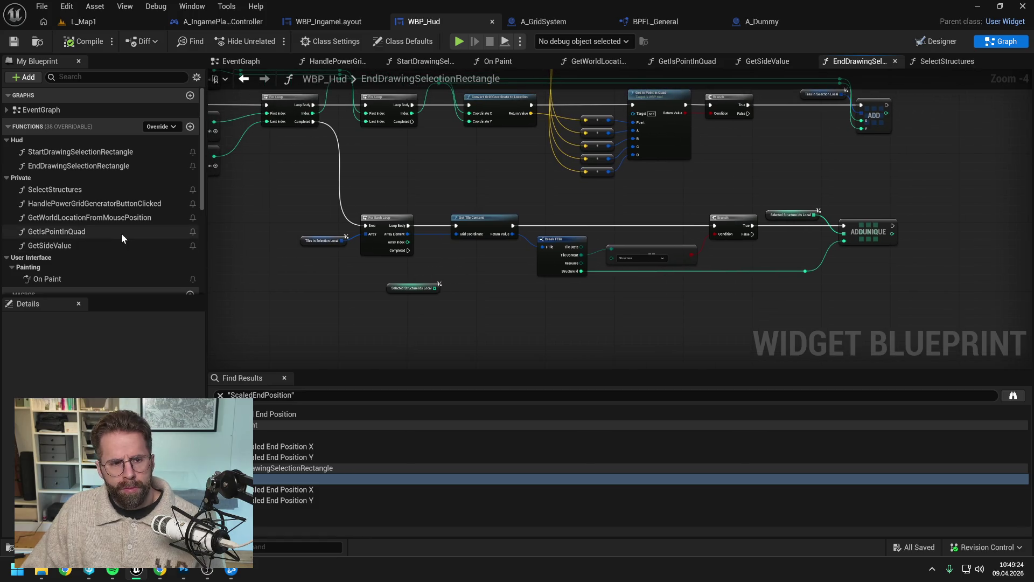
pyautogui.scroll(-3, 122, 234)
pyautogui.scroll(3, 124, 227)
pyautogui.moveTo(92, 186)
pyautogui.mouseDown()
pyautogui.moveTo(438, 301)
pyautogui.moveTo(462, 284)
pyautogui.mouseUp()
pyautogui.click(483, 293)
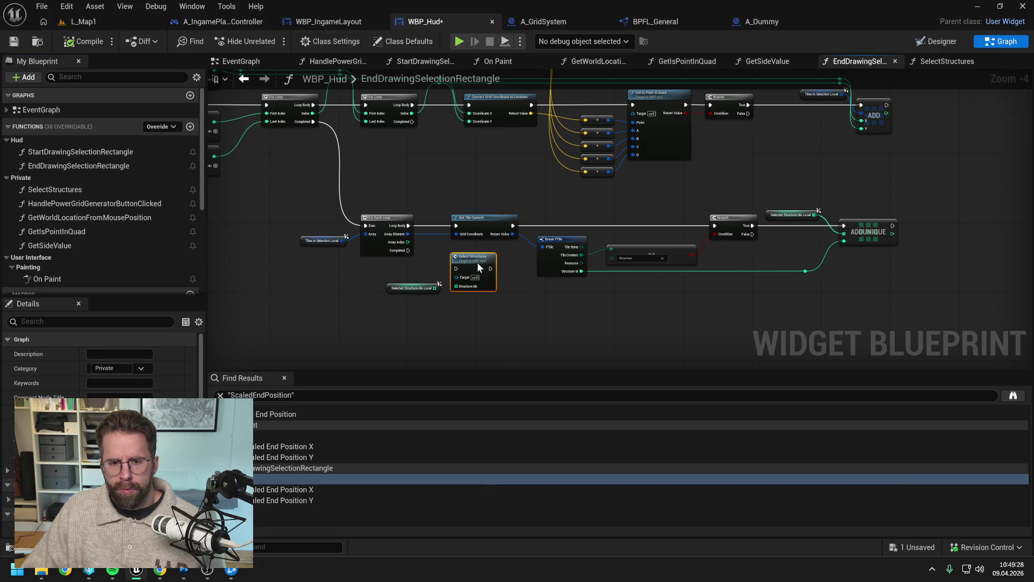
pyautogui.scroll(1, 431, 266)
pyautogui.moveTo(399, 245)
pyautogui.mouseDown()
pyautogui.moveTo(464, 269)
pyautogui.moveTo(450, 295)
pyautogui.moveTo(464, 293)
pyautogui.mouseUp()
pyautogui.click(545, 317)
pyautogui.hotkey('ctrl', 's')
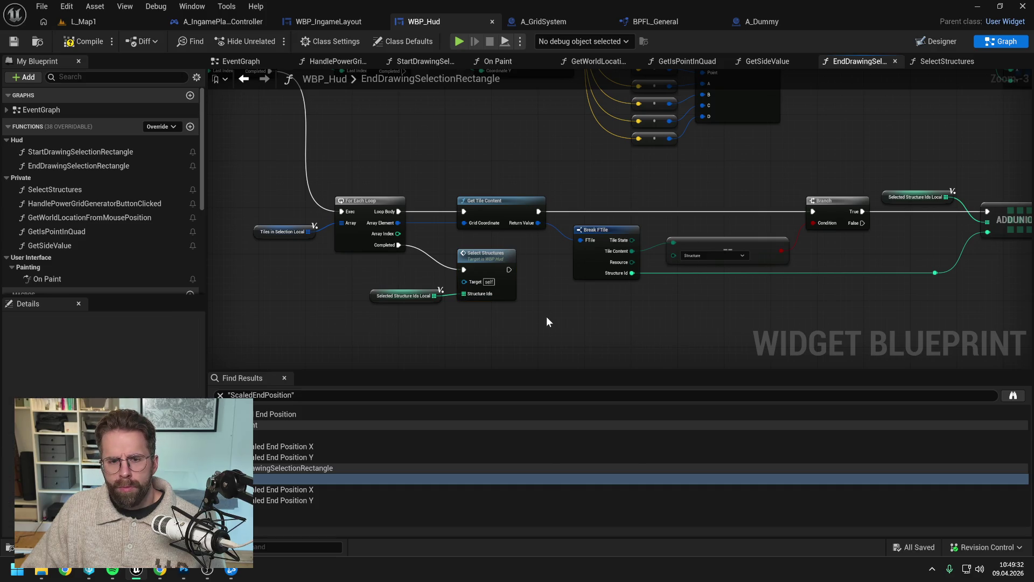
pyautogui.doubleClick(477, 254)
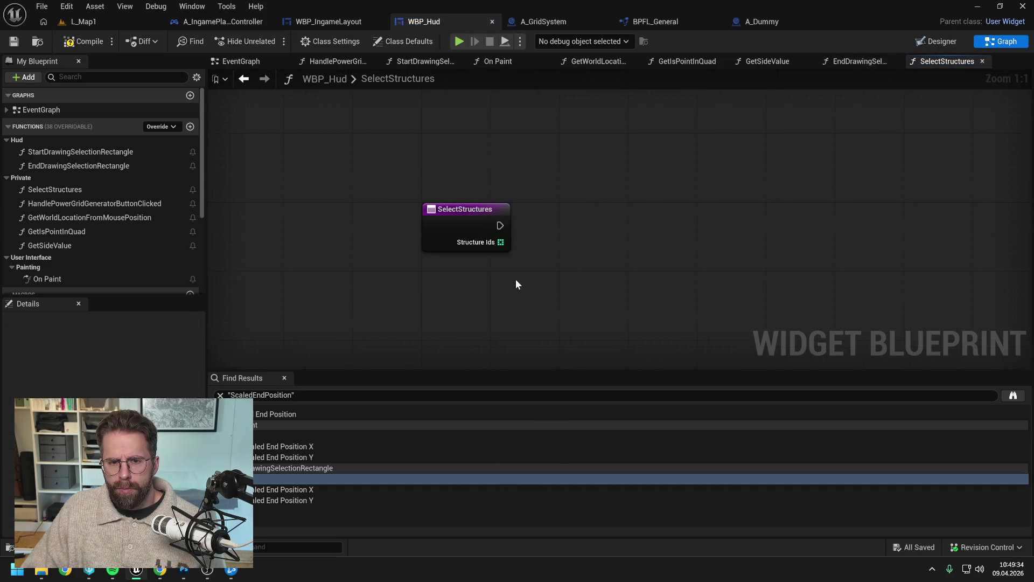
# Compile WBP_Hud, then try a For Each Loop off Structure Ids and delete it.
pyautogui.scroll(-2, 518, 279)
pyautogui.click(63, 42)
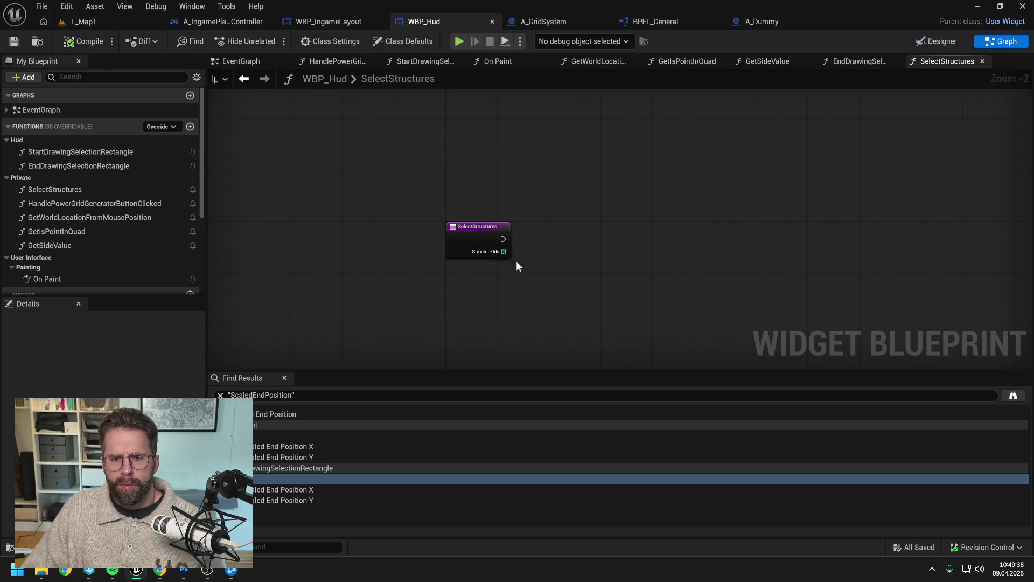
pyautogui.moveTo(503, 252); pyautogui.dragTo(538, 259)
pyautogui.write('for each')
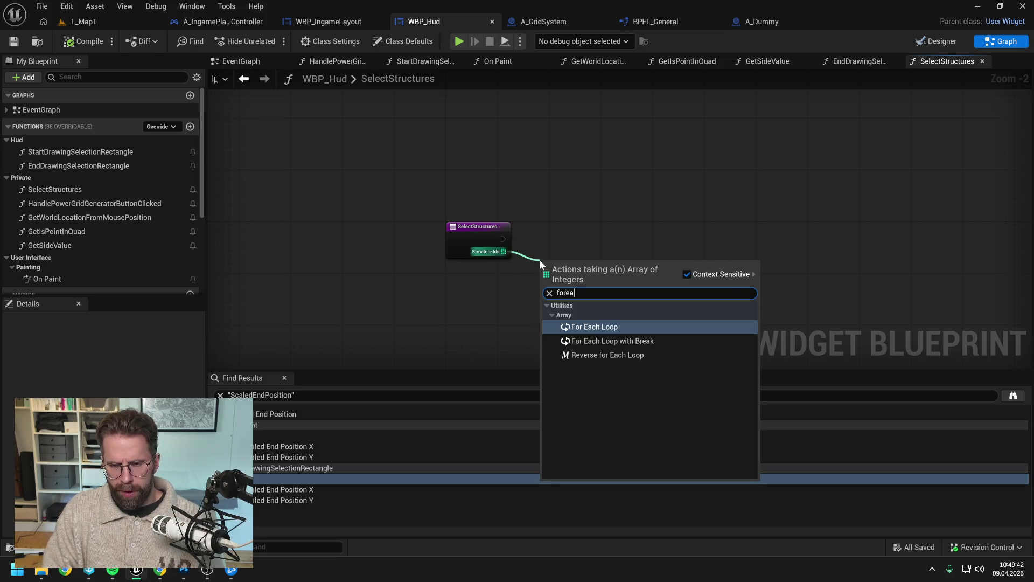
pyautogui.press('Return')
pyautogui.moveTo(574, 232); pyautogui.dragTo(574, 226)
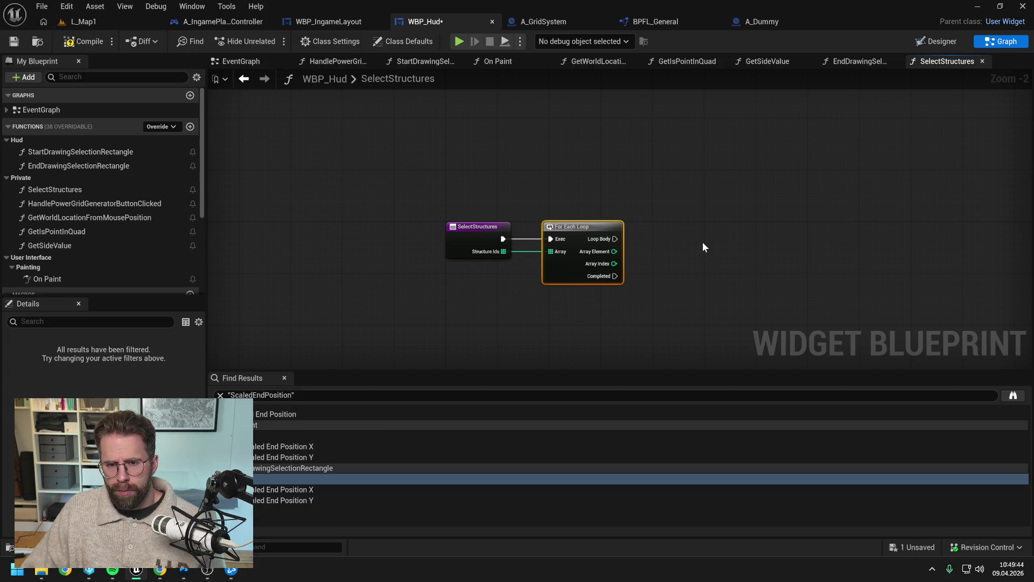
pyautogui.click(699, 241)
pyautogui.click(593, 250)
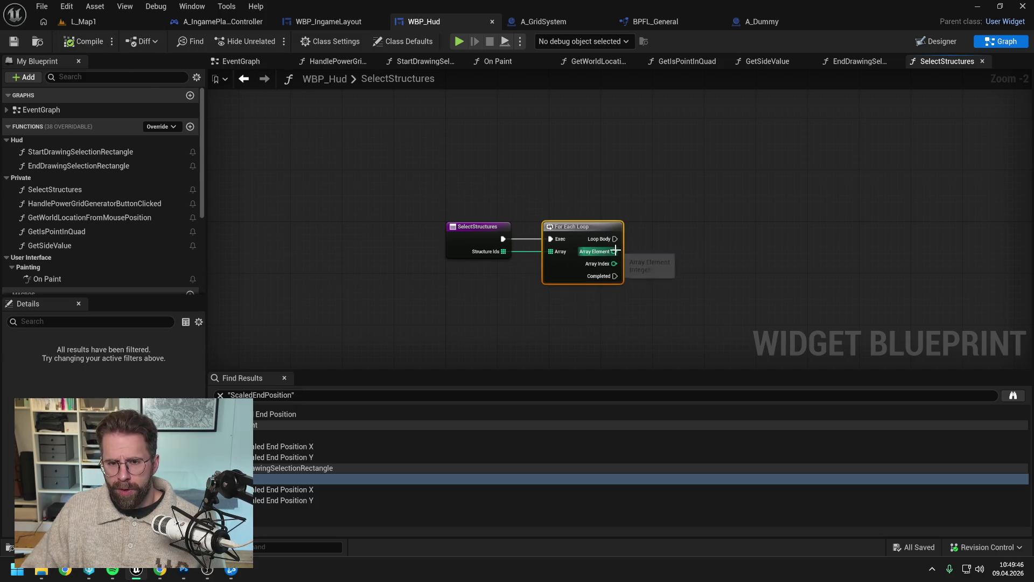
pyautogui.press('Delete')
# Add a greater-than node and an IS NOT EMPTY check on Structure Ids.
pyautogui.moveTo(496, 251)
pyautogui.mouseDown()
pyautogui.moveTo(545, 263)
pyautogui.moveTo(529, 293)
pyautogui.mouseUp()
pyautogui.write('>')
pyautogui.click(618, 328)
pyautogui.write('le')
pyautogui.press('BackSpace')
pyautogui.press('BackSpace')
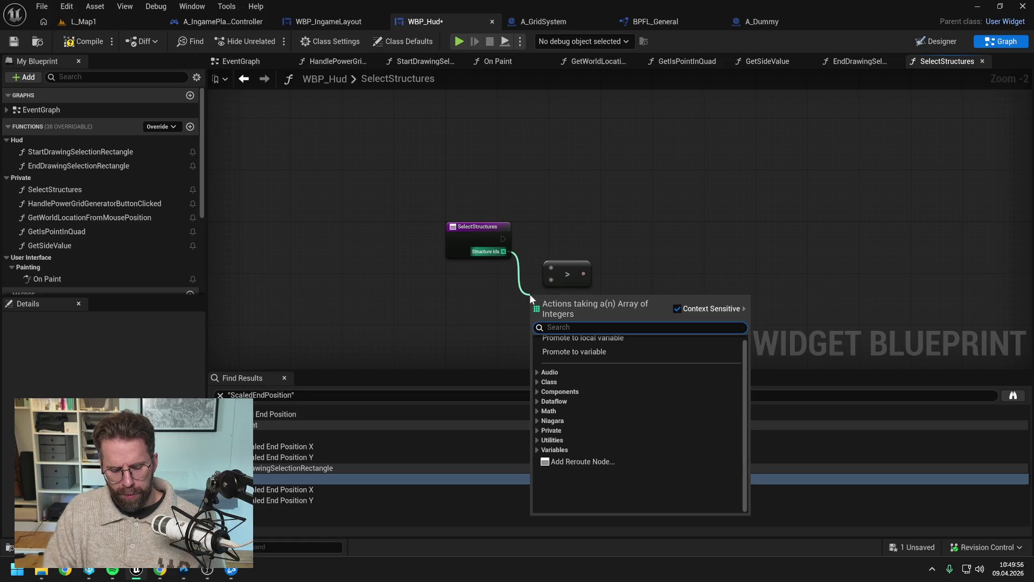
pyautogui.write('not empty')
pyautogui.press('Return')
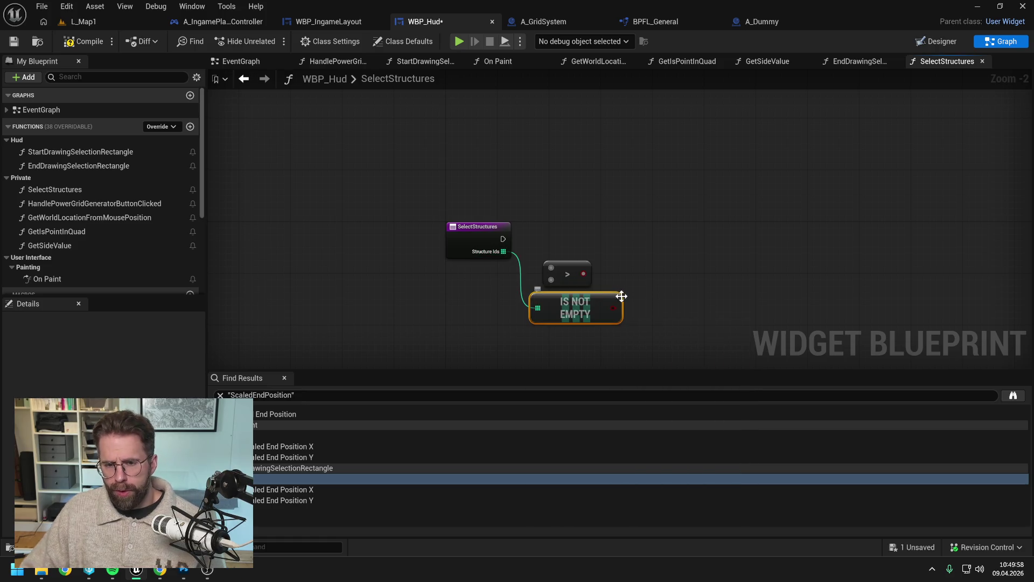
# Add a Branch after the function entry and remove the stray comparison and IS NOT EMPTY nodes.
pyautogui.moveTo(613, 307); pyautogui.dragTo(653, 273)
pyautogui.write('branch')
pyautogui.press('Return')
pyautogui.click(561, 267)
pyautogui.press('Delete')
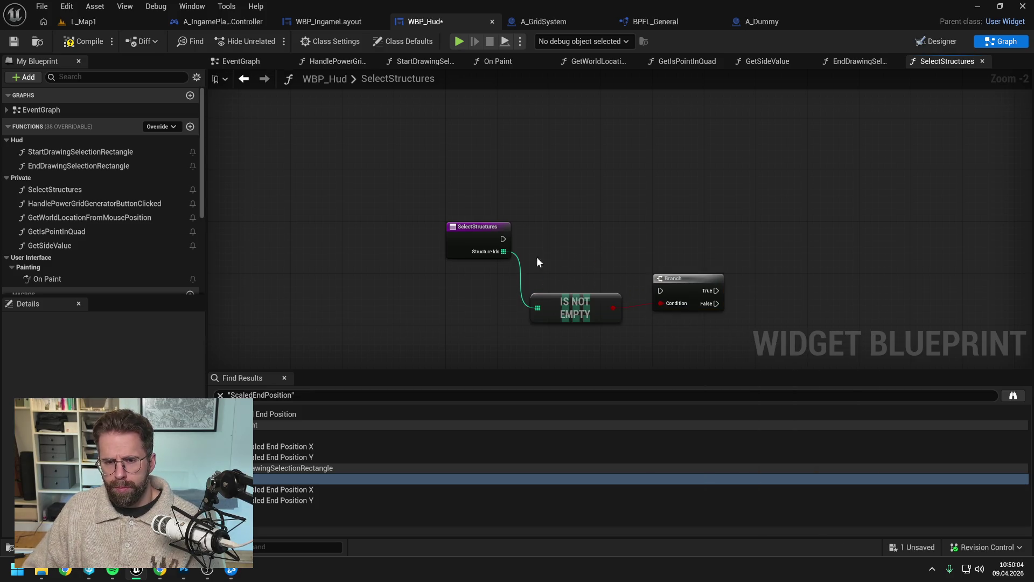
pyautogui.moveTo(503, 238)
pyautogui.mouseDown()
pyautogui.moveTo(660, 291)
pyautogui.moveTo(680, 231)
pyautogui.mouseUp()
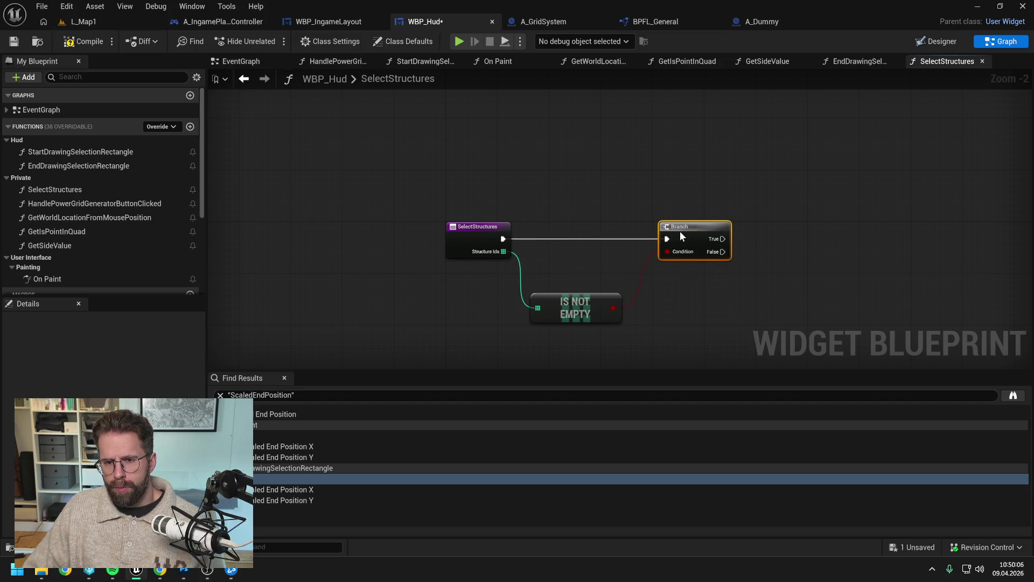
pyautogui.moveTo(594, 307); pyautogui.dragTo(607, 262)
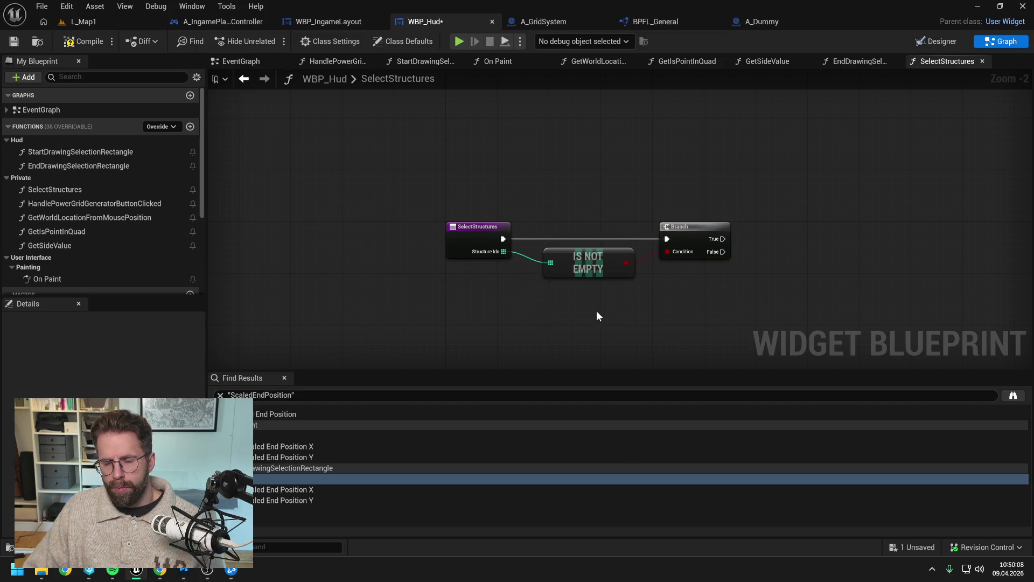
pyautogui.click(594, 275)
pyautogui.press('Delete')
# Feed Structure Ids LENGTH '> 1' into the Branch Condition and save.
pyautogui.moveTo(503, 251)
pyautogui.mouseDown()
pyautogui.moveTo(544, 266)
pyautogui.moveTo(522, 292)
pyautogui.moveTo(648, 295)
pyautogui.moveTo(612, 300)
pyautogui.moveTo(600, 282)
pyautogui.moveTo(629, 293)
pyautogui.moveTo(668, 252)
pyautogui.moveTo(766, 238)
pyautogui.mouseUp()
pyautogui.write('>')
pyautogui.click(617, 333)
pyautogui.write('length')
pyautogui.press('Return')
pyautogui.click(639, 306)
pyautogui.write('1')
pyautogui.moveTo(656, 294); pyautogui.dragTo(674, 260)
pyautogui.moveTo(571, 281); pyautogui.dragTo(591, 263)
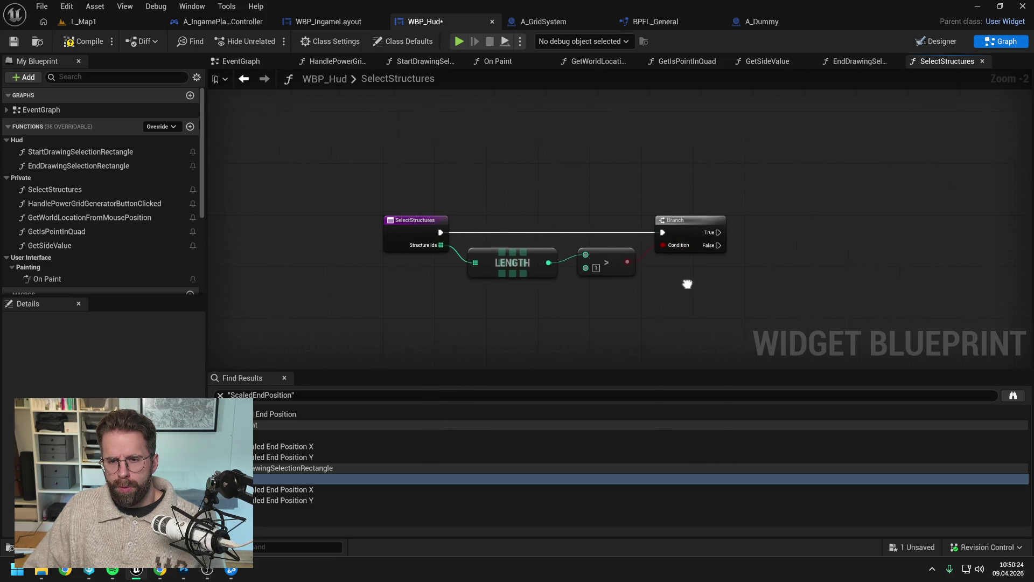
pyautogui.click(661, 278)
pyautogui.hotkey('ctrl', 's')
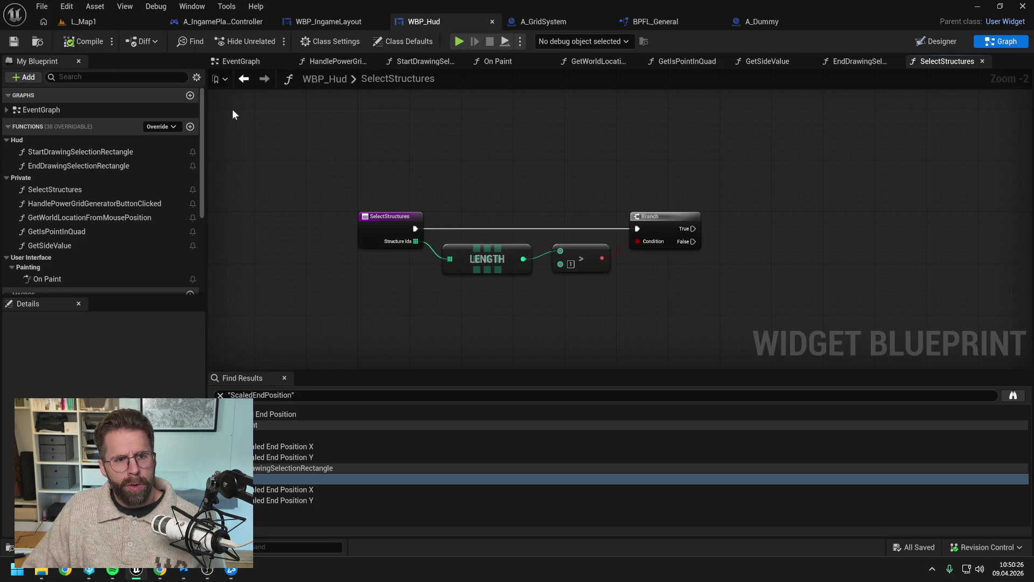
# Shift the LENGTH, comparison and Branch nodes right and add a reroute on Structure Ids.
pyautogui.moveTo(415, 228); pyautogui.dragTo(387, 224)
pyautogui.click(502, 195)
pyautogui.moveTo(502, 196); pyautogui.dragTo(677, 279)
pyautogui.moveTo(658, 216); pyautogui.dragTo(703, 216)
pyautogui.click(695, 183)
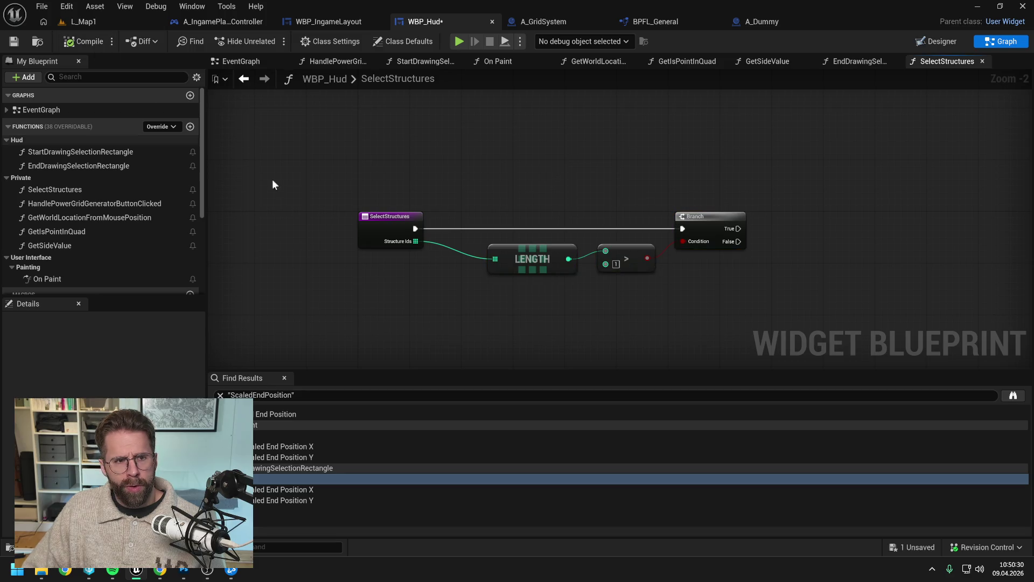
pyautogui.doubleClick(453, 248)
pyautogui.moveTo(453, 248)
pyautogui.mouseDown()
pyautogui.moveTo(455, 195)
pyautogui.moveTo(774, 276)
pyautogui.mouseUp()
# Run a For Each Loop over Structure Ids from Branch False and compile.
pyautogui.write('for ea')
pyautogui.press('Return')
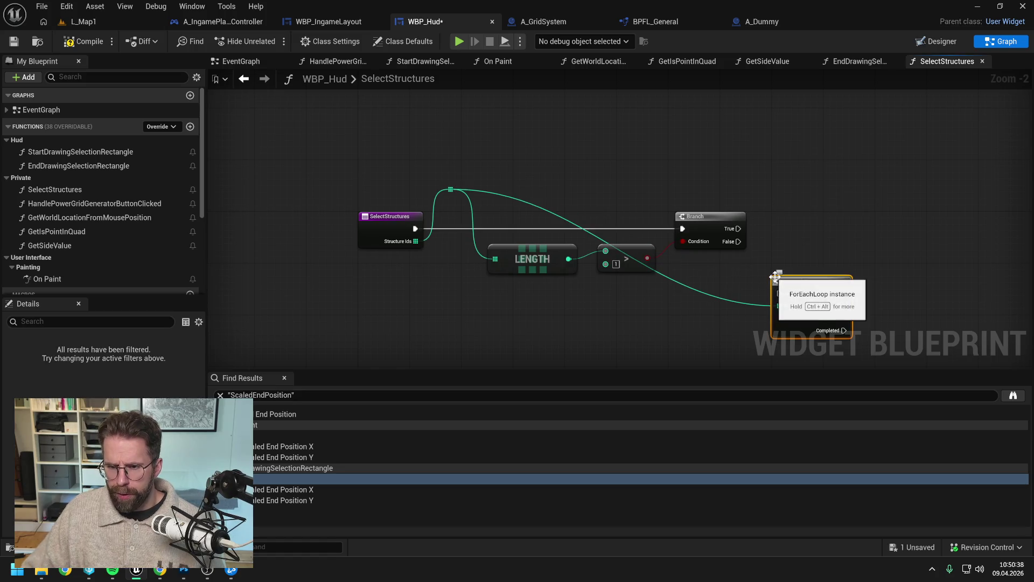
pyautogui.moveTo(738, 242)
pyautogui.mouseDown()
pyautogui.moveTo(780, 292)
pyautogui.moveTo(810, 288)
pyautogui.mouseUp()
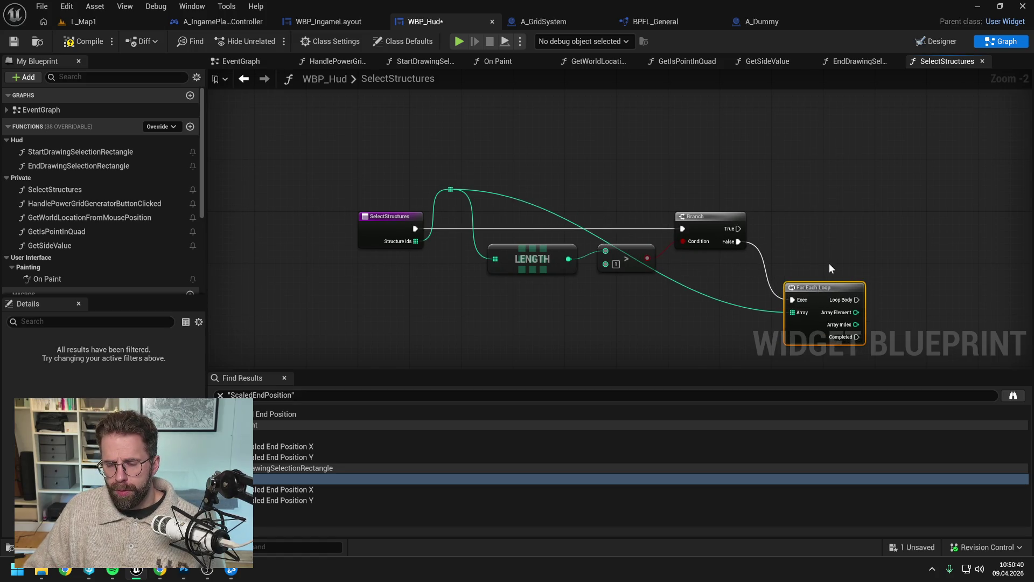
pyautogui.doubleClick(680, 295)
pyautogui.moveTo(679, 294)
pyautogui.mouseDown()
pyautogui.moveTo(674, 175)
pyautogui.moveTo(550, 165)
pyautogui.mouseUp()
pyautogui.click(642, 267)
pyautogui.moveTo(642, 267); pyautogui.dragTo(655, 266)
pyautogui.click(449, 157)
pyautogui.click(81, 40)
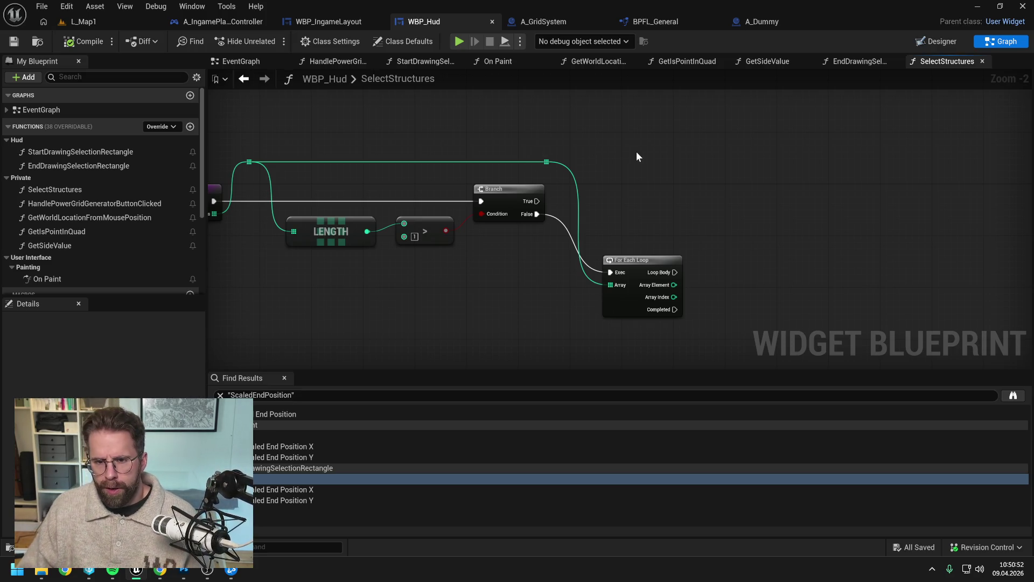
pyautogui.click(83, 21)
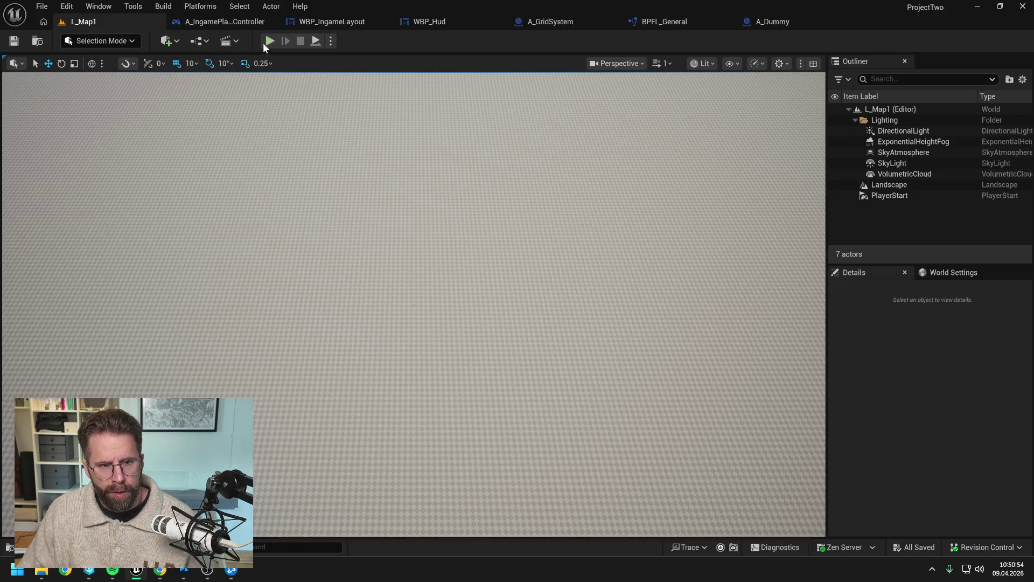
# Play L_Map1 in the editor to test structure selection, then stop the session.
pyautogui.hotkey('alt', 'p')
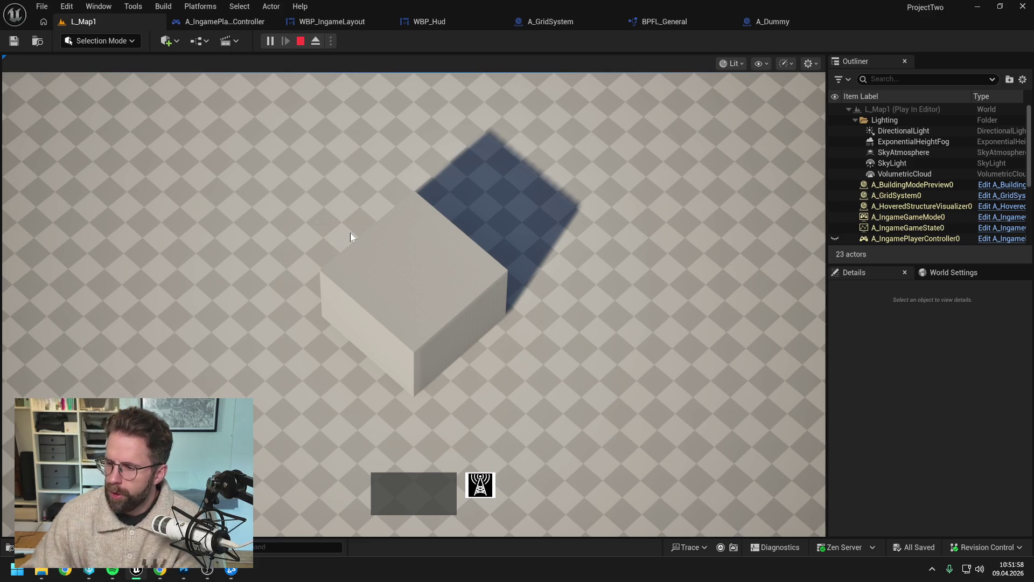
pyautogui.moveTo(825, 461)
pyautogui.moveTo(826, 215)
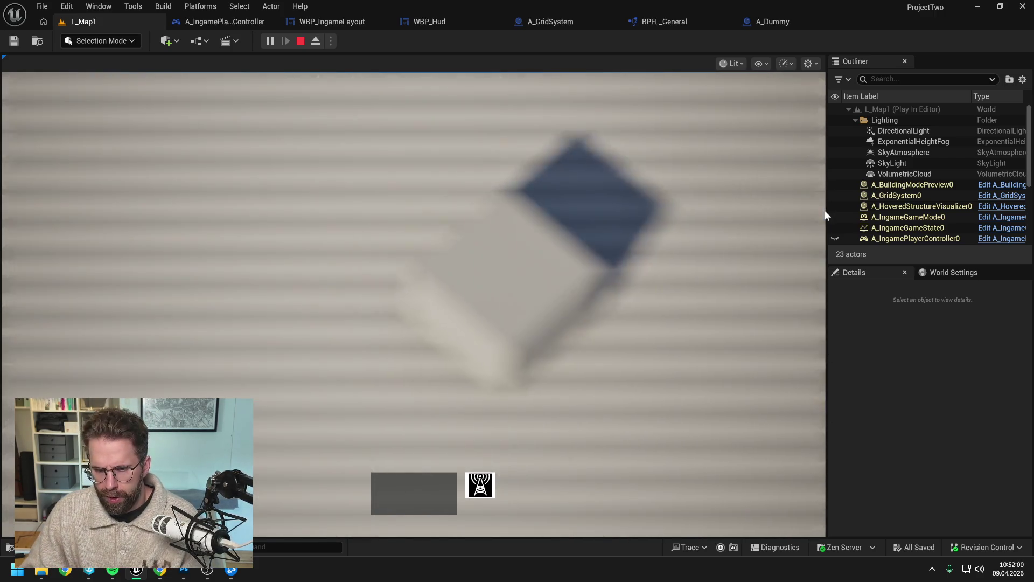
pyautogui.press('Escape')
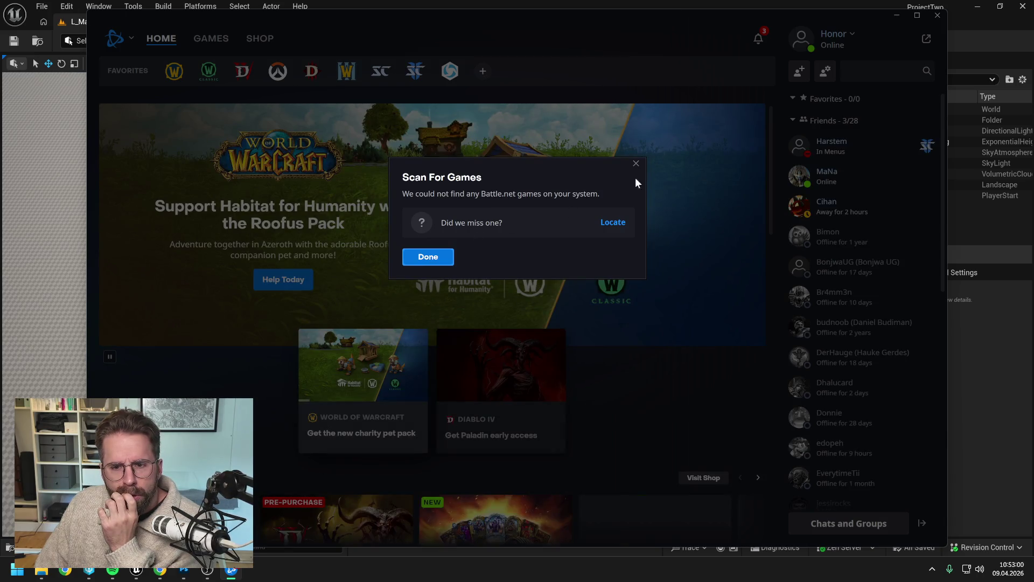
# Dismiss the Battle.net notices, open the StarCraft II page and bring up its install options.
pyautogui.click(635, 162)
pyautogui.click(701, 179)
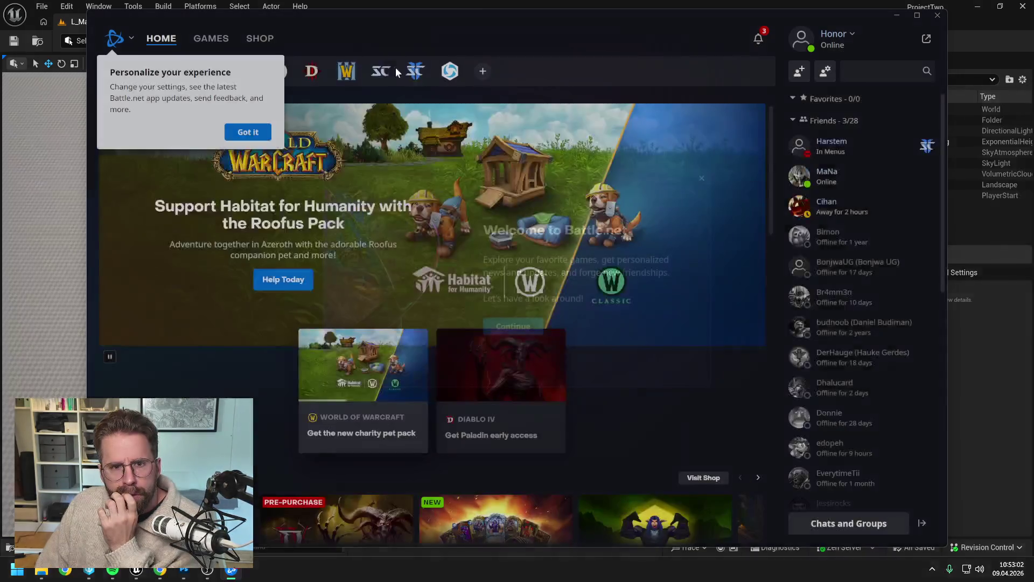
pyautogui.click(415, 75)
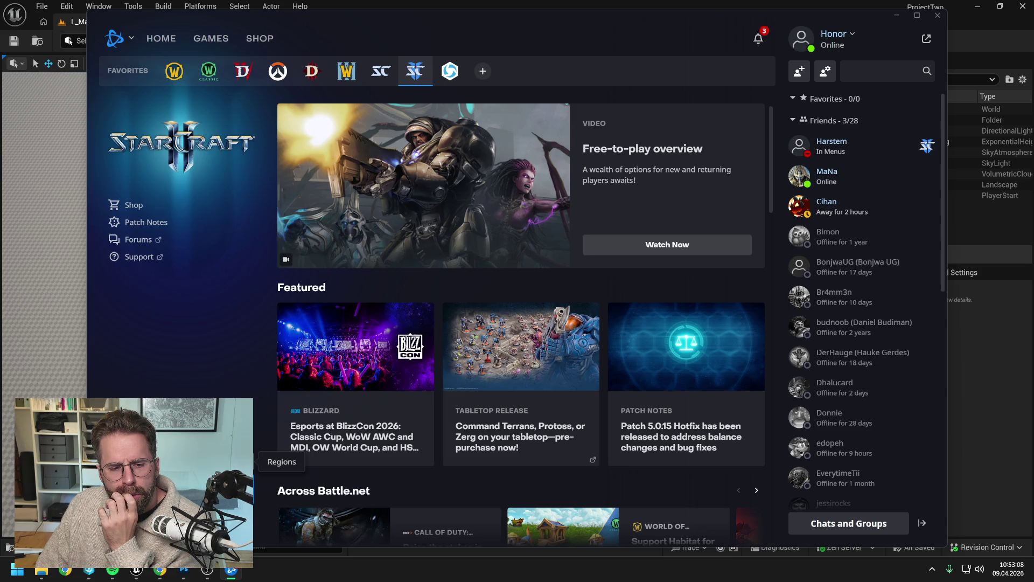
pyautogui.click(161, 464)
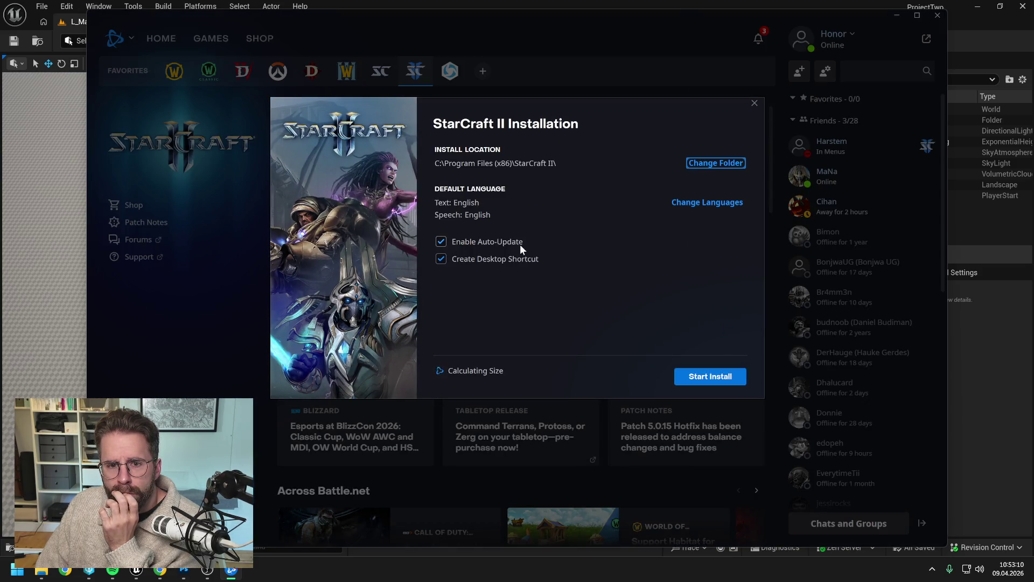
# Start the StarCraft II install, then move and narrow the Battle.net window off to the right.
pyautogui.click(754, 103)
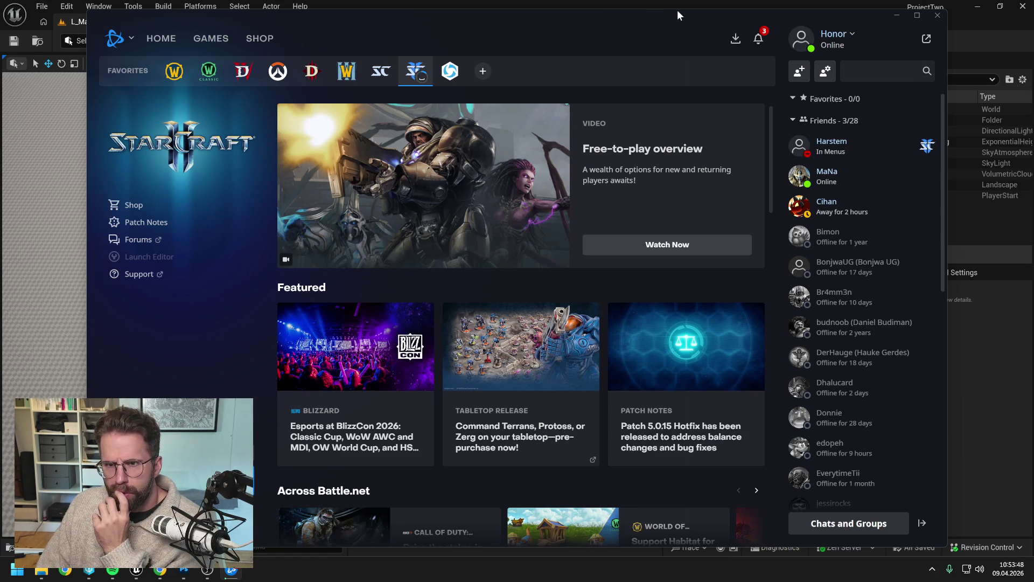
pyautogui.moveTo(747, 26); pyautogui.dragTo(746, 133)
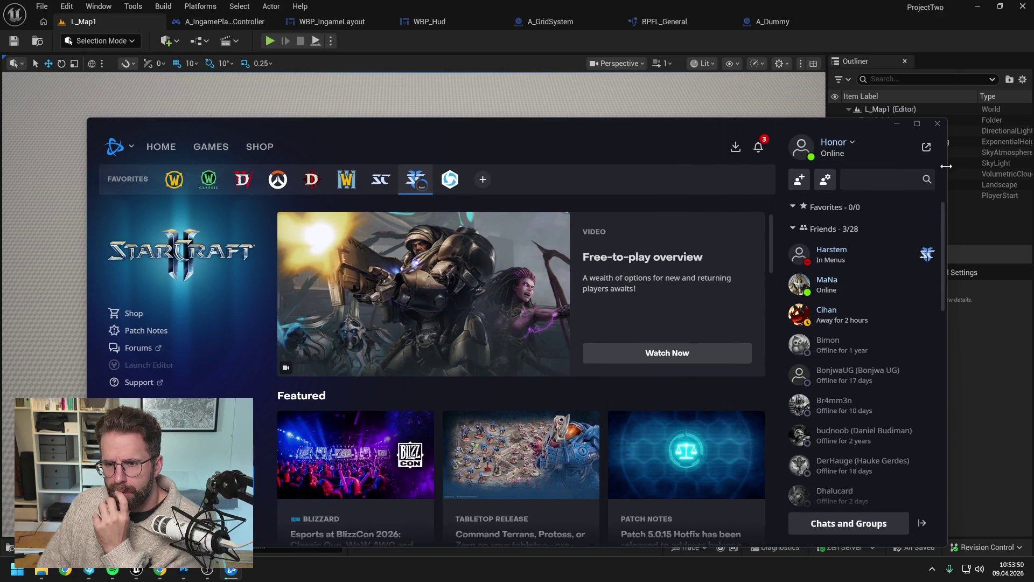
pyautogui.moveTo(950, 173); pyautogui.dragTo(847, 170)
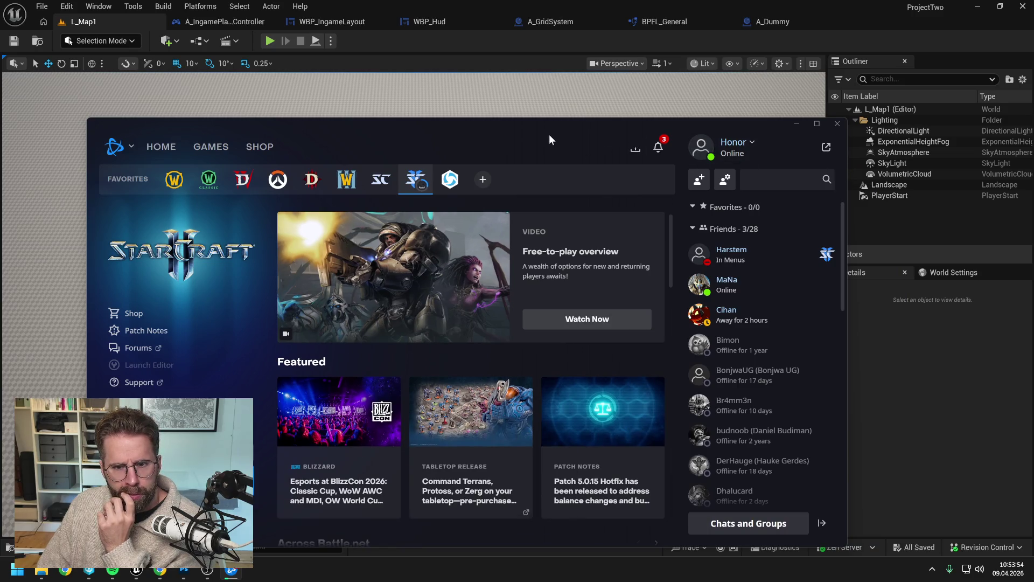
pyautogui.moveTo(548, 131); pyautogui.dragTo(1033, 128)
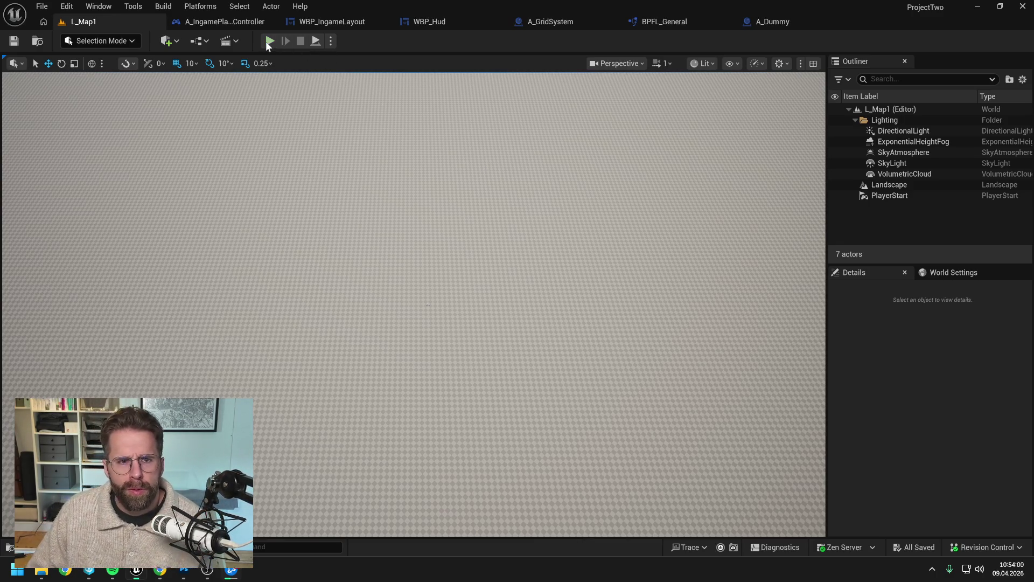
pyautogui.hotkey('alt', 'p')
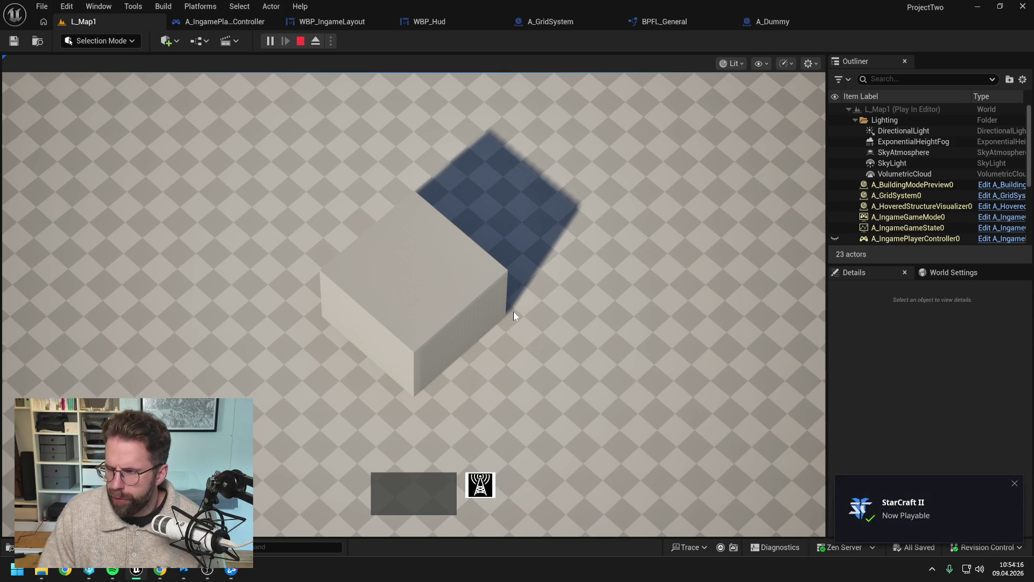
pyautogui.press('Escape')
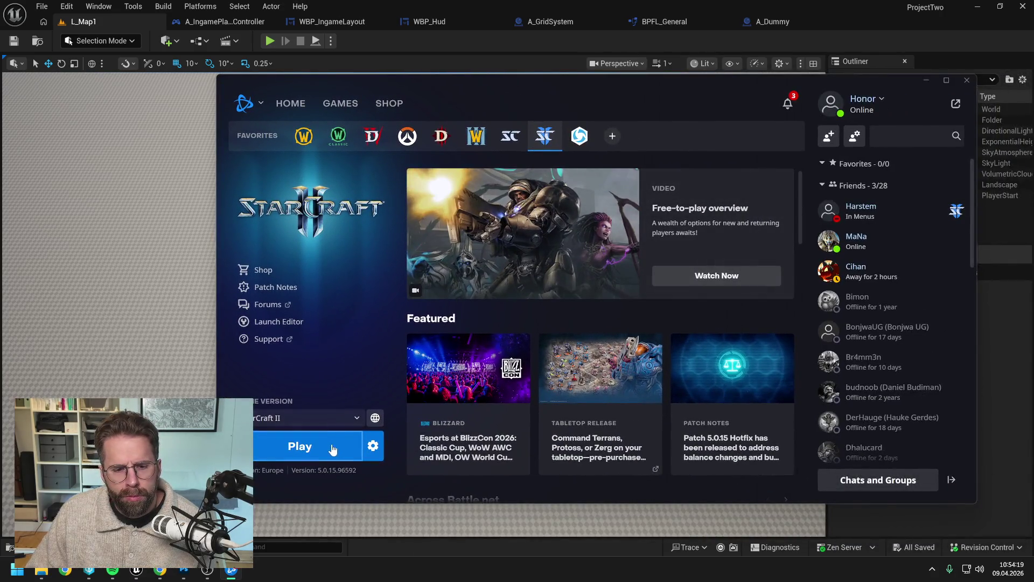
pyautogui.click(331, 449)
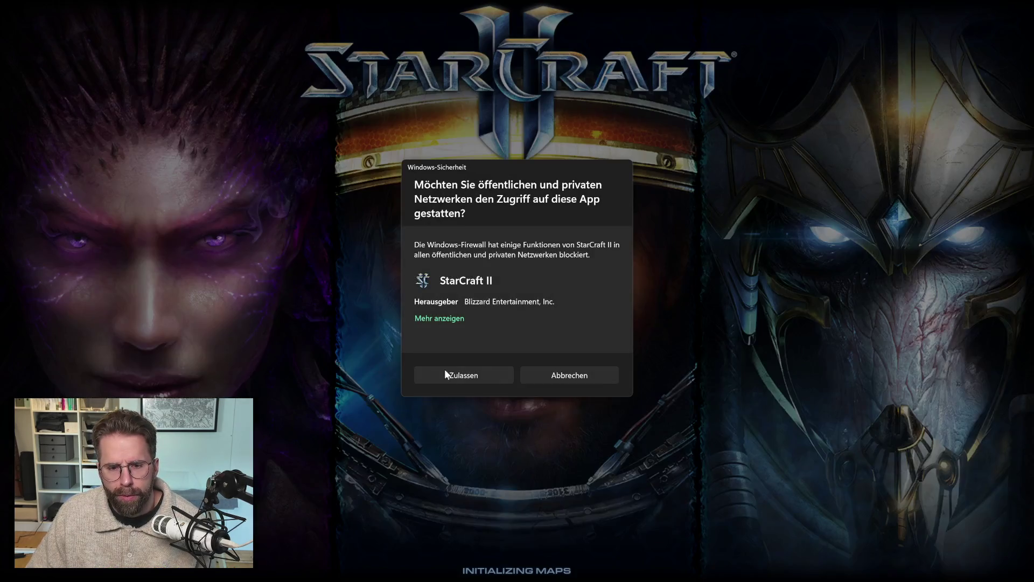
# Allow StarCraft II network access and turn off Music in the Sound options.
pyautogui.click(459, 376)
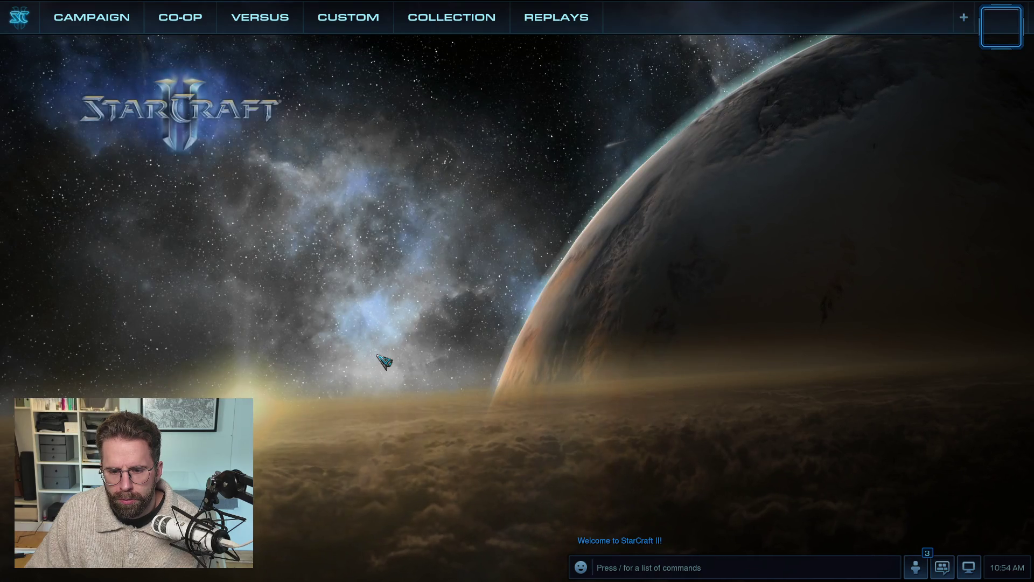
pyautogui.press('Escape')
pyautogui.click(567, 193)
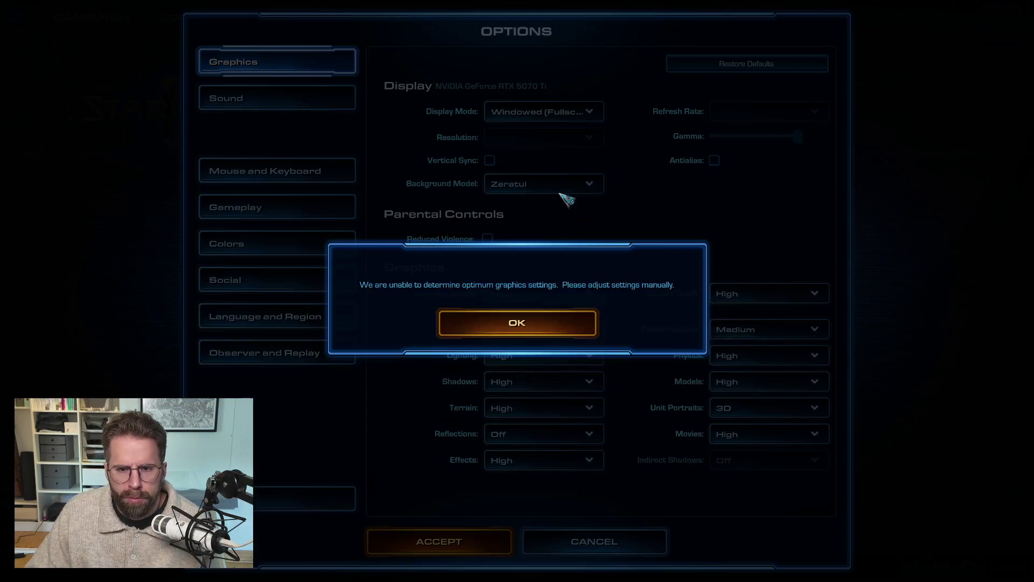
pyautogui.click(531, 327)
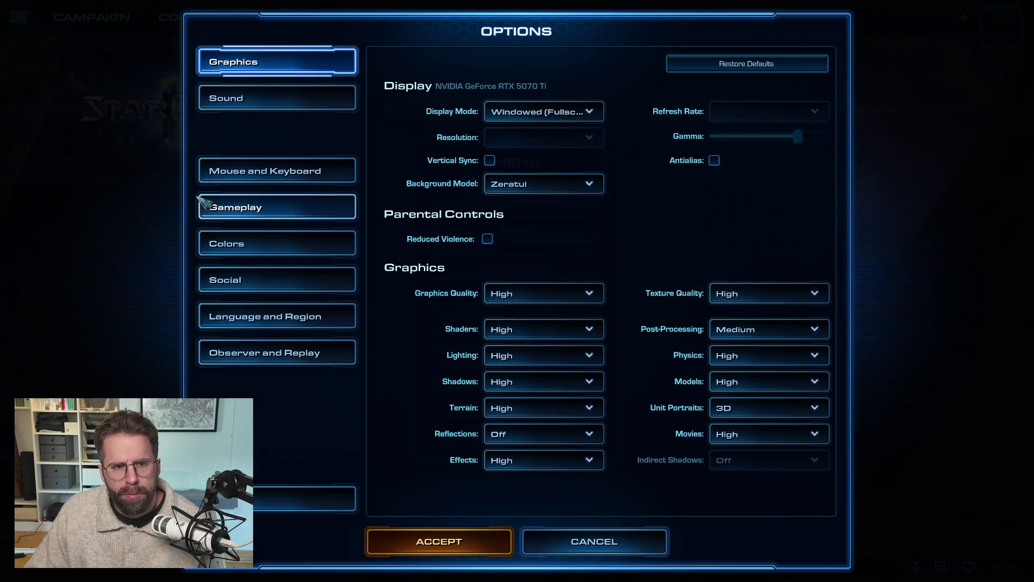
pyautogui.click(284, 91)
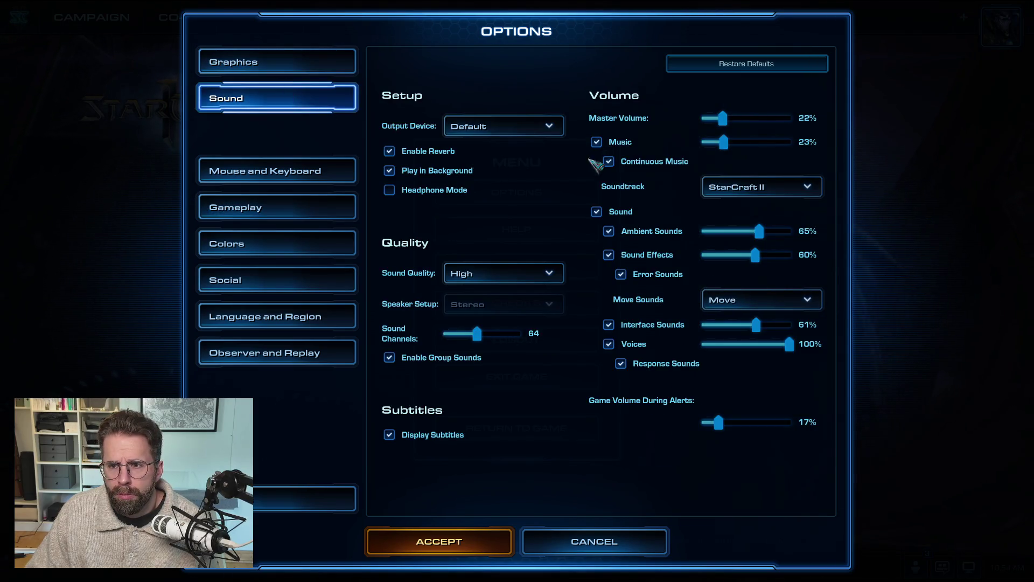
pyautogui.click(597, 142)
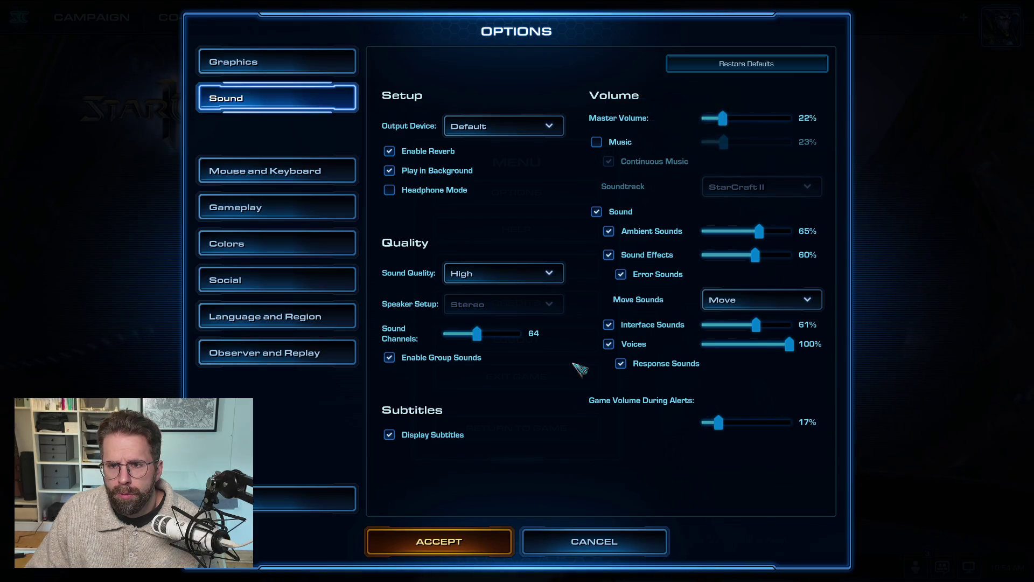
pyautogui.click(448, 549)
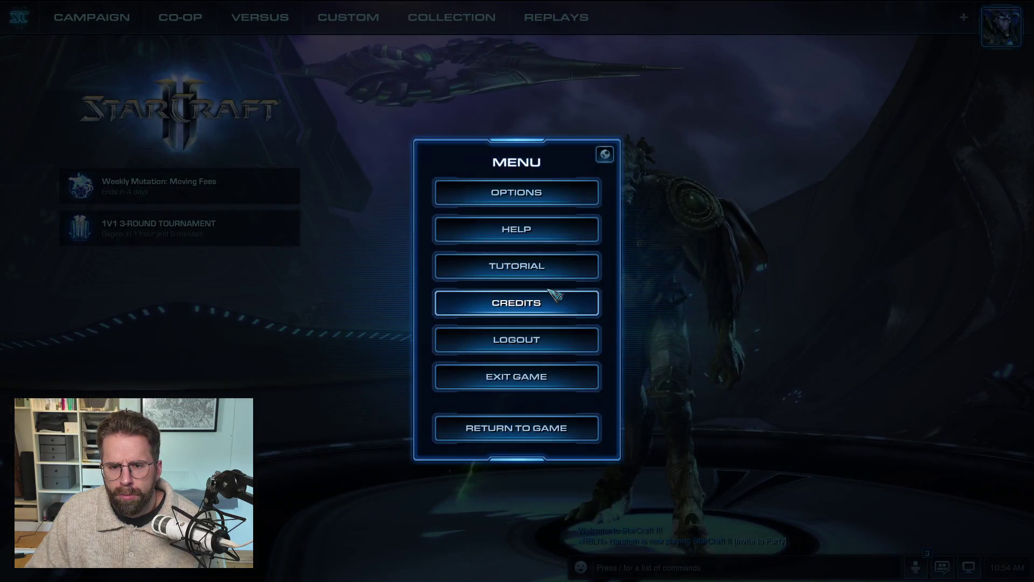
# Go to the Versus screen and dismiss the new season announcement.
pyautogui.press('Escape')
pyautogui.click(252, 19)
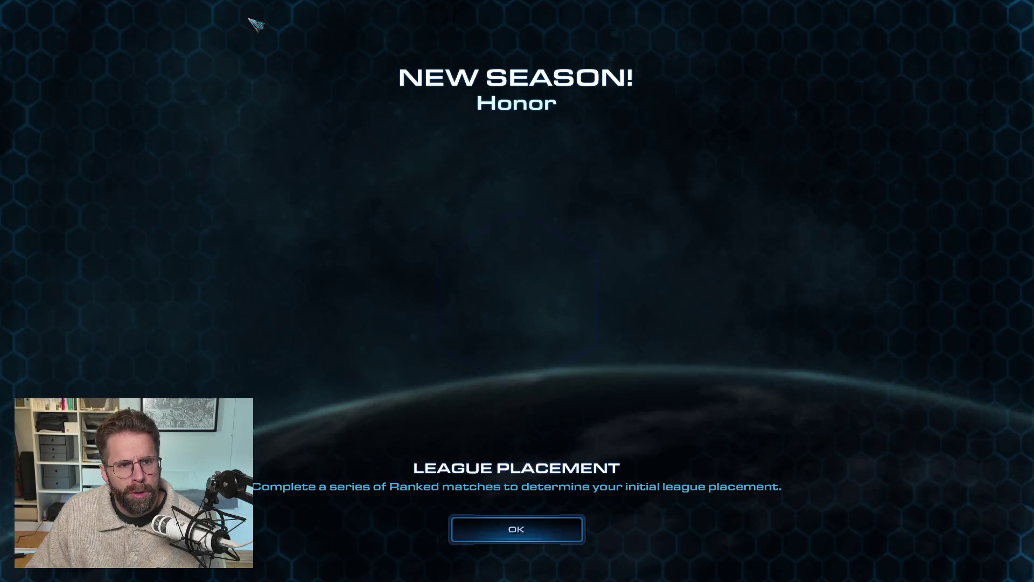
pyautogui.press('Return')
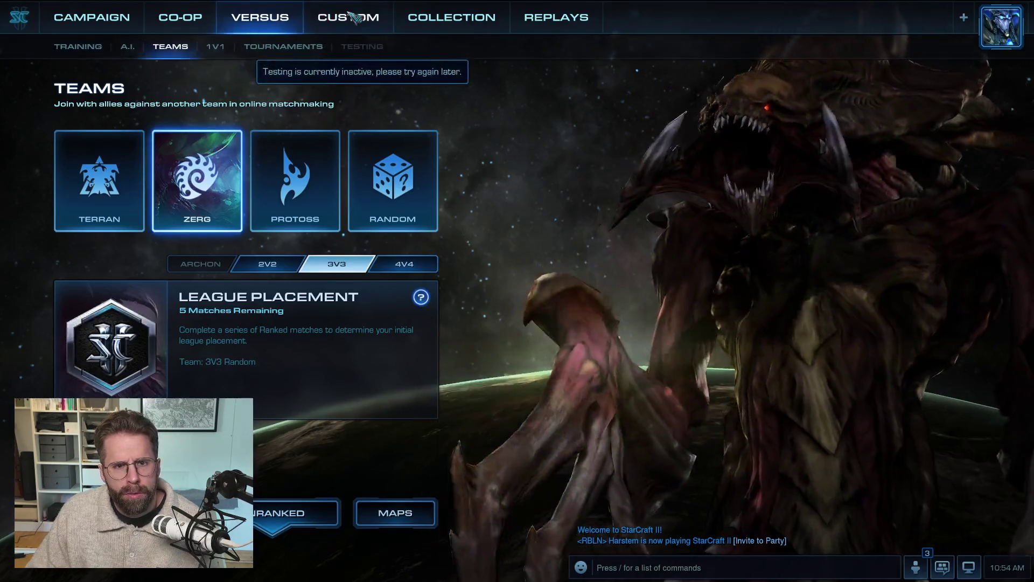
# Show the Custom melee maps, then return from the victory screen to the Protoss base.
pyautogui.click(348, 17)
pyautogui.click(129, 46)
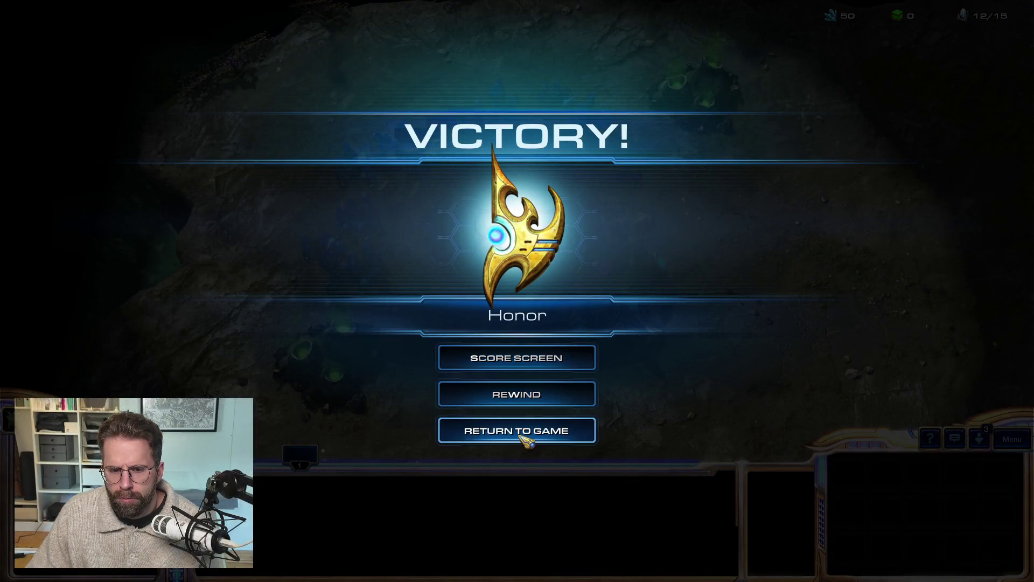
pyautogui.click(522, 439)
# Cycle the selection between the Nexus and the Probes, selecting all 12 mining Probes.
pyautogui.click(573, 252)
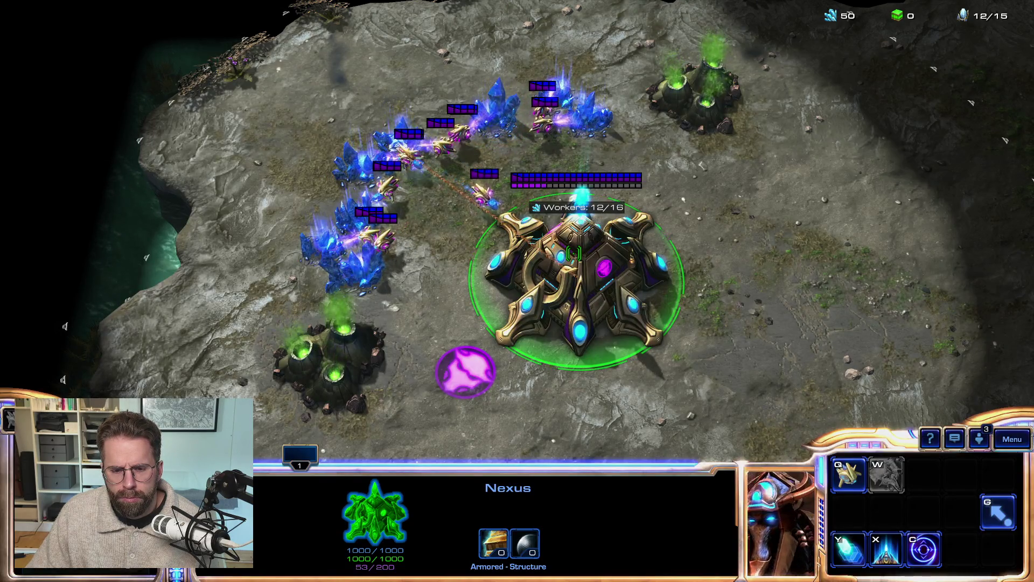
pyautogui.press('BackSpace')
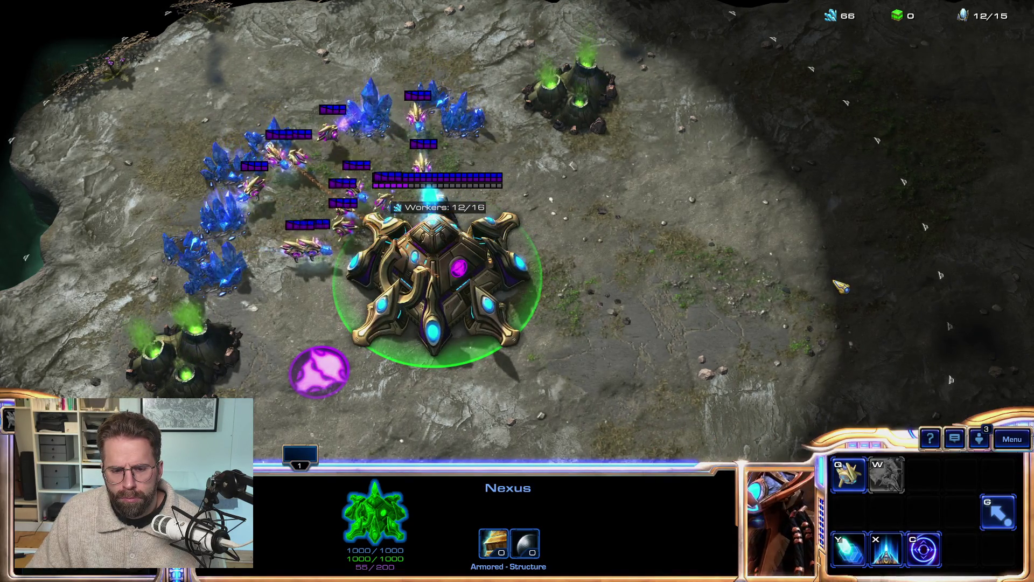
pyautogui.click(302, 239)
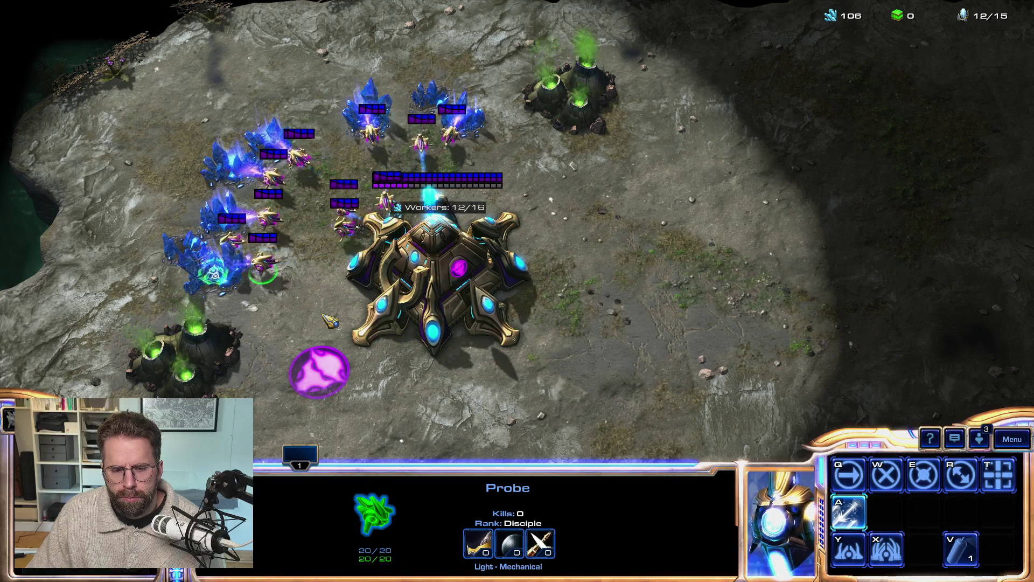
pyautogui.doubleClick(263, 261)
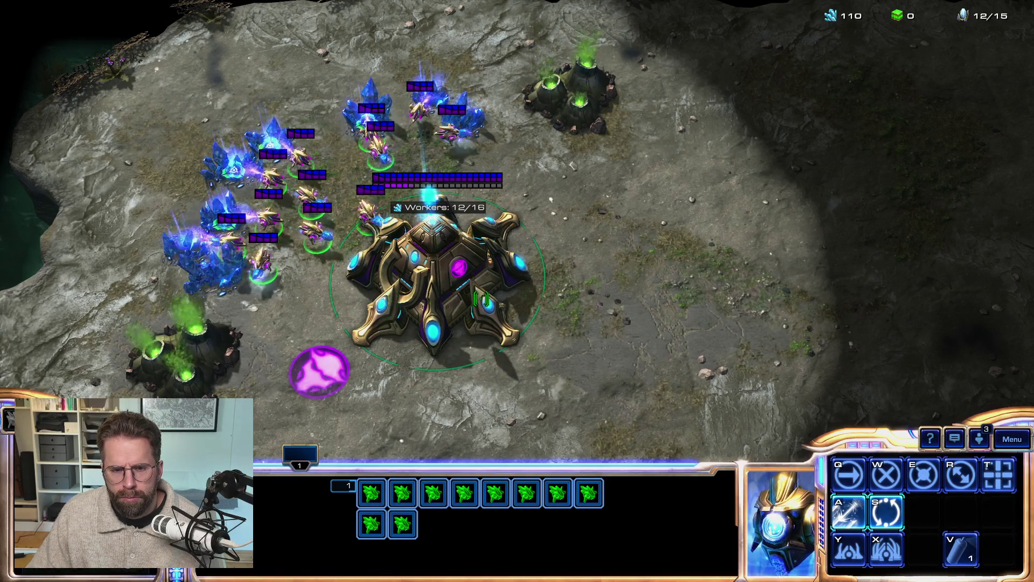
pyautogui.press('BackSpace')
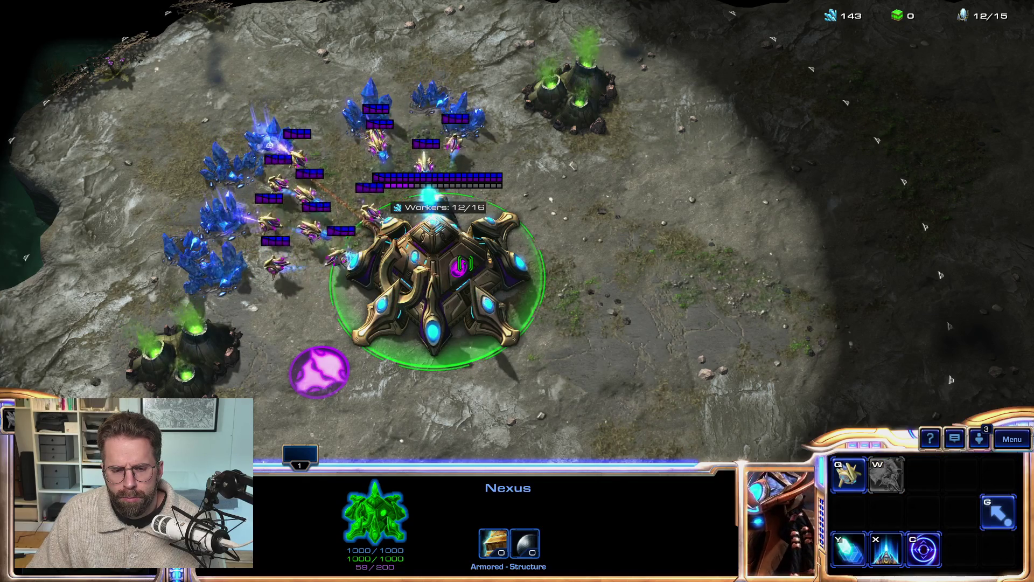
pyautogui.press('Left')
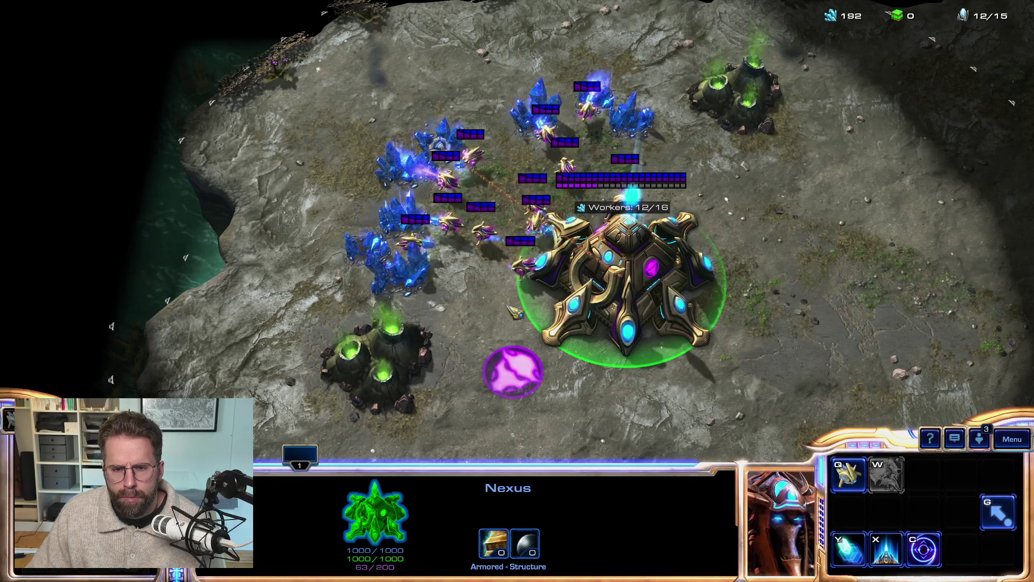
pyautogui.click(507, 263)
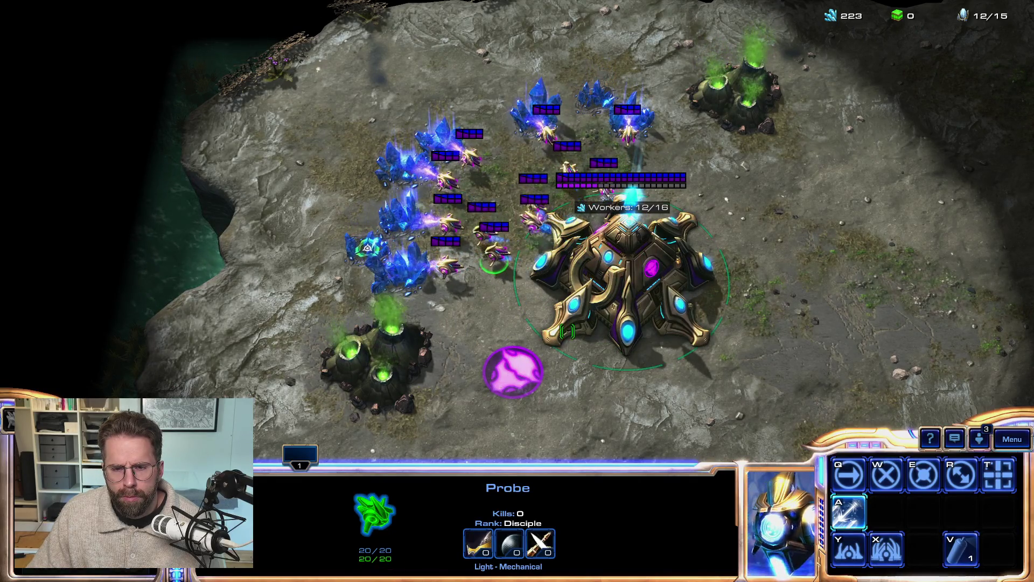
pyautogui.press('4')
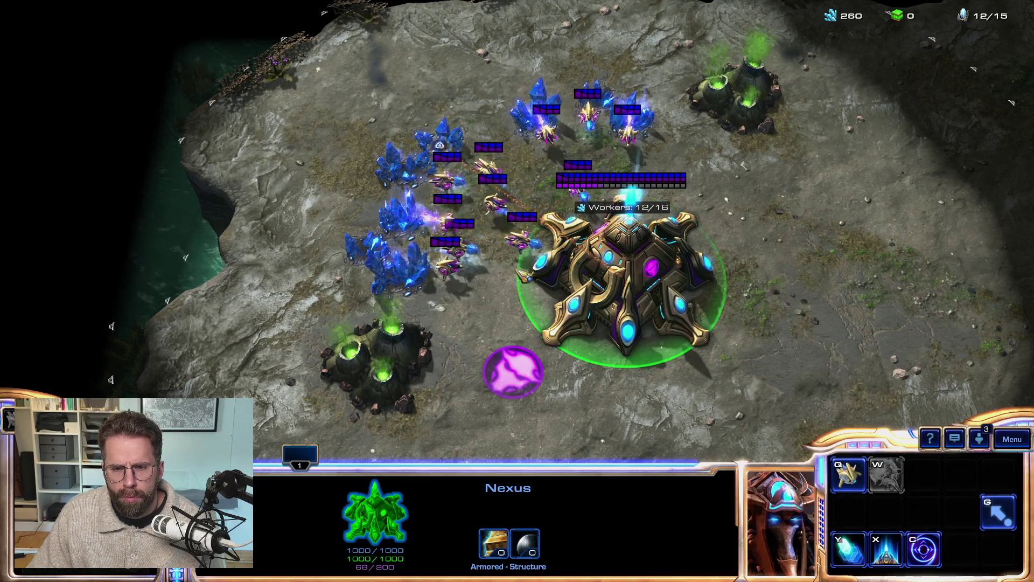
pyautogui.click(501, 253)
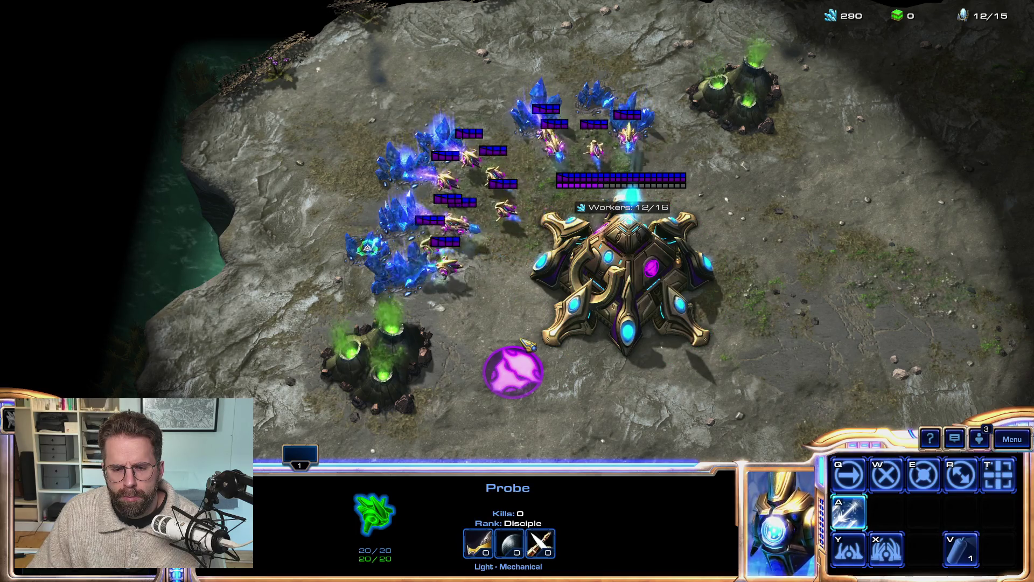
pyautogui.press('4')
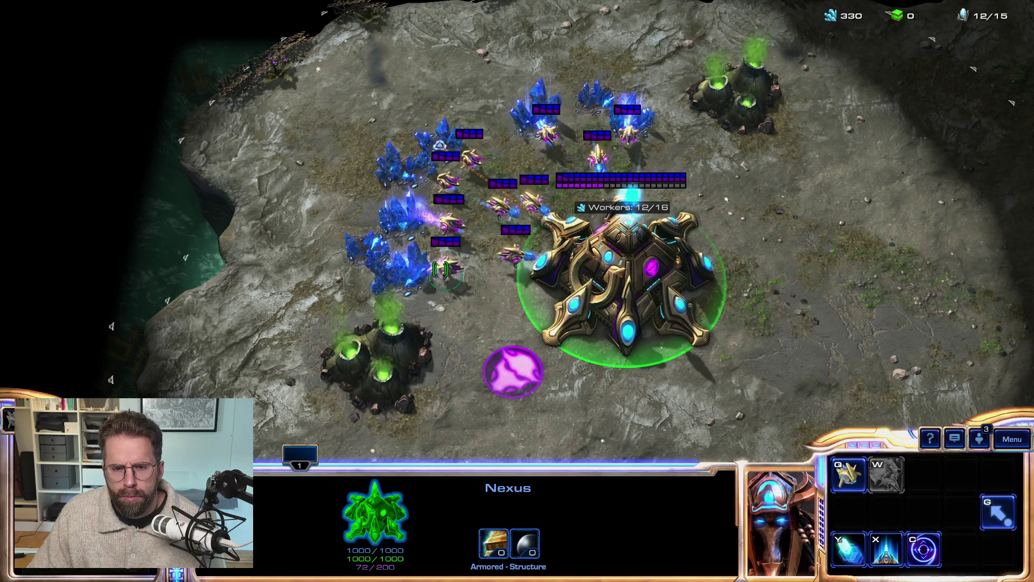
pyautogui.click(445, 267)
pyautogui.keyDown('ctrl'); pyautogui.click(445, 267); pyautogui.keyUp('ctrl')
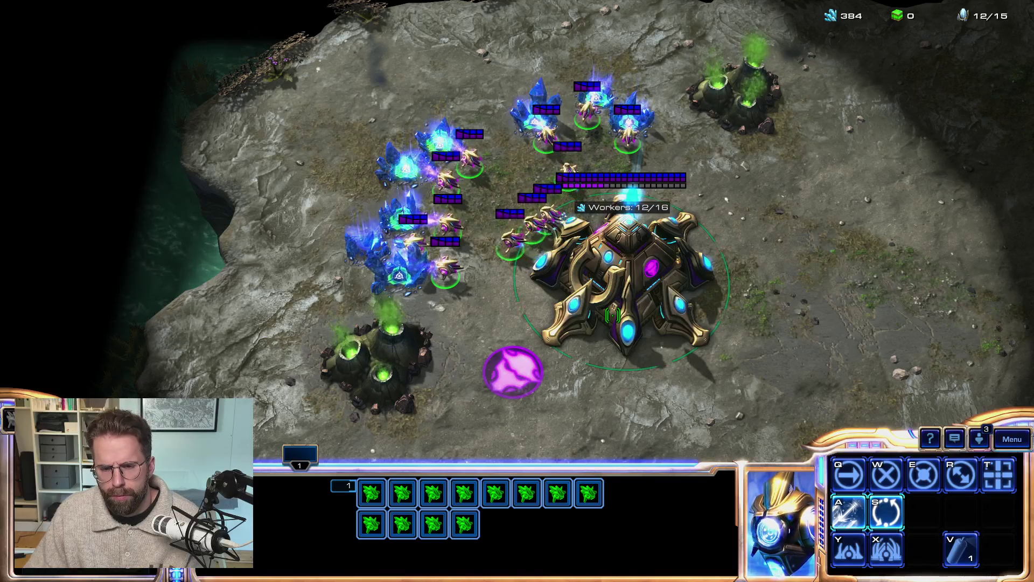
# With one Probe, warp in a Pylon beside the Nexus and an Assimilator on the top geyser.
pyautogui.click(371, 493)
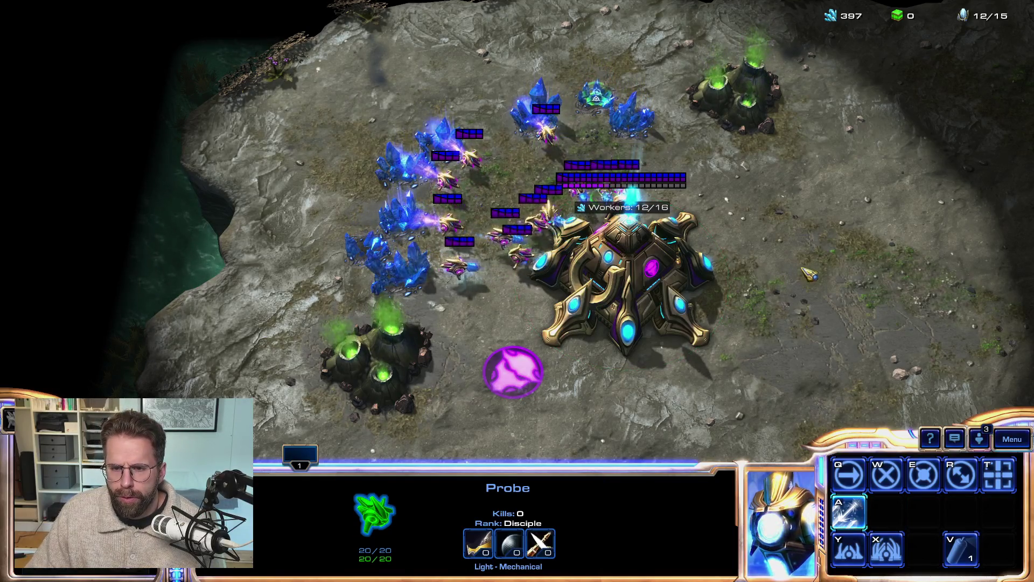
pyautogui.press('y')
pyautogui.press('e')
pyautogui.click(588, 212)
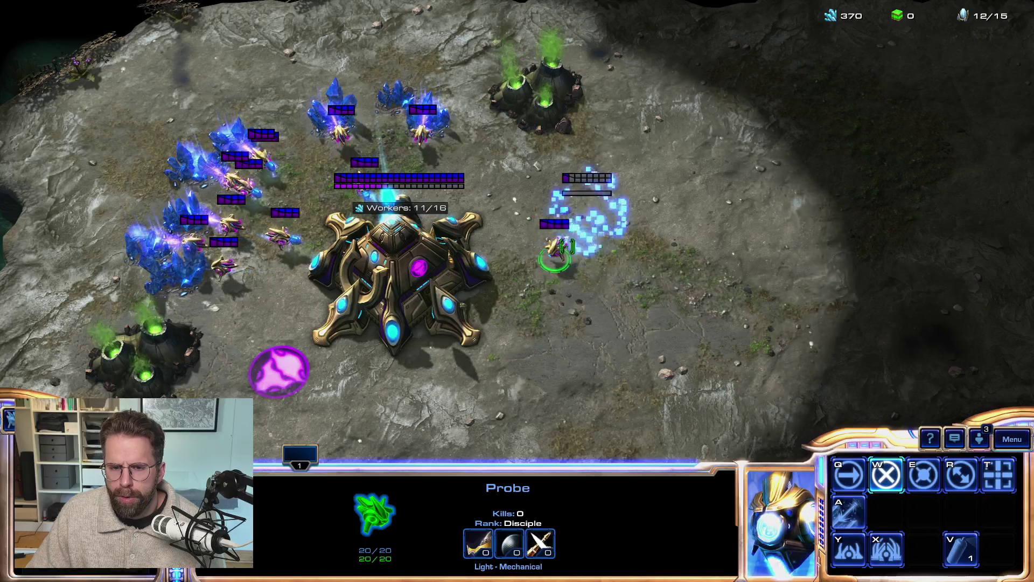
pyautogui.press('y')
pyautogui.press('w')
pyautogui.click(539, 91)
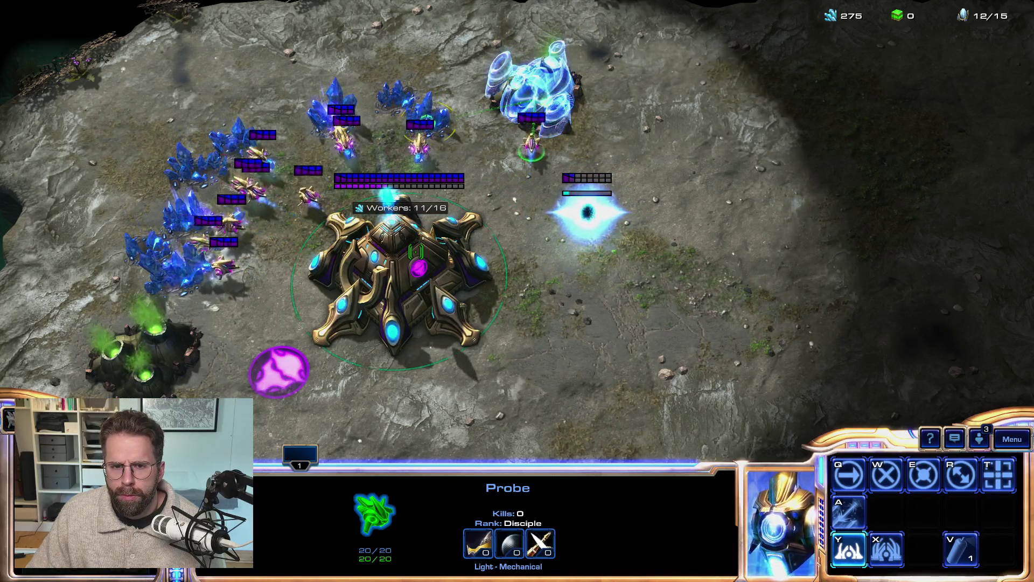
# Queue another Probe at the Nexus.
pyautogui.click(431, 256)
pyautogui.press('q')
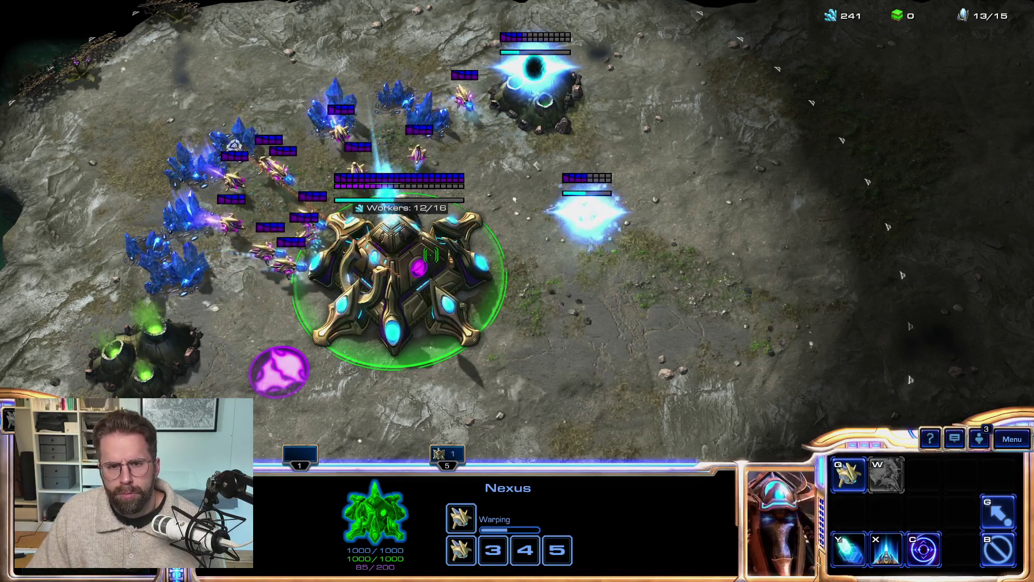
pyautogui.press('F1')
pyautogui.press('5')
# Send a Probe east and warp in a Pylon on the far right.
pyautogui.press('F1')
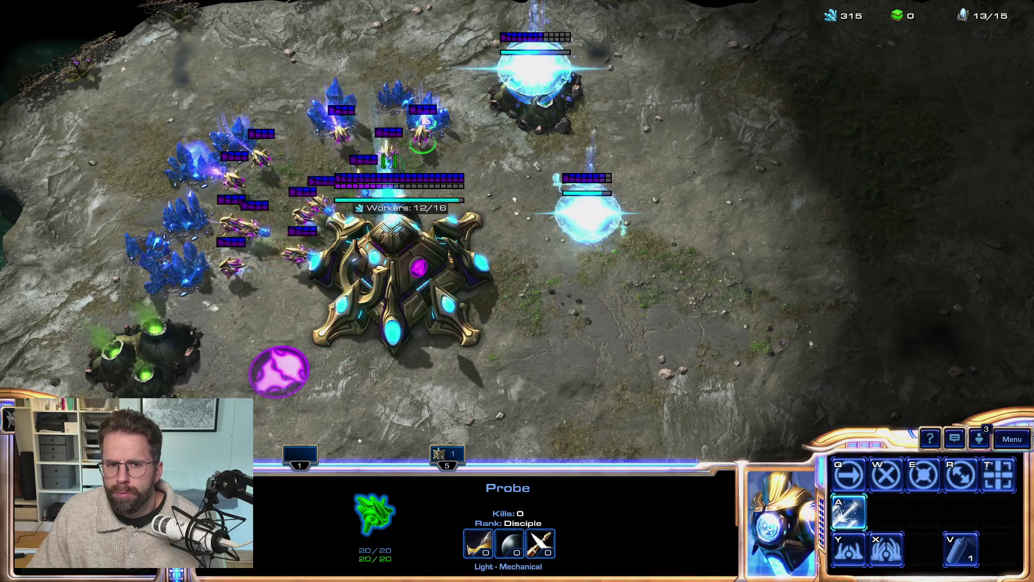
pyautogui.rightClick(522, 191)
pyautogui.press('y')
pyautogui.rightClick(721, 213)
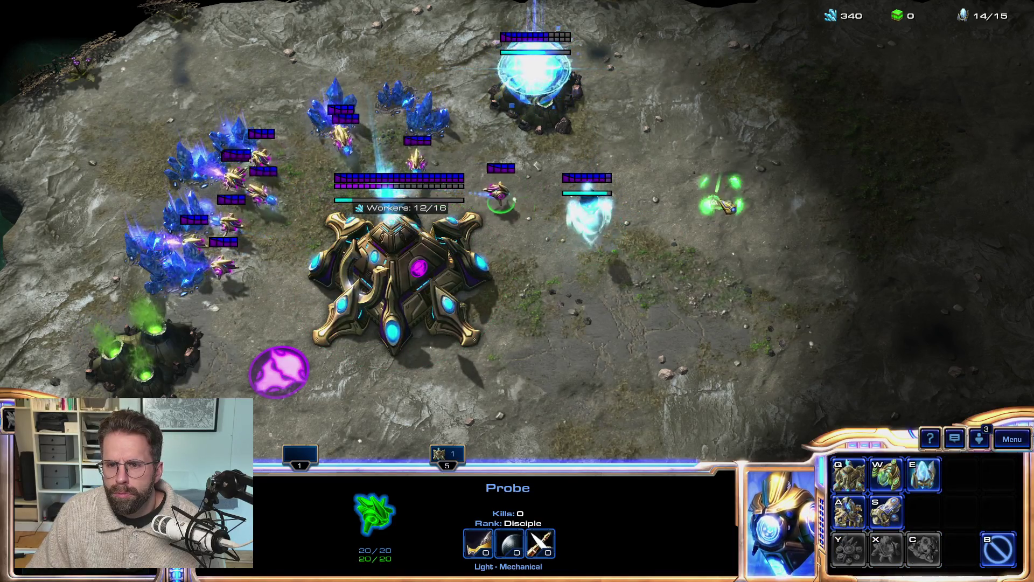
pyautogui.press('e')
pyautogui.click(770, 194)
# Place a Gateway below the new Pylon and a second Gateway inside the Pylon field.
pyautogui.press('y')
pyautogui.press('a')
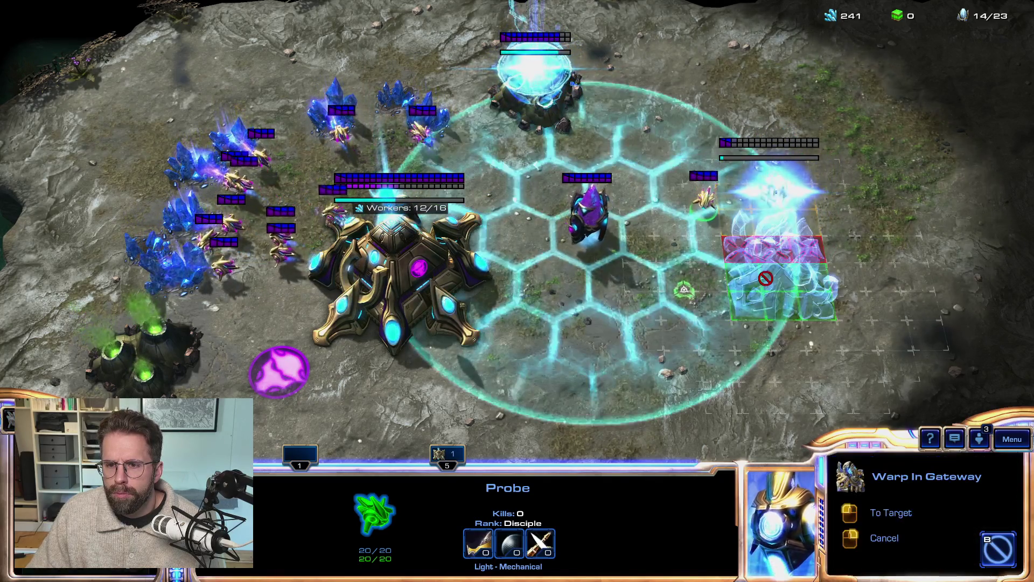
pyautogui.click(776, 306)
pyautogui.press('y')
pyautogui.press('a')
pyautogui.click(783, 294)
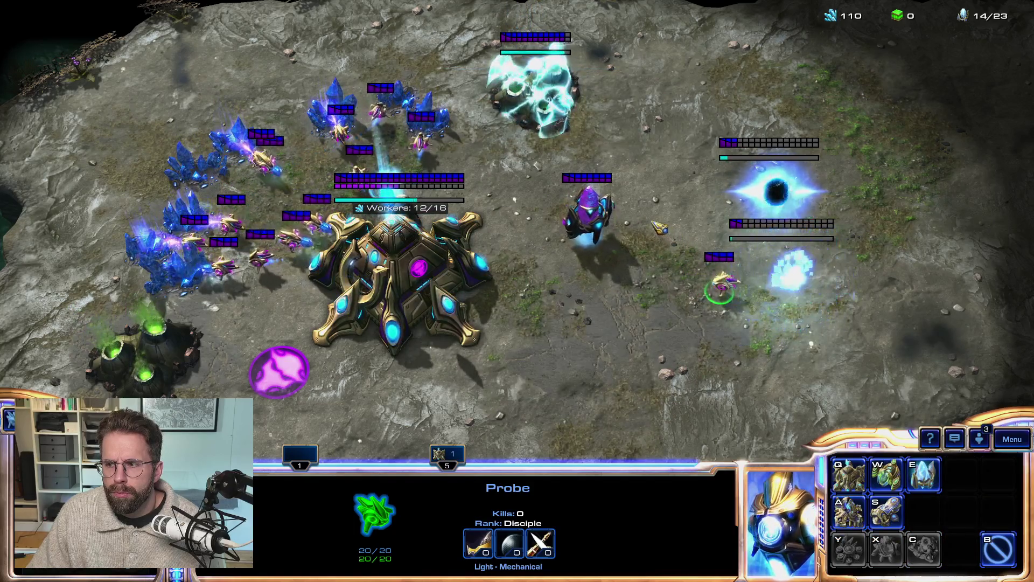
pyautogui.rightClick(638, 207)
pyautogui.press('a')
pyautogui.press('a')
pyautogui.press('a')
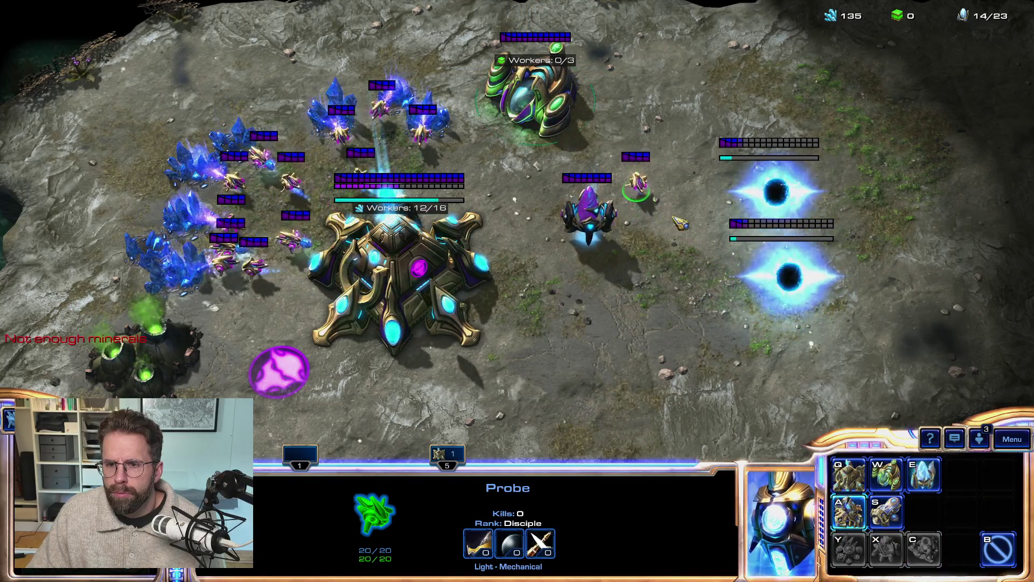
pyautogui.press('a')
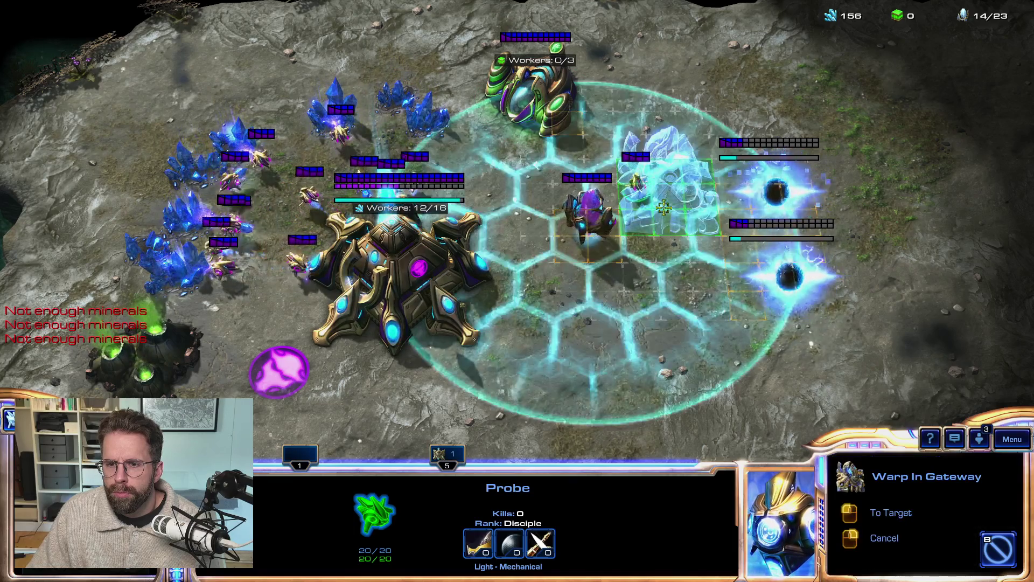
pyautogui.click(672, 191)
# Queue a Probe, select the Gateways, decline the location prompt and recenter on the base.
pyautogui.click(382, 275)
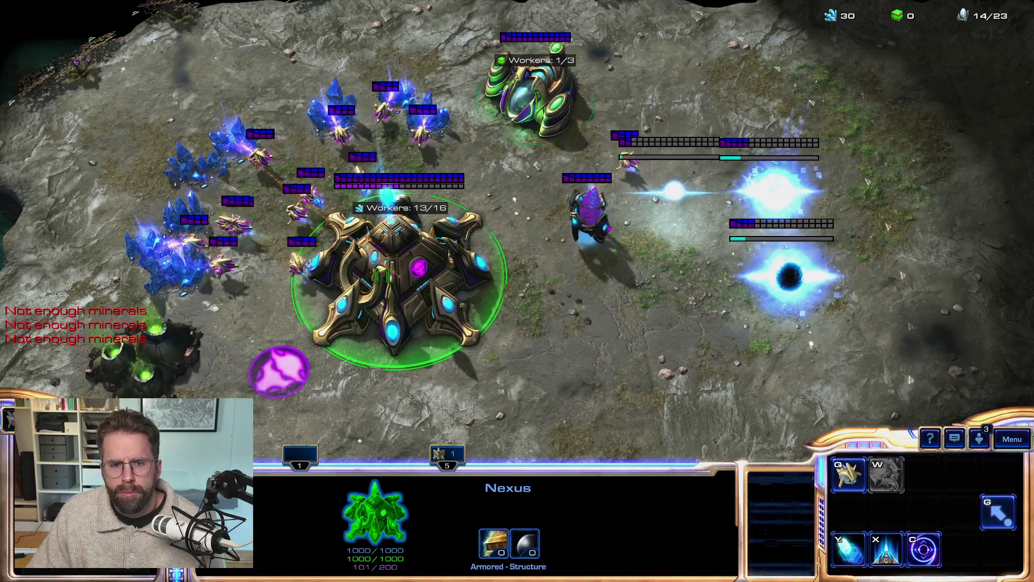
pyautogui.press('q')
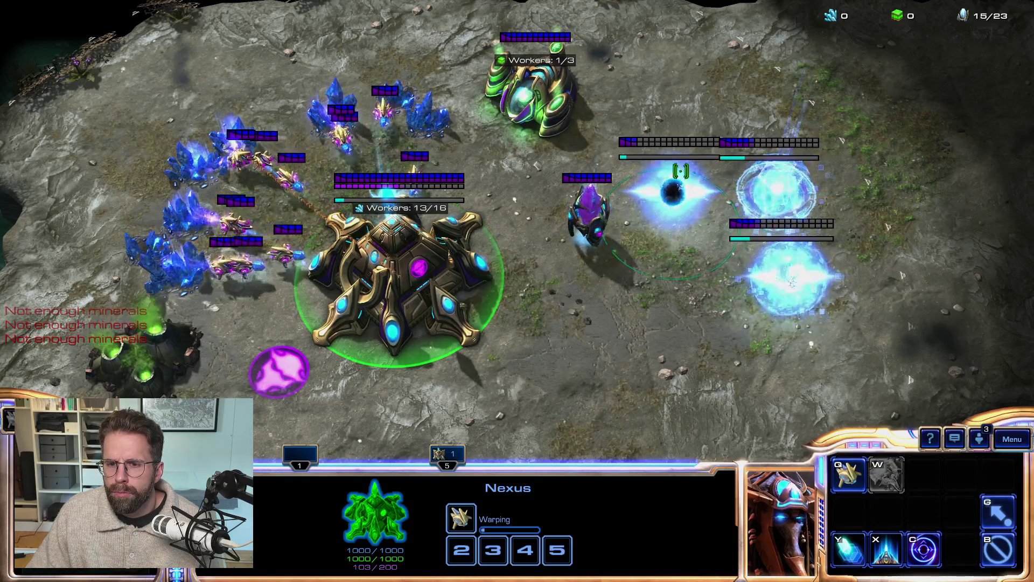
pyautogui.keyDown('ctrl'); pyautogui.click(750, 300); pyautogui.keyUp('ctrl')
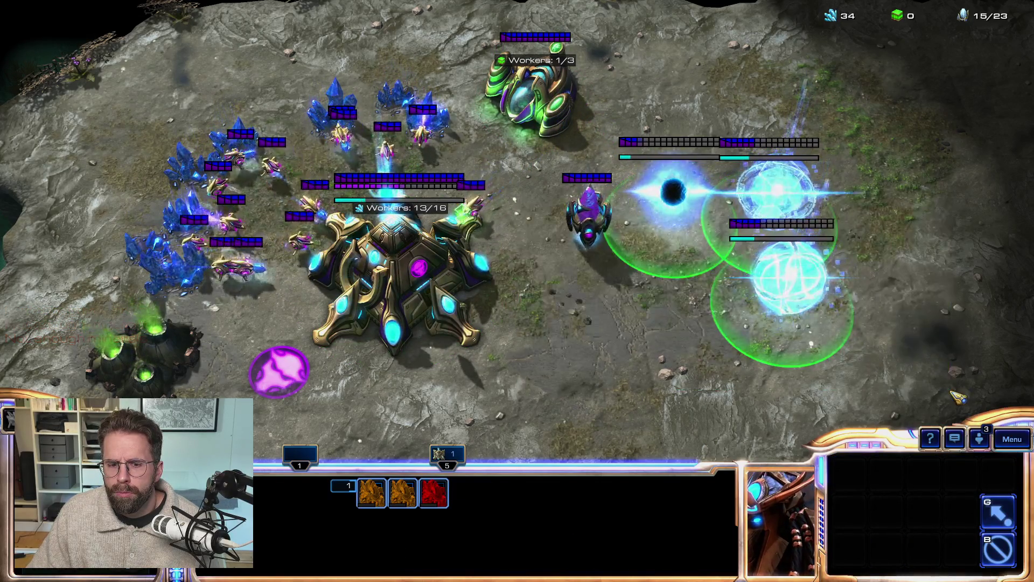
pyautogui.moveTo(312, 30); pyautogui.dragTo(907, 349)
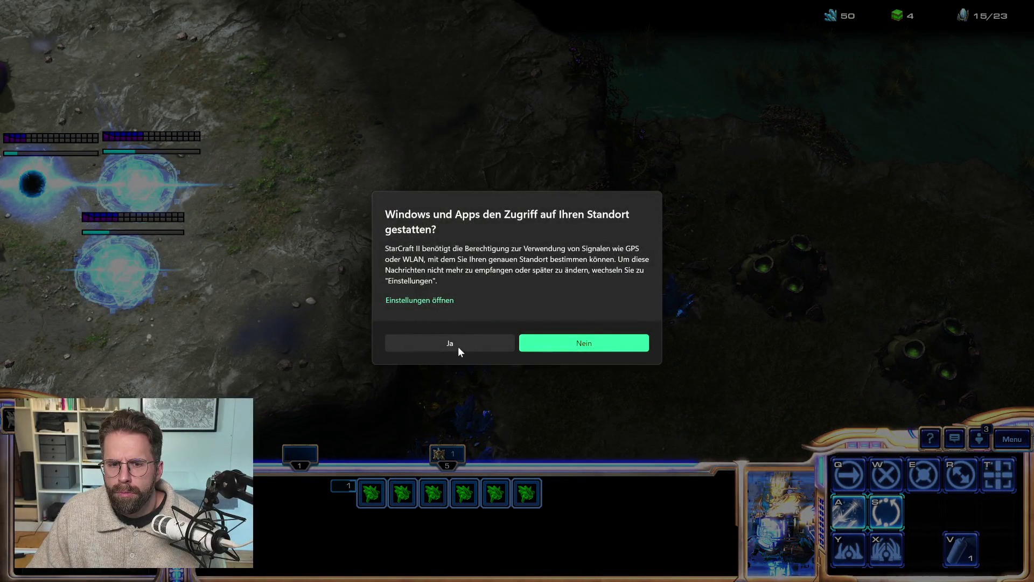
pyautogui.click(614, 346)
pyautogui.press('BackSpace')
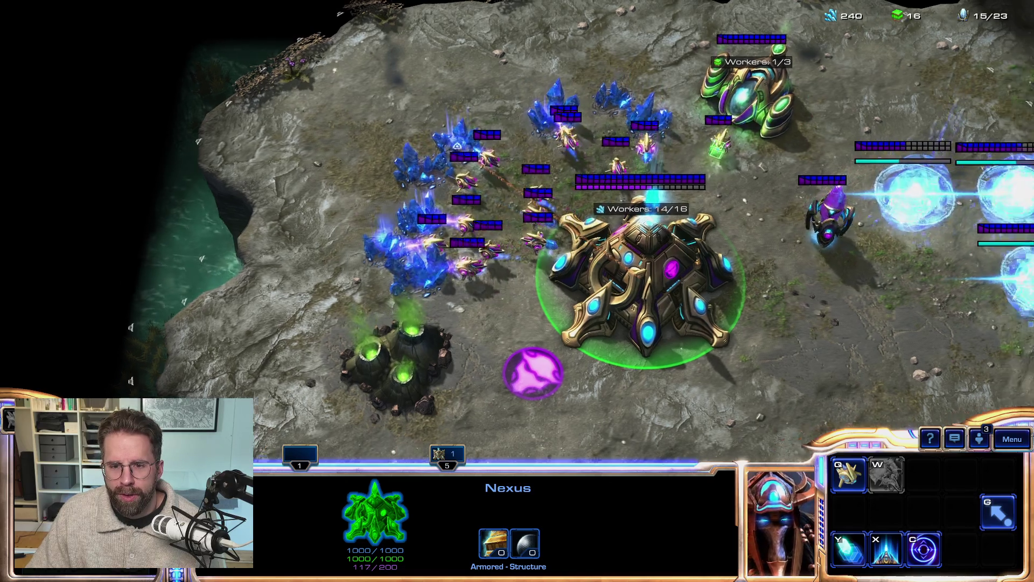
# Queue a Probe at the Nexus and warp in a Pylon east of it.
pyautogui.press('BackSpace')
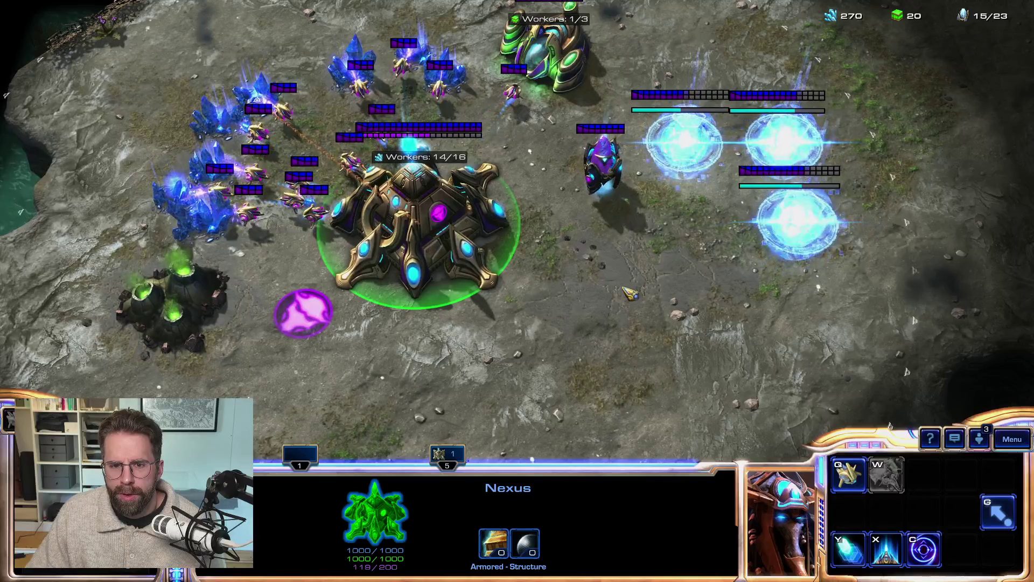
pyautogui.press('q')
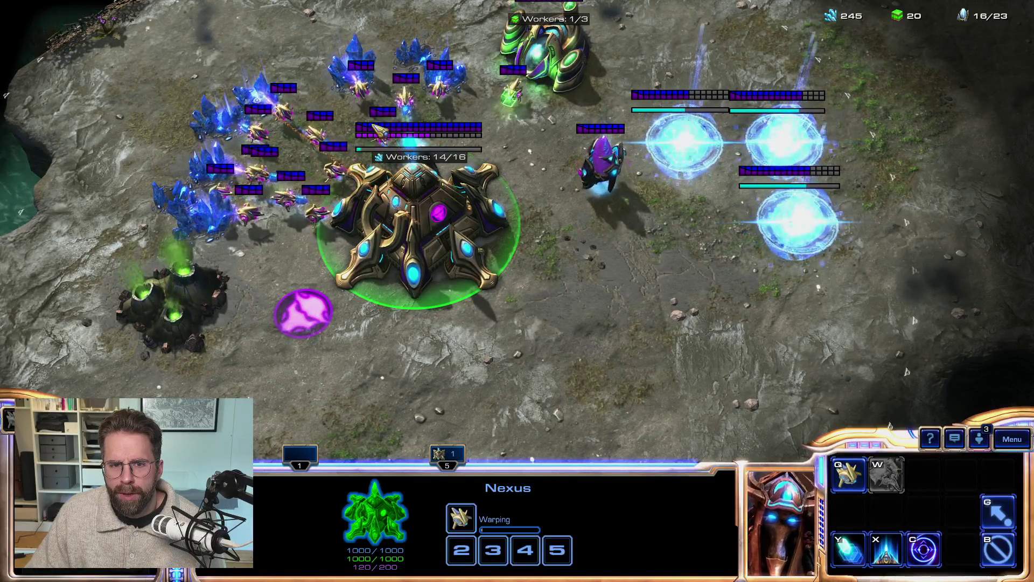
pyautogui.click(491, 122)
pyautogui.rightClick(573, 280)
pyautogui.press('a')
pyautogui.press('Escape')
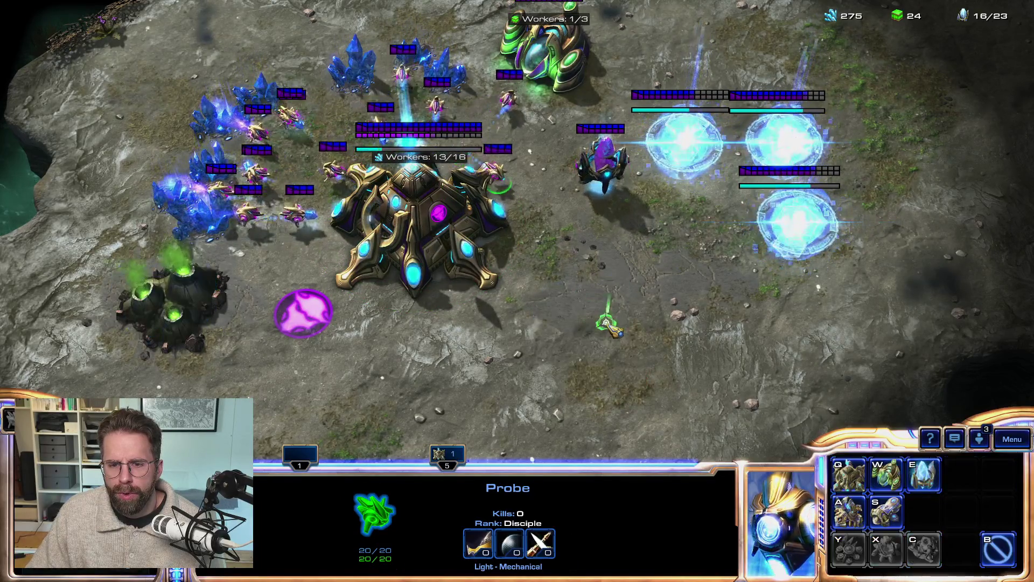
pyautogui.press('e')
pyautogui.click(608, 326)
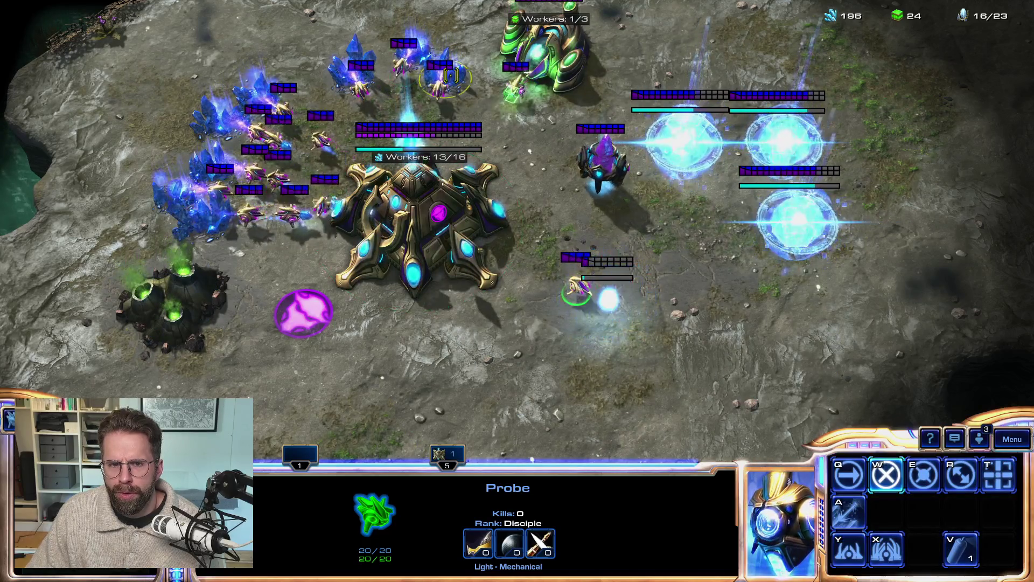
# Have the mineral-line Probes return their cargo, then select the Nexus.
pyautogui.doubleClick(533, 215)
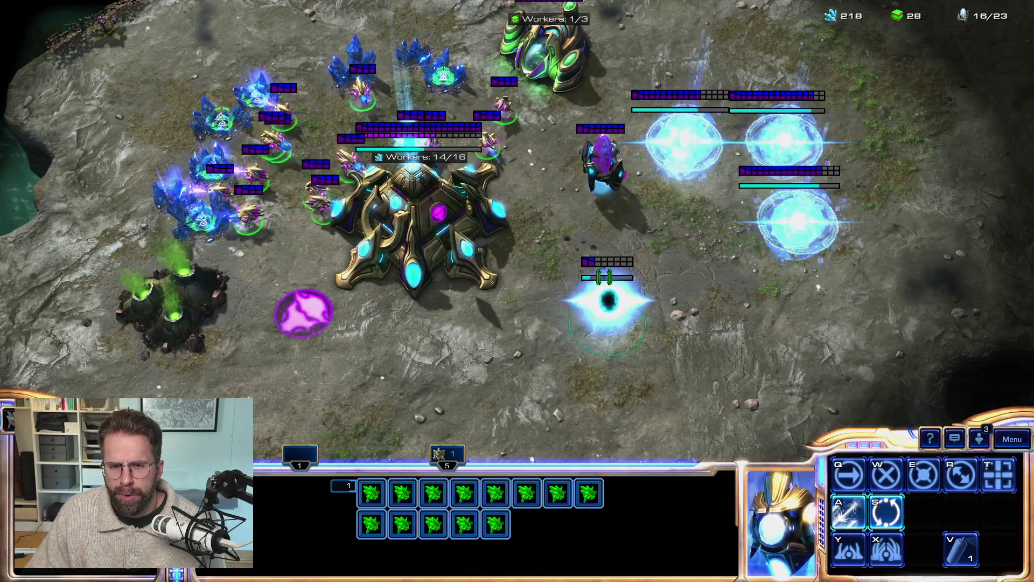
pyautogui.rightClick(401, 175)
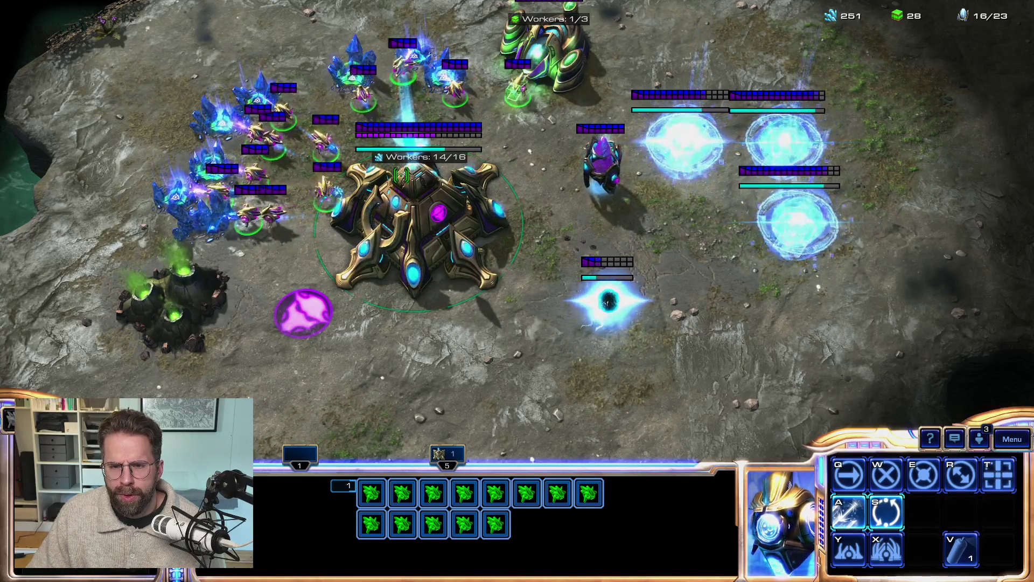
pyautogui.press('5')
pyautogui.moveTo(377, 401); pyautogui.dragTo(688, 233)
pyautogui.moveTo(402, 367)
pyautogui.mouseDown()
pyautogui.moveTo(543, 258)
pyautogui.moveTo(543, 233)
pyautogui.mouseUp()
# Box-select the three Gateways, then move a single Probe toward them.
pyautogui.moveTo(430, 370)
pyautogui.mouseDown()
pyautogui.moveTo(577, 231)
pyautogui.moveTo(819, 224)
pyautogui.moveTo(780, 279)
pyautogui.mouseUp()
pyautogui.moveTo(454, 320); pyautogui.dragTo(824, 234)
pyautogui.moveTo(411, 357)
pyautogui.mouseDown()
pyautogui.moveTo(515, 308)
pyautogui.moveTo(818, 241)
pyautogui.mouseUp()
pyautogui.moveTo(828, 383); pyautogui.dragTo(755, 151)
pyautogui.moveTo(824, 97)
pyautogui.mouseDown()
pyautogui.moveTo(628, 351)
pyautogui.moveTo(724, 302)
pyautogui.mouseUp()
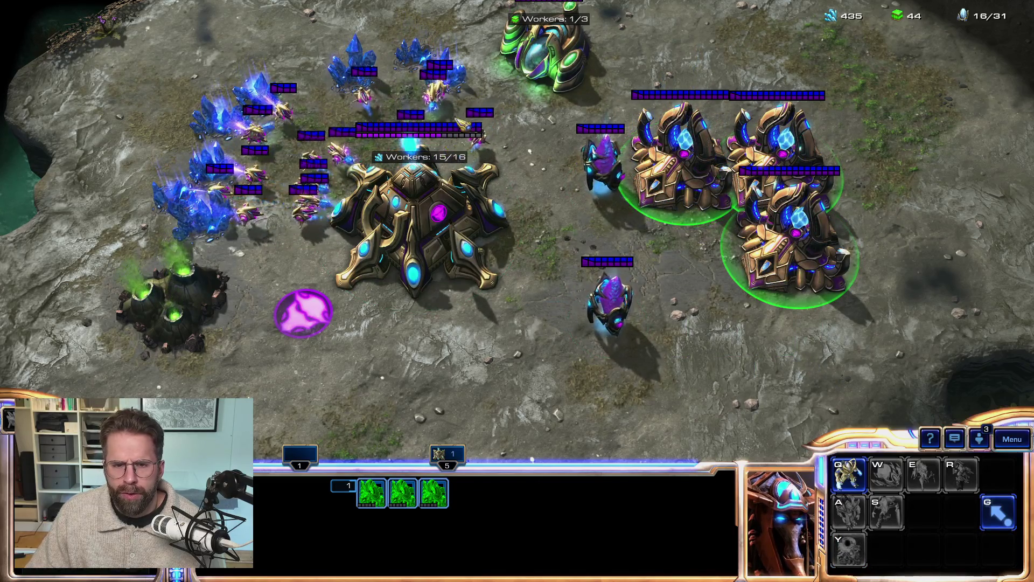
pyautogui.click(461, 128)
pyautogui.rightClick(584, 214)
pyautogui.press('y')
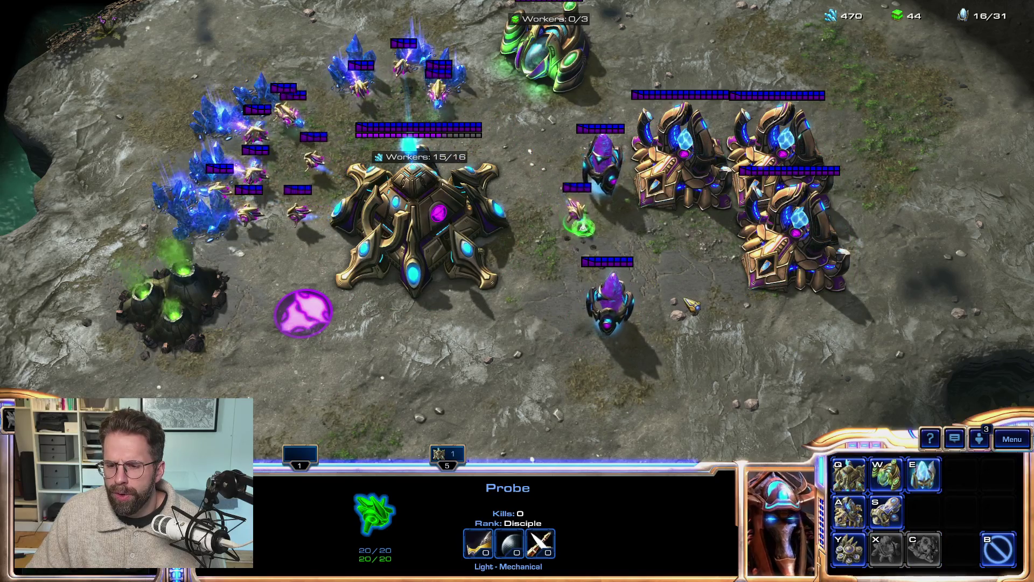
# Warp in a Forge beside the Gateways and a Cybernetics Core below the new Pylon.
pyautogui.press('s')
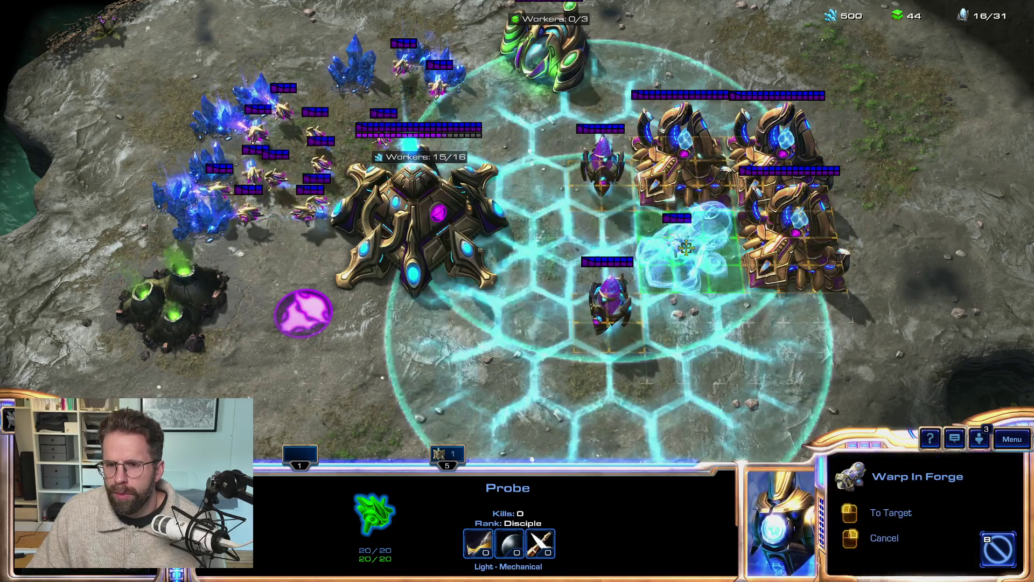
pyautogui.click(688, 237)
pyautogui.press('y')
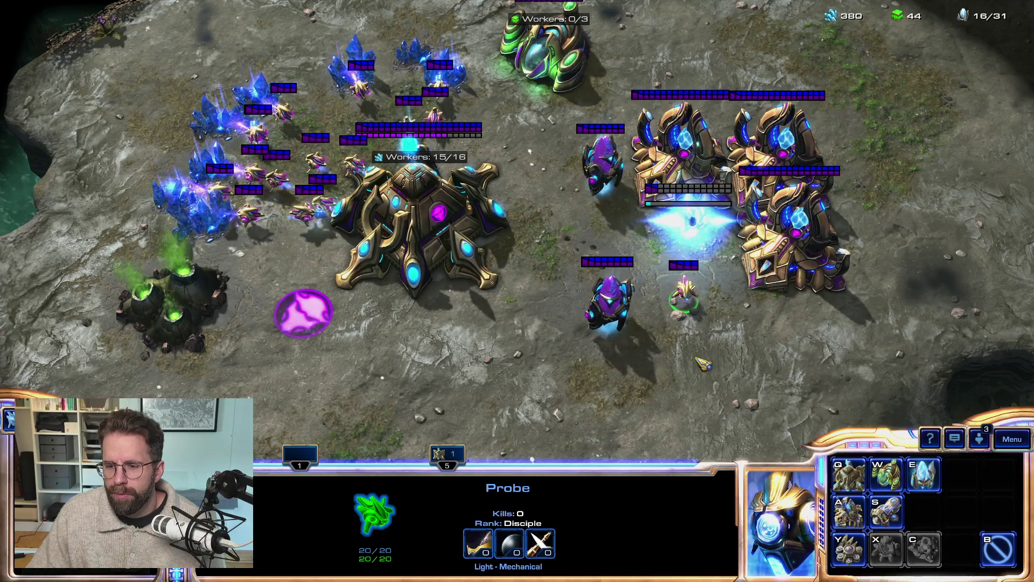
pyautogui.press('y')
pyautogui.click(595, 372)
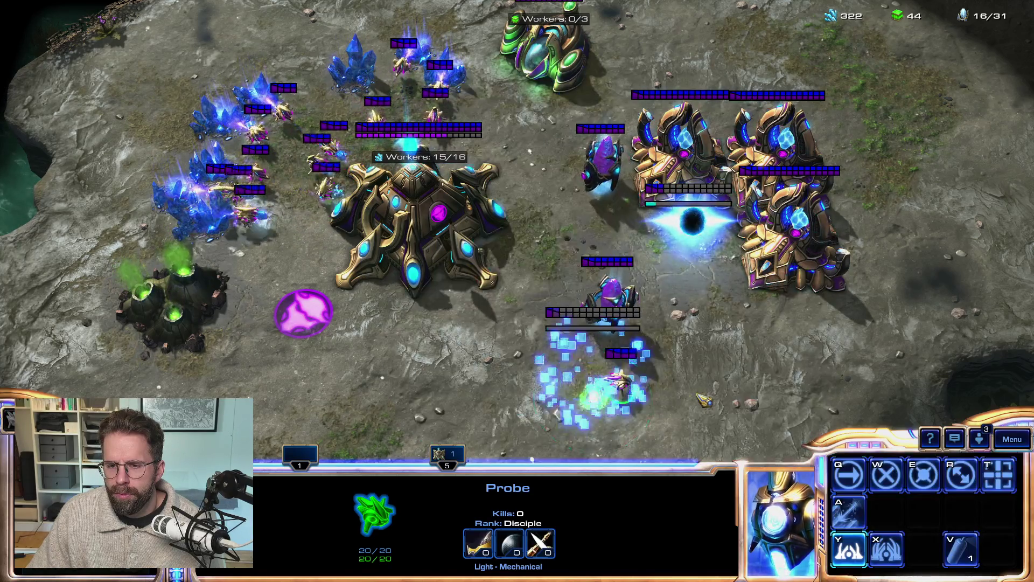
pyautogui.rightClick(546, 264)
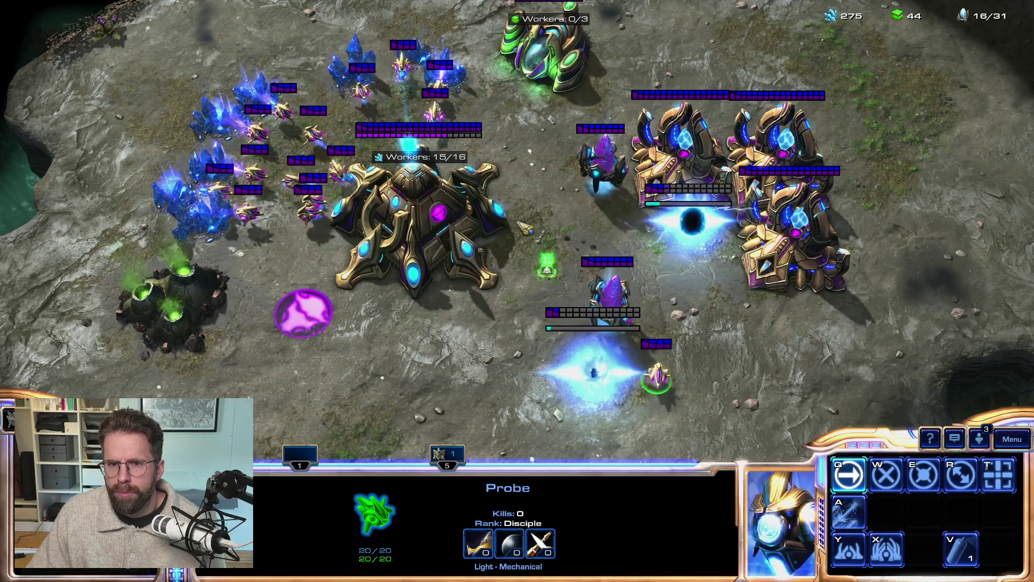
pyautogui.rightClick(445, 81)
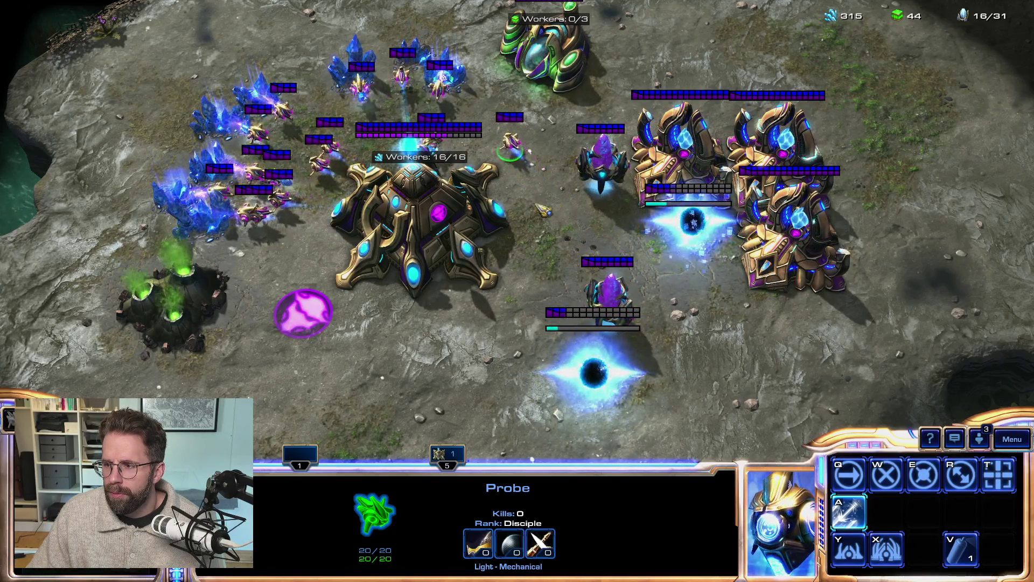
# Queue another Probe and put an Assimilator on the left gas geyser.
pyautogui.press('5')
pyautogui.press('q')
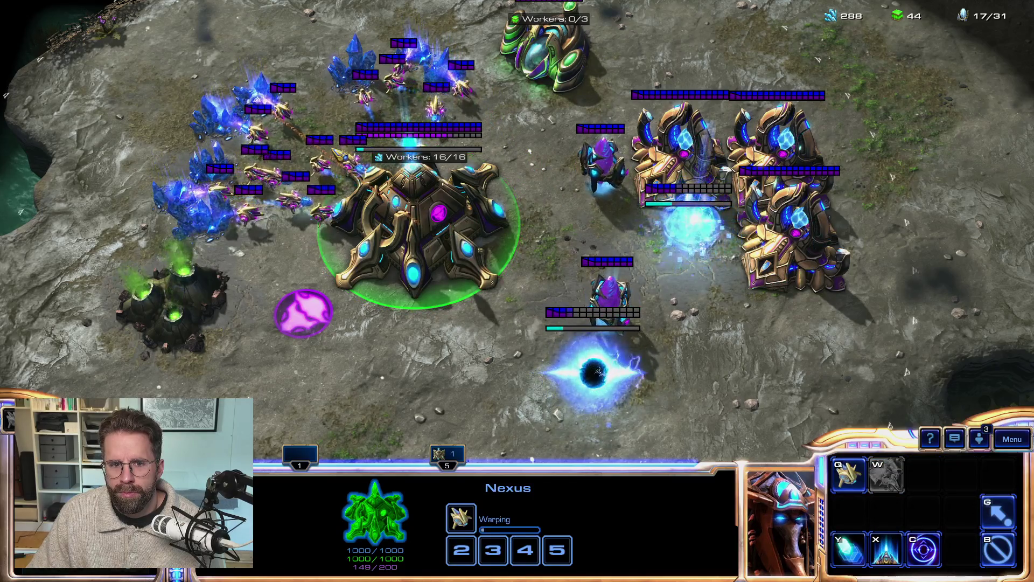
pyautogui.press('1')
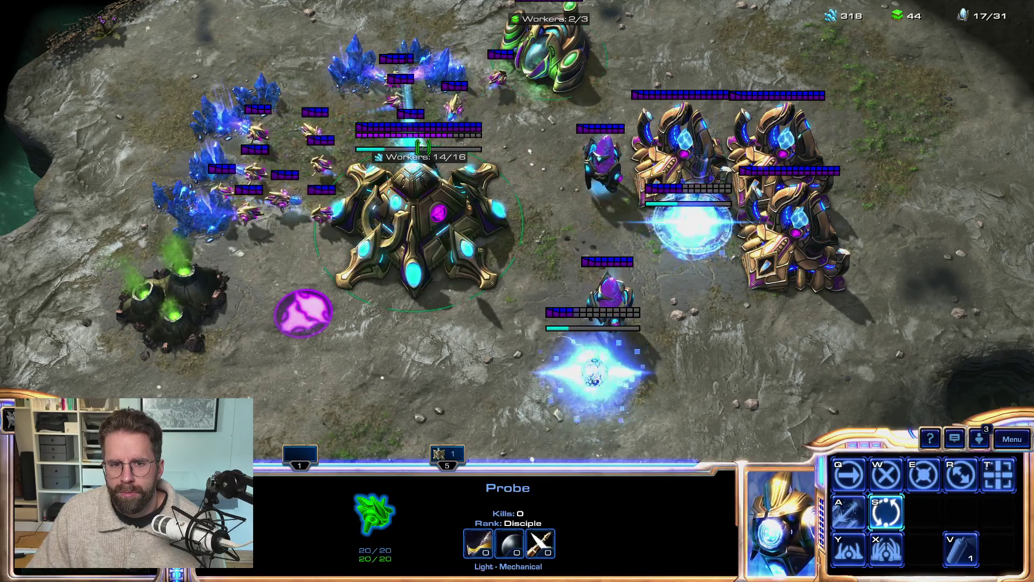
pyautogui.press('y')
pyautogui.press('e')
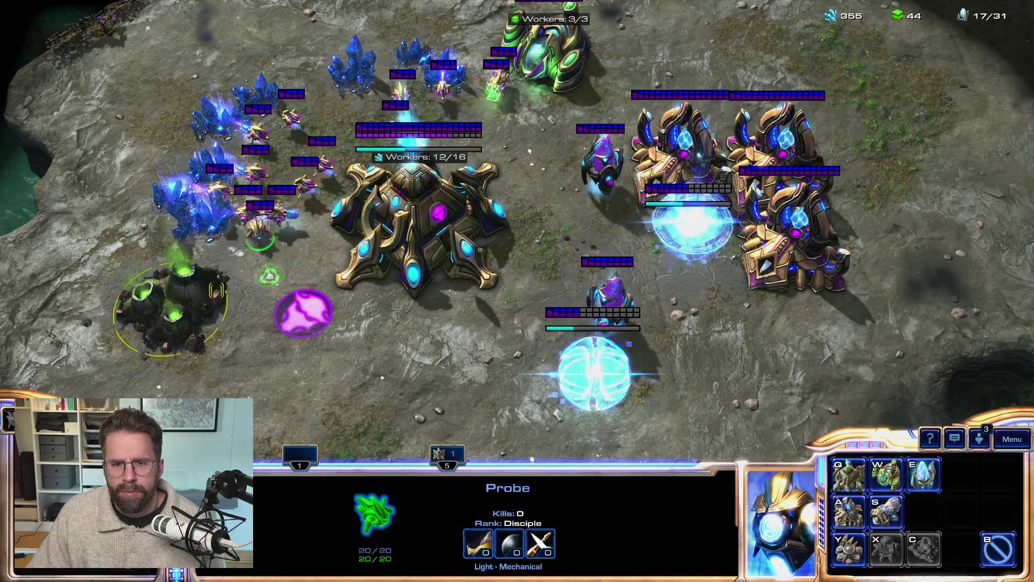
pyautogui.click(161, 293)
# Warp in a Pylon near the Gateways and queue another Probe at the Nexus.
pyautogui.press('y')
pyautogui.press('w')
pyautogui.click(606, 215)
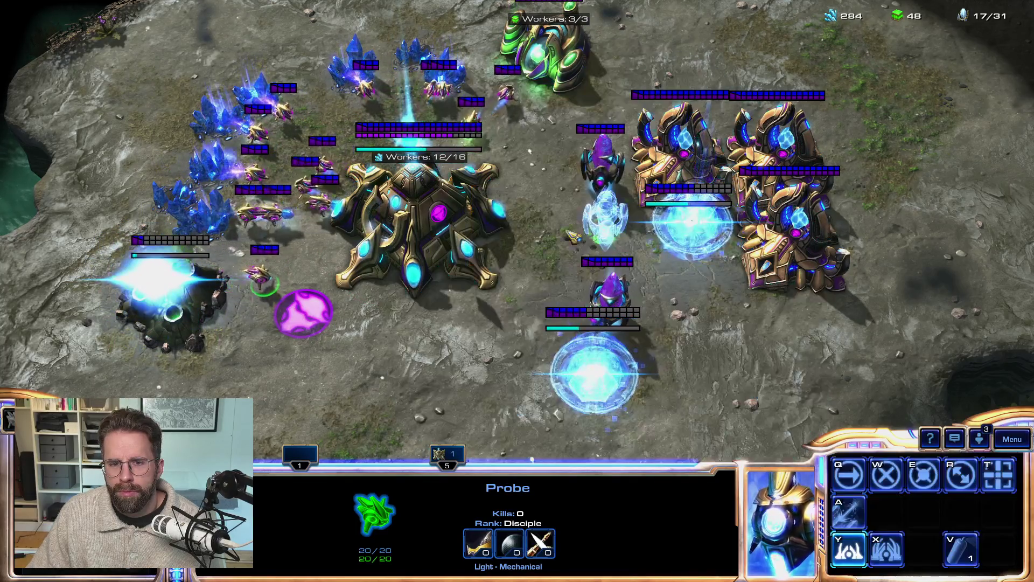
pyautogui.click(439, 209)
pyautogui.press('q')
pyautogui.press('q')
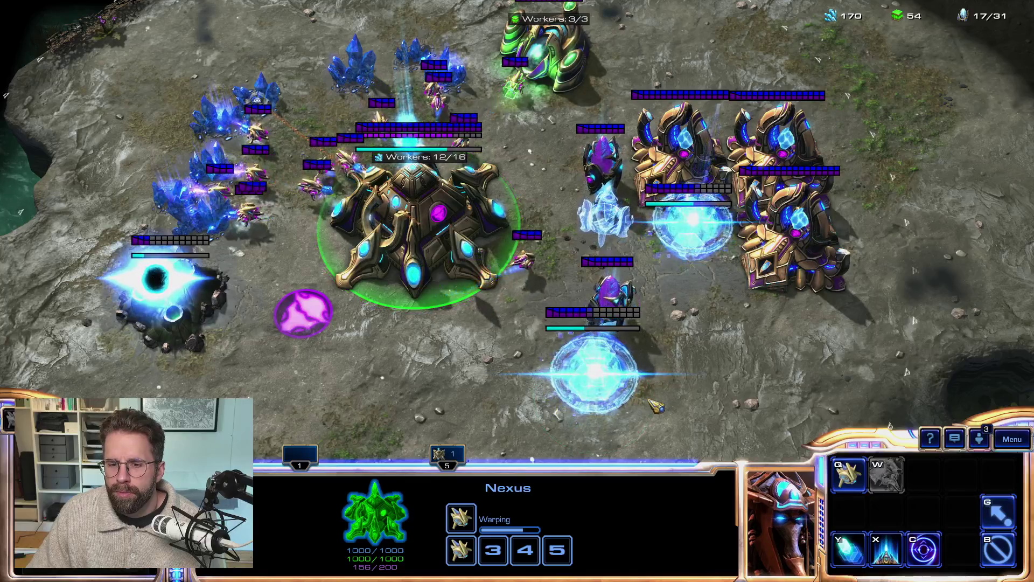
# Inspect the Cybernetics Core, Gateways and Forge, queuing a second Probe in between.
pyautogui.click(628, 391)
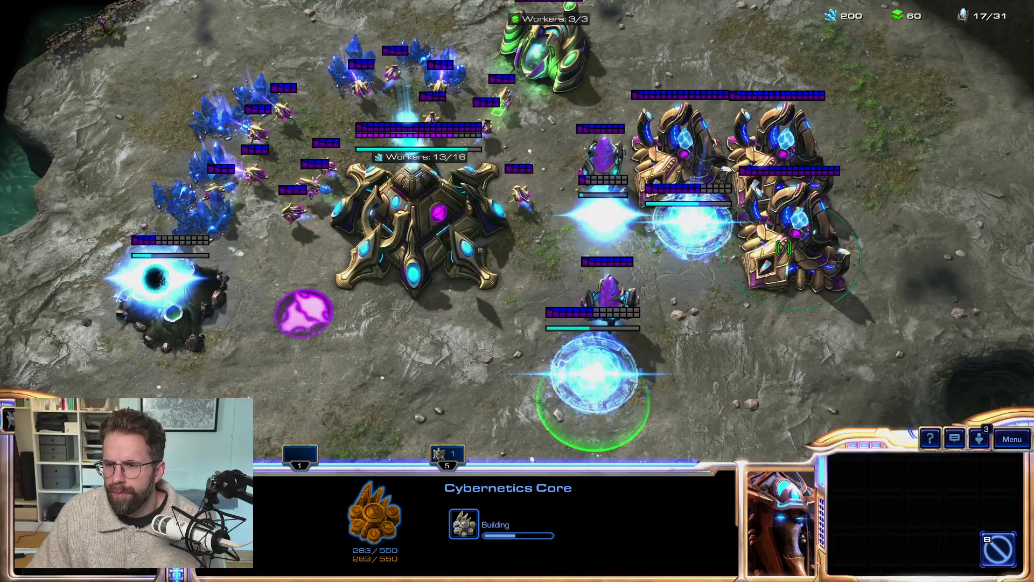
pyautogui.click(775, 237)
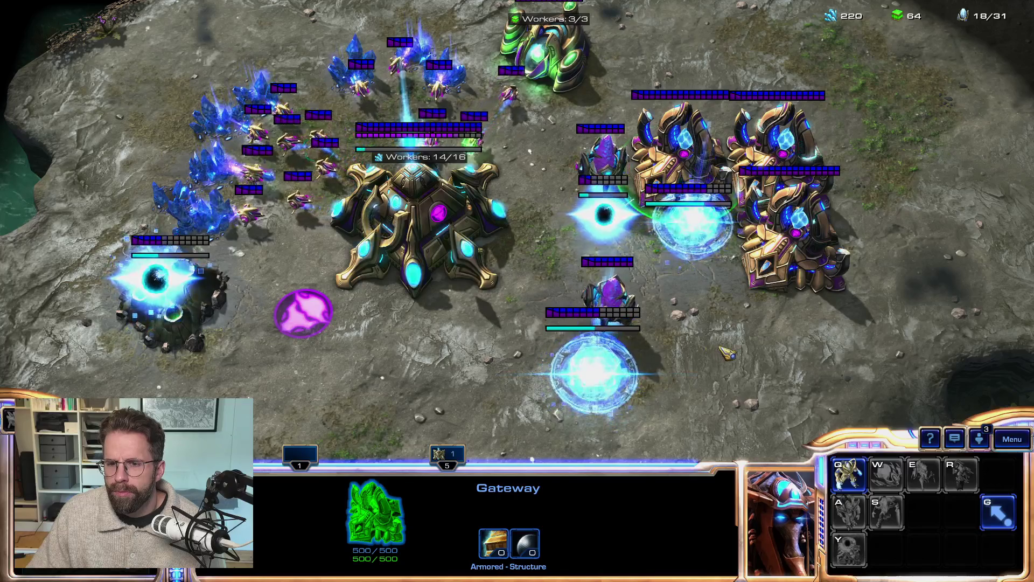
pyautogui.press('5')
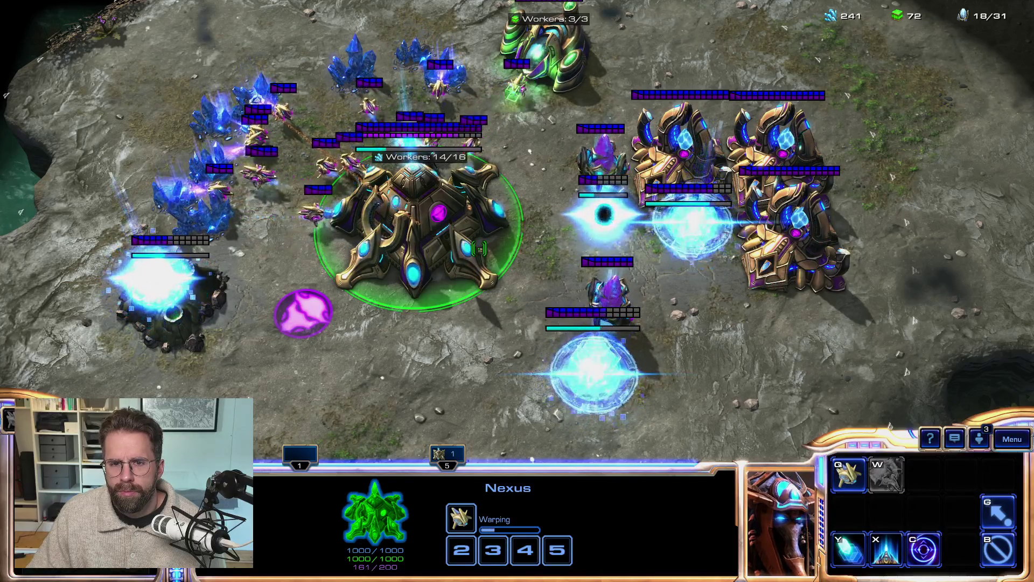
pyautogui.press('q')
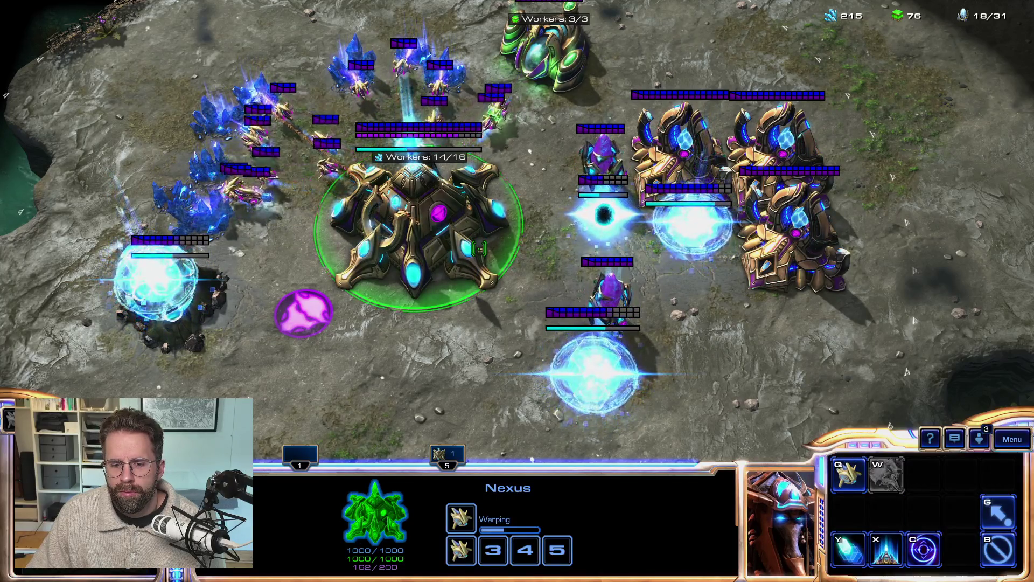
pyautogui.click(597, 369)
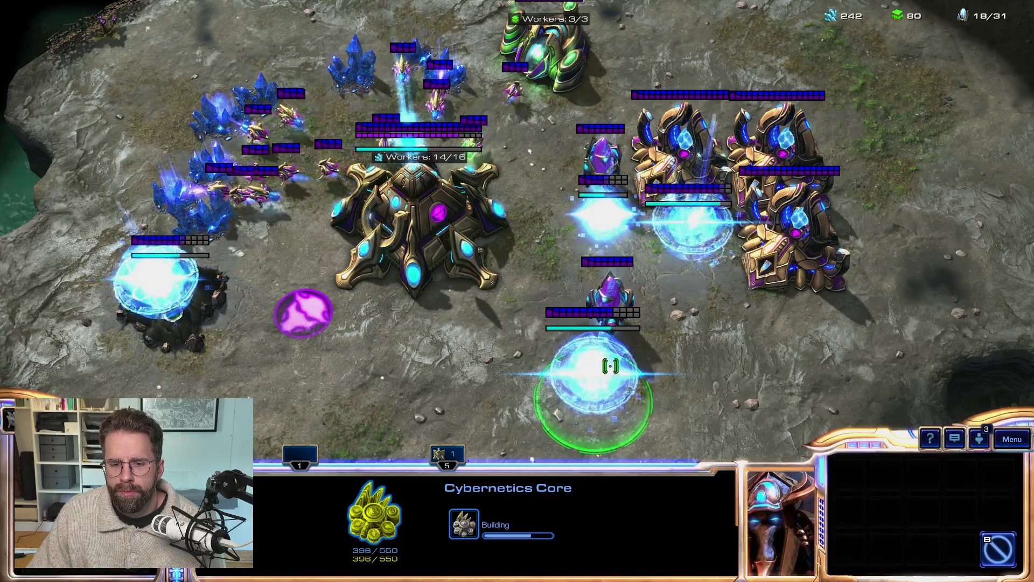
pyautogui.click(695, 242)
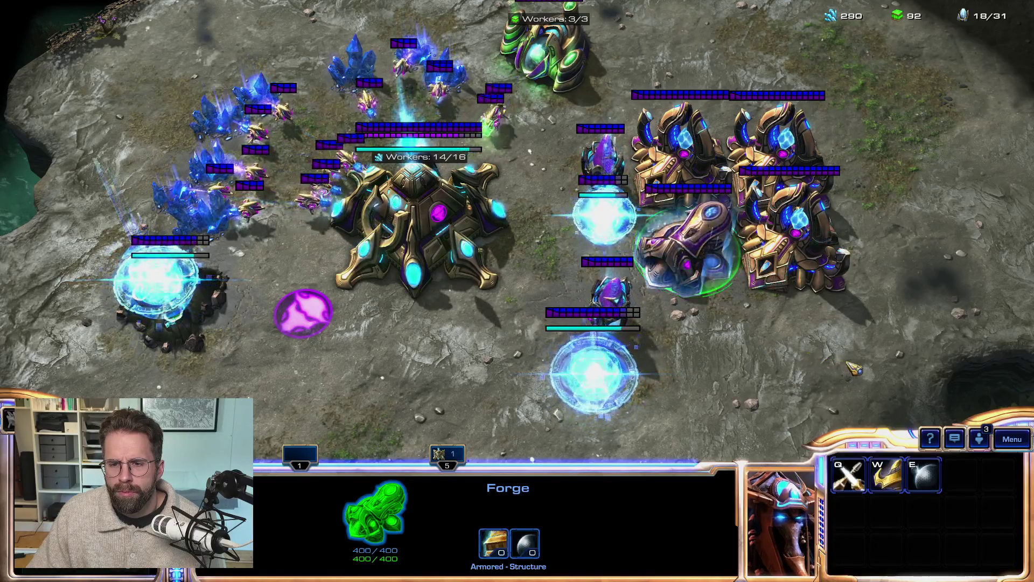
pyautogui.keyDown('ctrl'); pyautogui.click(792, 237); pyautogui.keyUp('ctrl')
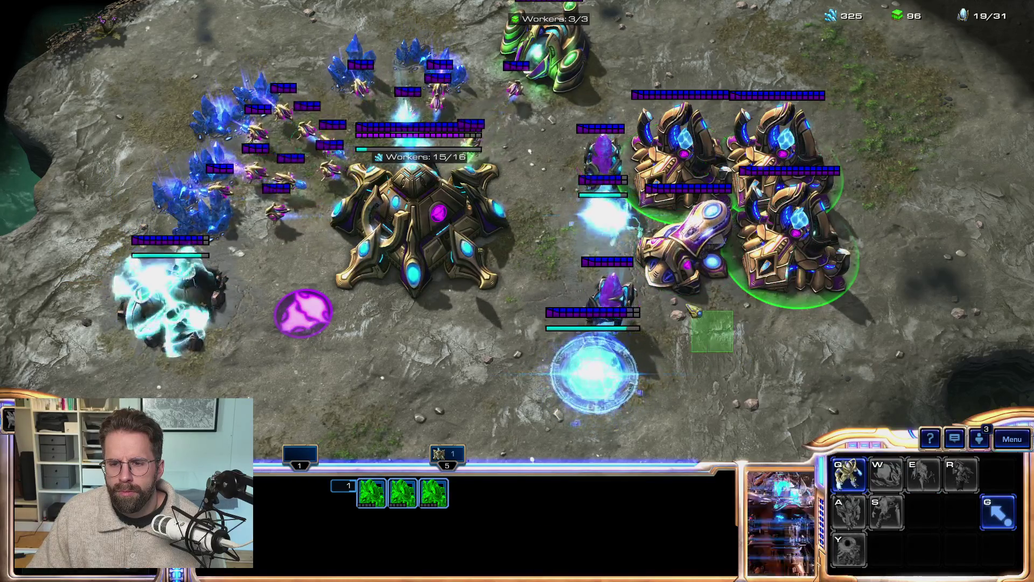
pyautogui.click(693, 247)
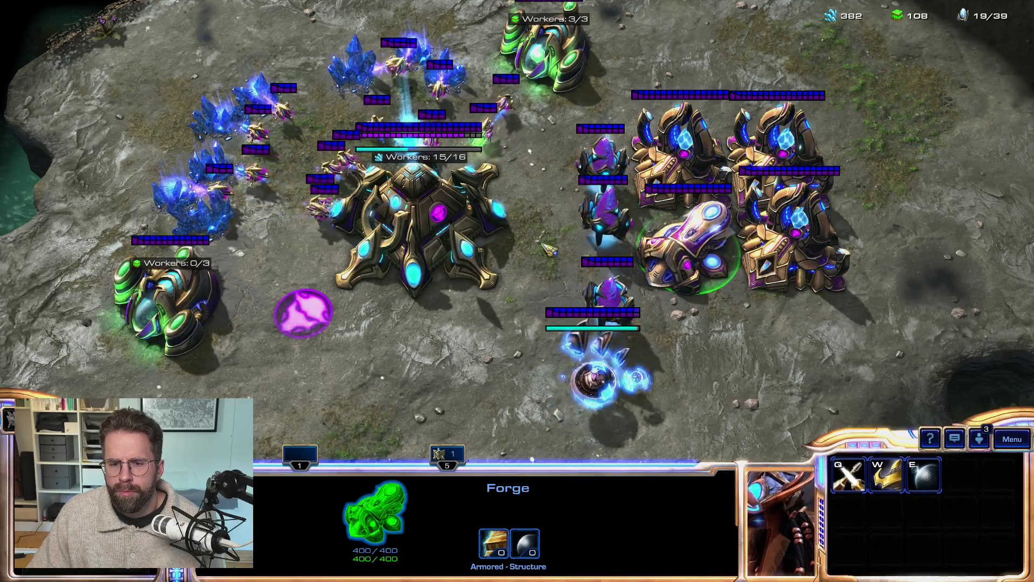
# Select the Forge, the top Assimilator and the Probes beside them.
pyautogui.moveTo(519, 232)
pyautogui.mouseDown()
pyautogui.moveTo(691, 380)
pyautogui.moveTo(642, 378)
pyautogui.mouseUp()
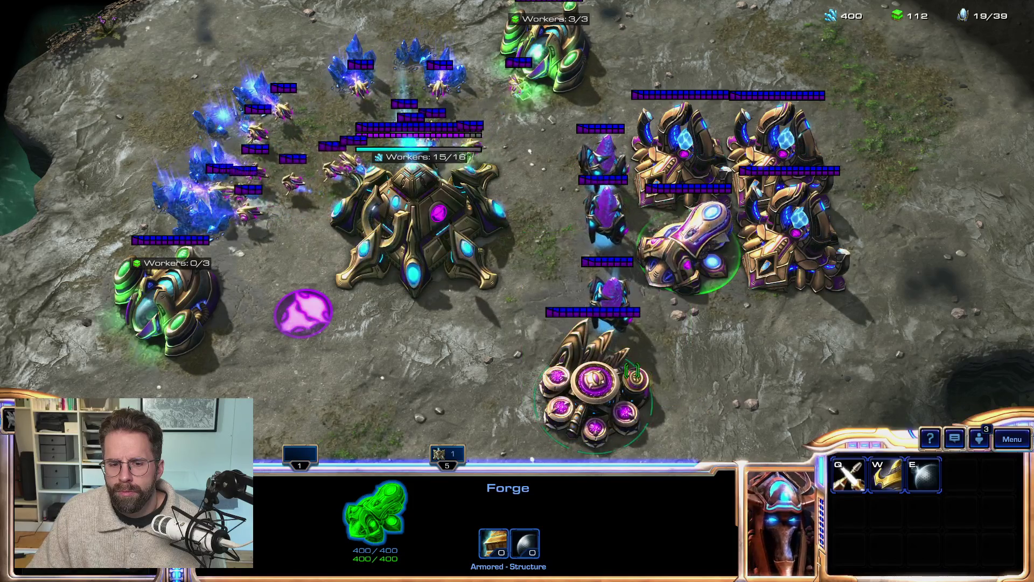
pyautogui.moveTo(746, 434); pyautogui.dragTo(673, 371)
pyautogui.moveTo(728, 406); pyautogui.dragTo(625, 310)
pyautogui.moveTo(680, 372)
pyautogui.mouseDown()
pyautogui.moveTo(541, 226)
pyautogui.moveTo(734, 405)
pyautogui.mouseUp()
pyautogui.click(607, 294)
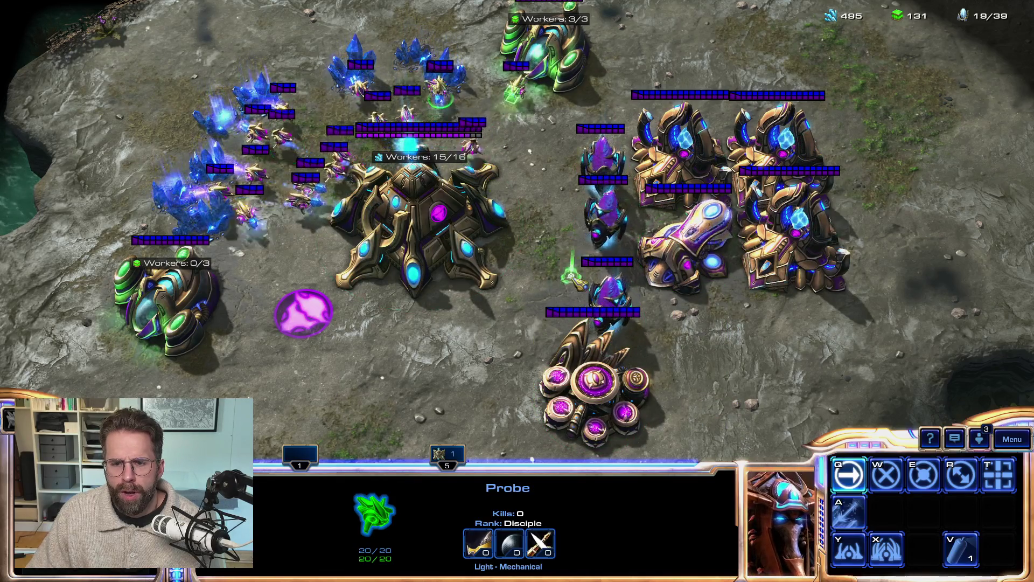
pyautogui.click(549, 53)
pyautogui.moveTo(493, 310); pyautogui.dragTo(512, 331)
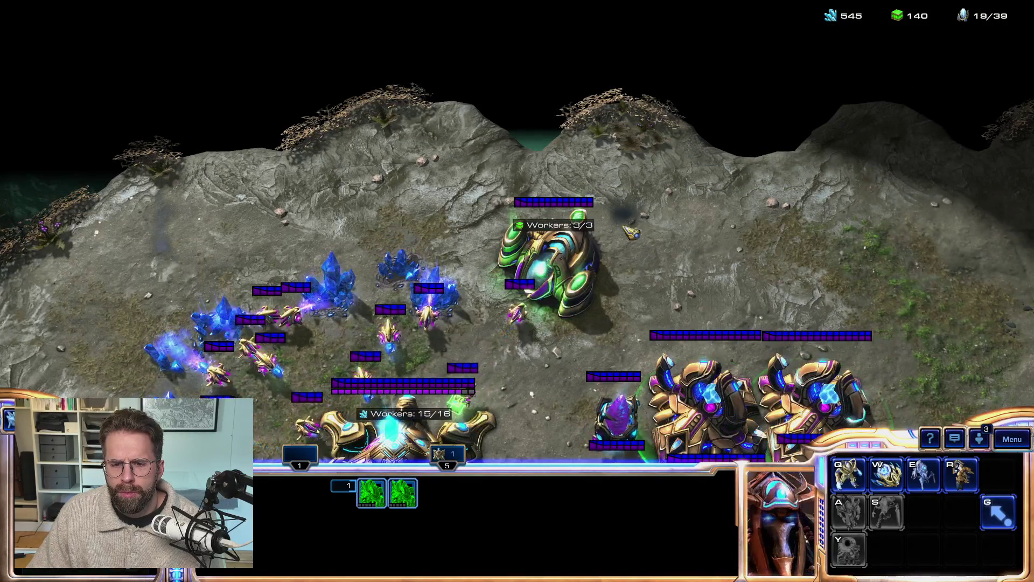
pyautogui.click(549, 266)
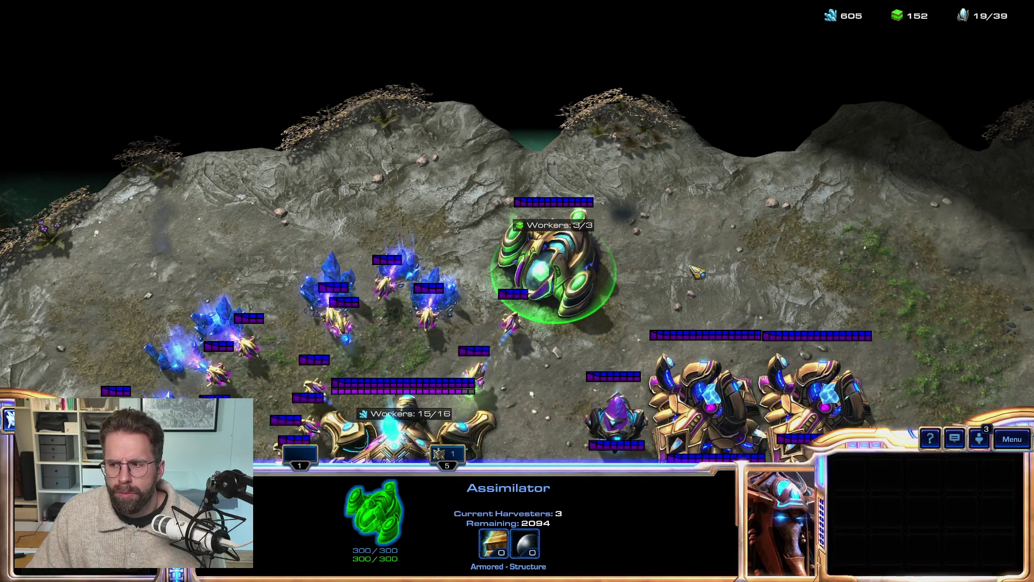
# Warp in a Robotics Facility beside the Cybernetics Core.
pyautogui.press('BackSpace')
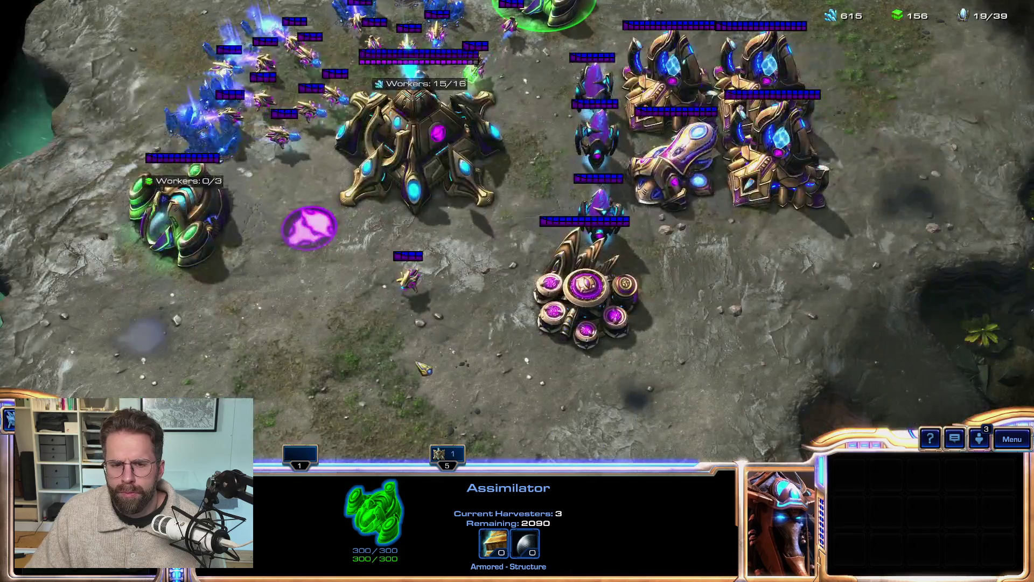
pyautogui.click(409, 280)
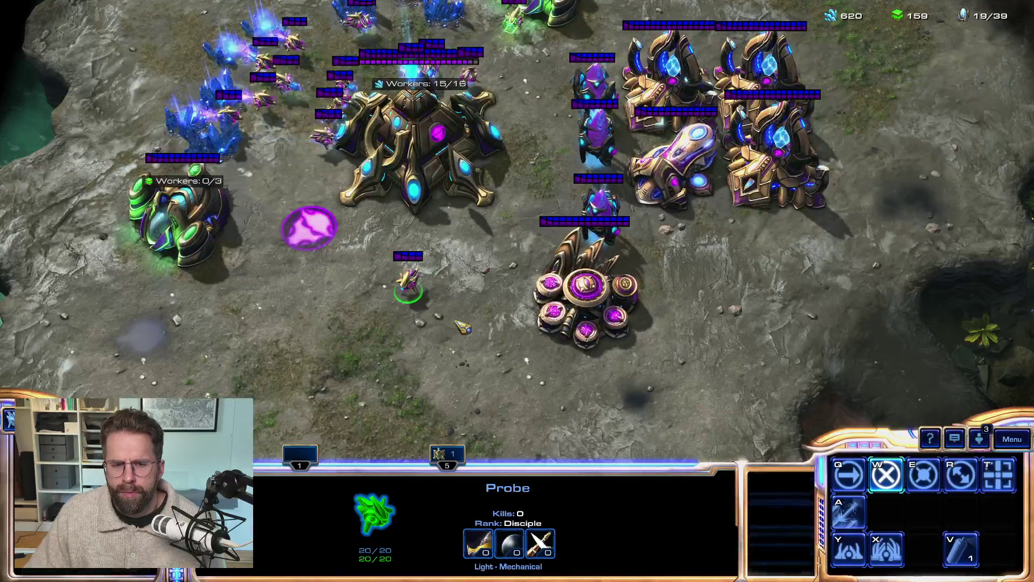
pyautogui.rightClick(498, 367)
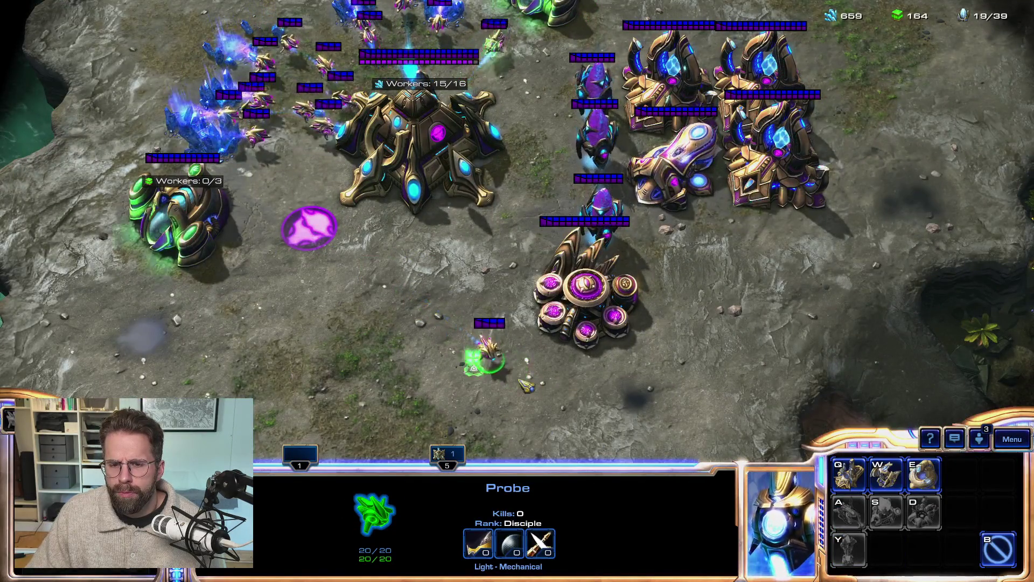
pyautogui.press('e')
pyautogui.click(684, 243)
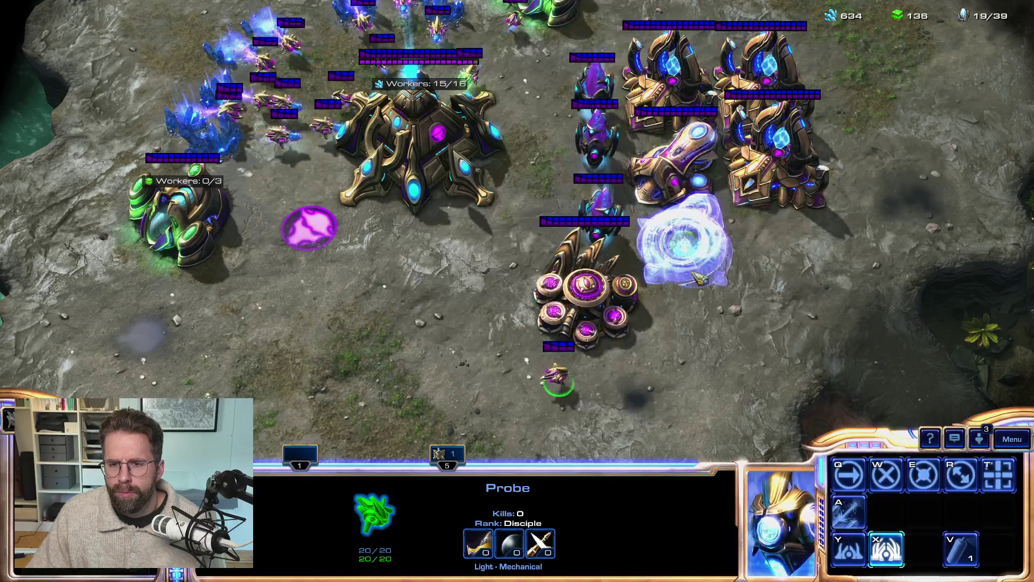
pyautogui.press('w')
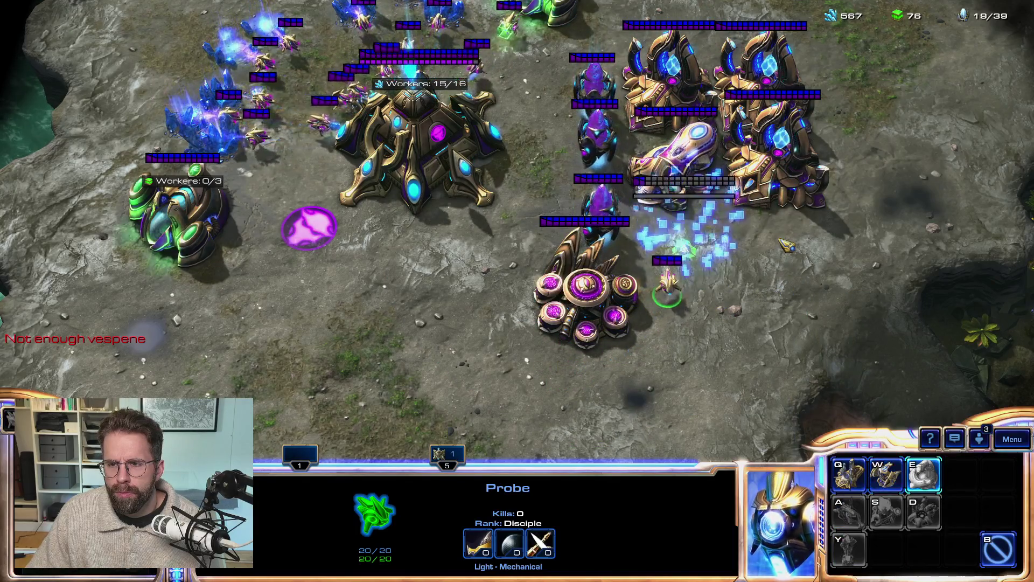
pyautogui.rightClick(668, 377)
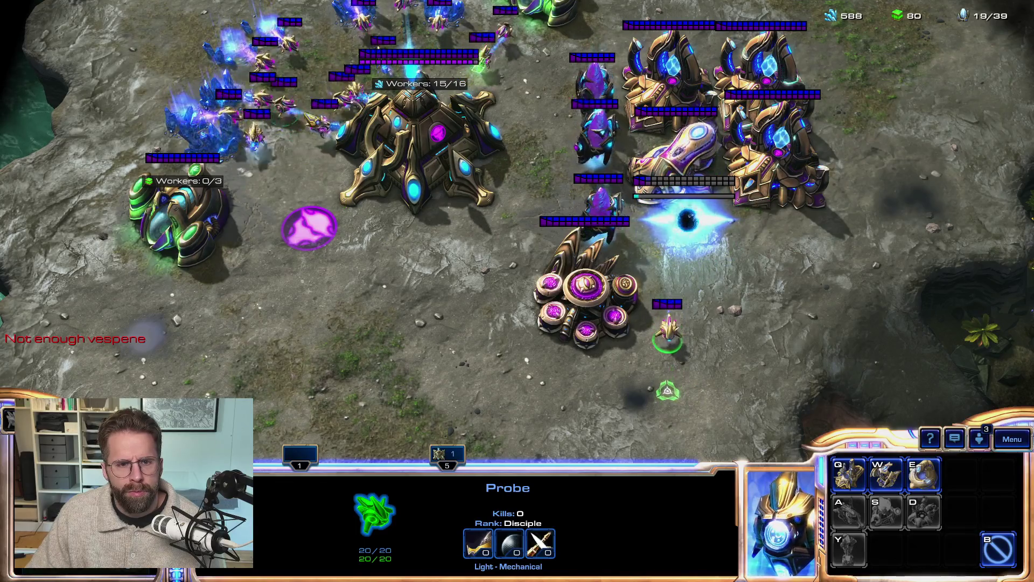
pyautogui.press('Escape')
# Send three mineral-line Probes to the empty Assimilator and train another Probe.
pyautogui.moveTo(338, 98); pyautogui.dragTo(302, 135)
pyautogui.rightClick(178, 210)
pyautogui.click(431, 162)
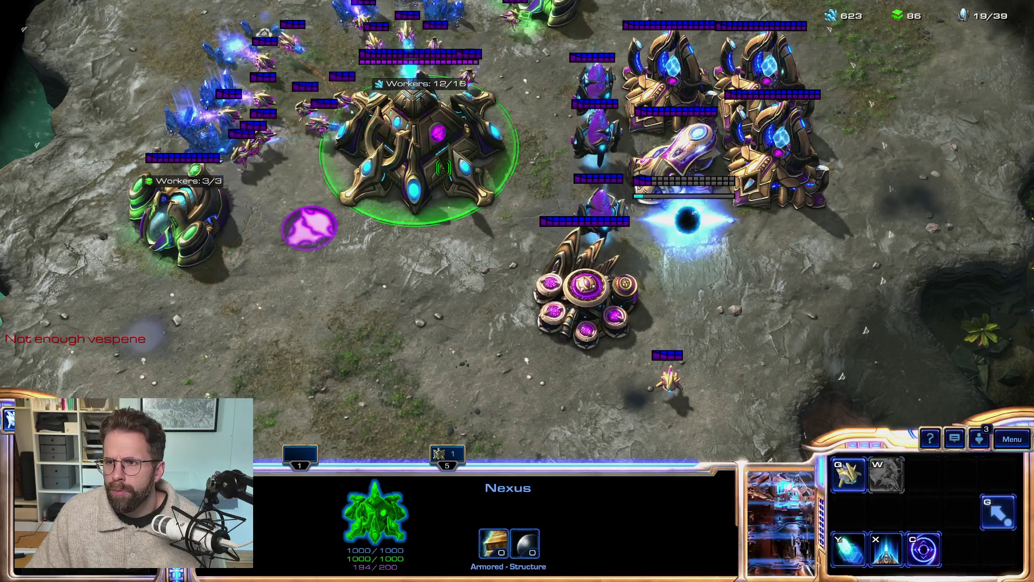
pyautogui.press('q')
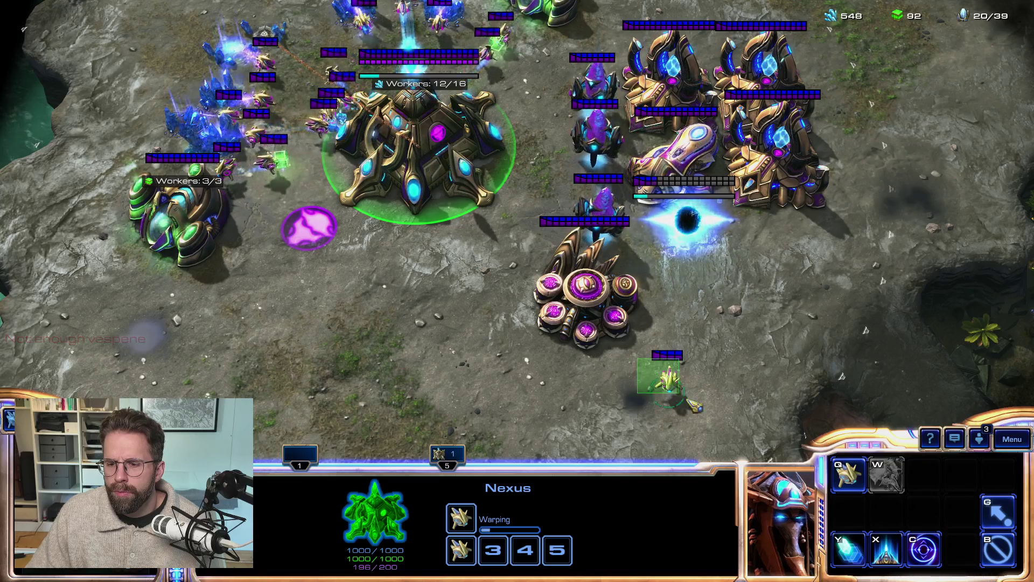
# Place a Stargate beside the Robotics Facility and queue another Probe.
pyautogui.click(669, 383)
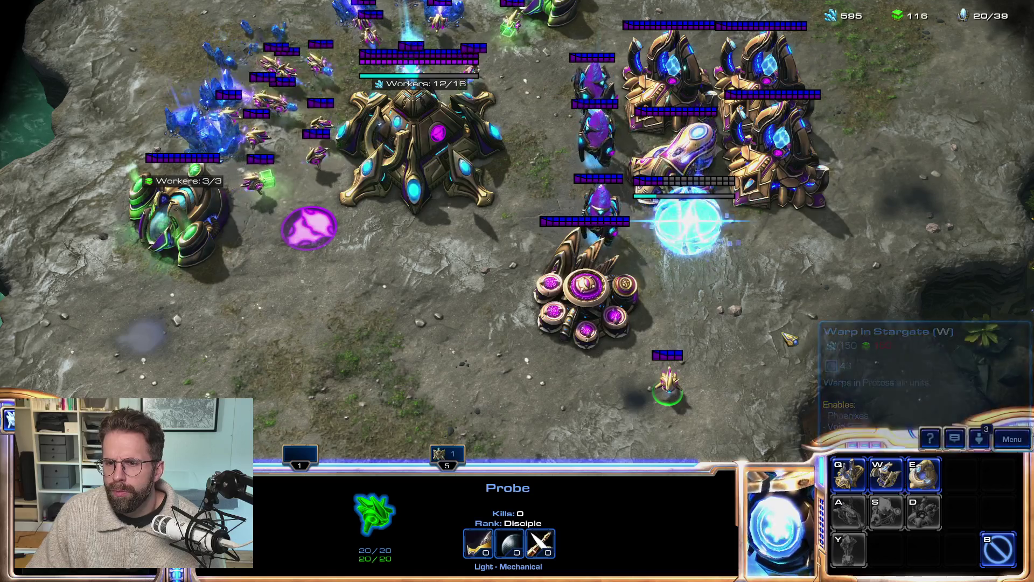
pyautogui.rightClick(732, 322)
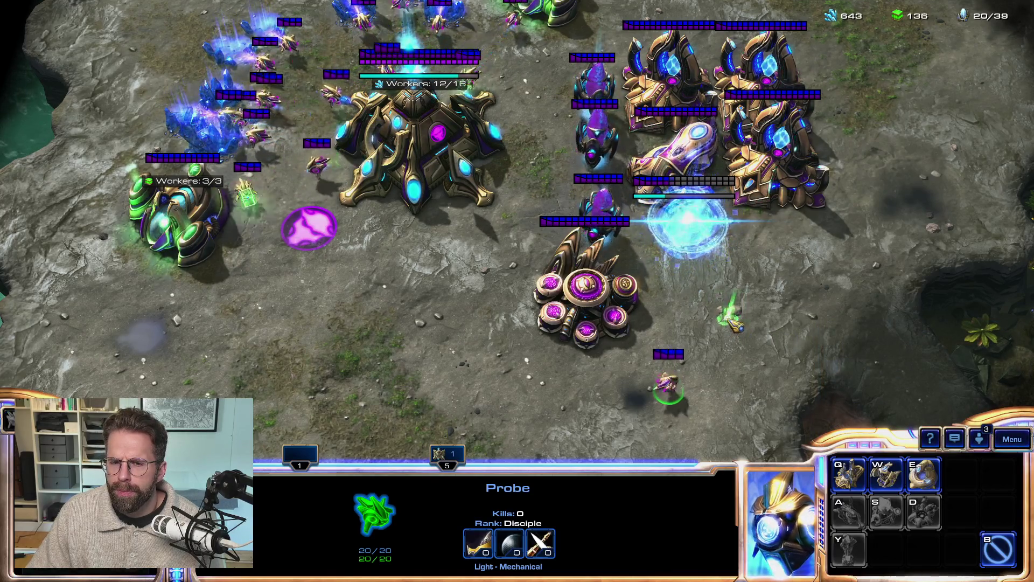
pyautogui.press('w')
pyautogui.press('w')
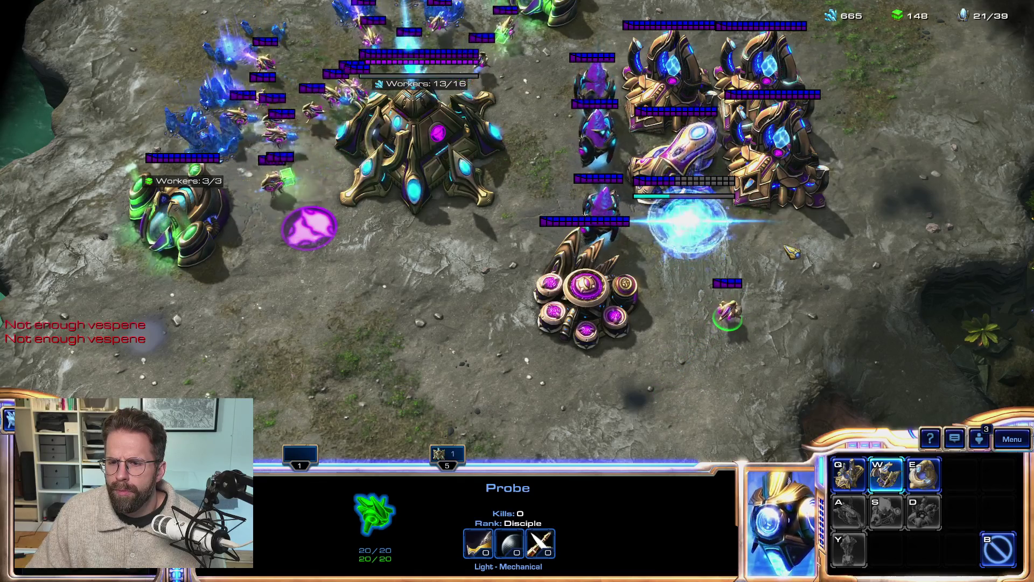
pyautogui.press('w')
pyautogui.press('w')
pyautogui.click(796, 221)
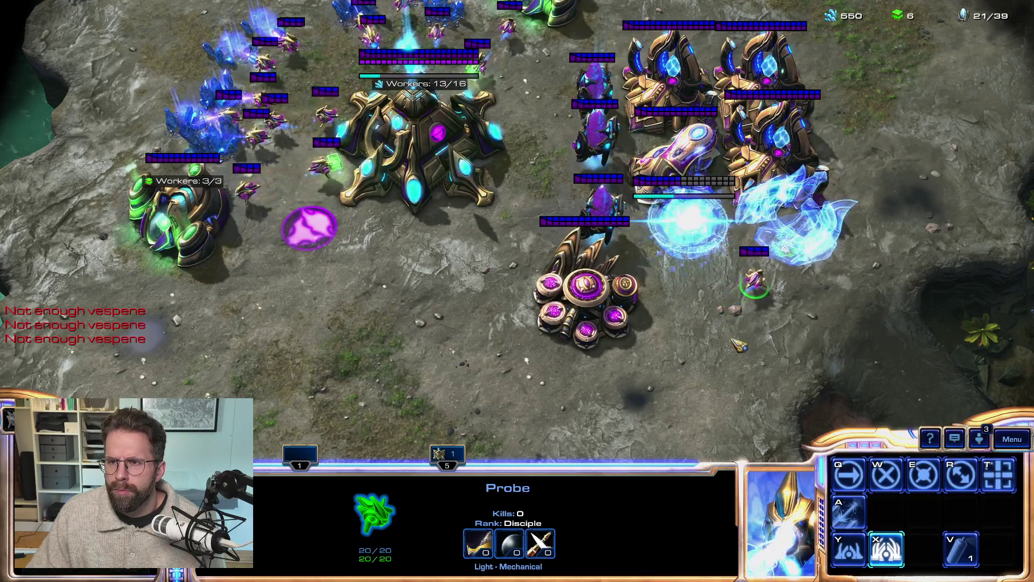
pyautogui.rightClick(645, 364)
pyautogui.press('5')
pyautogui.press('q')
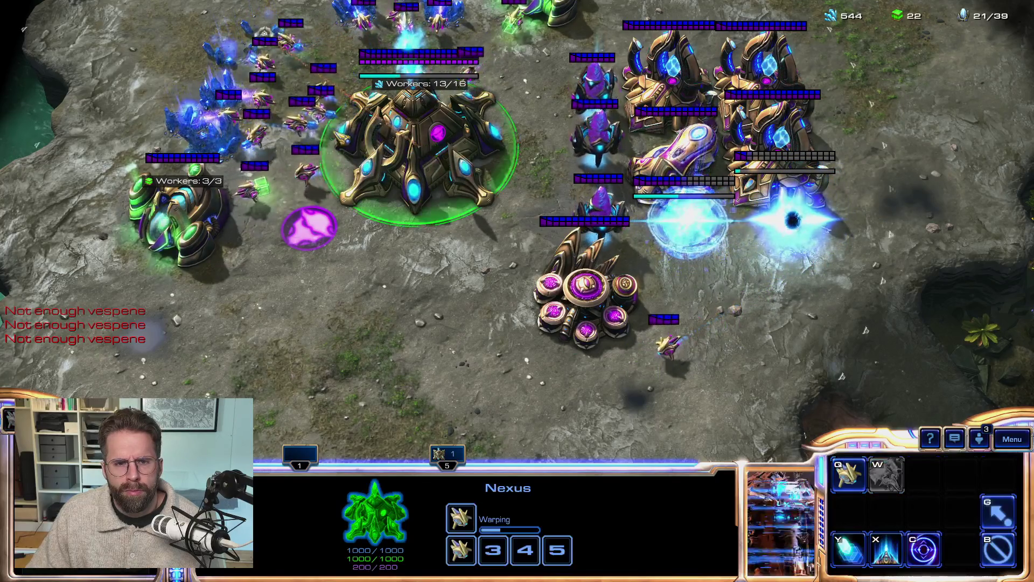
# Warp in two Pylons side by side below the Nexus.
pyautogui.click(670, 343)
pyautogui.press('b')
pyautogui.press('e')
pyautogui.click(493, 325)
pyautogui.press('b')
pyautogui.press('e')
pyautogui.click(420, 324)
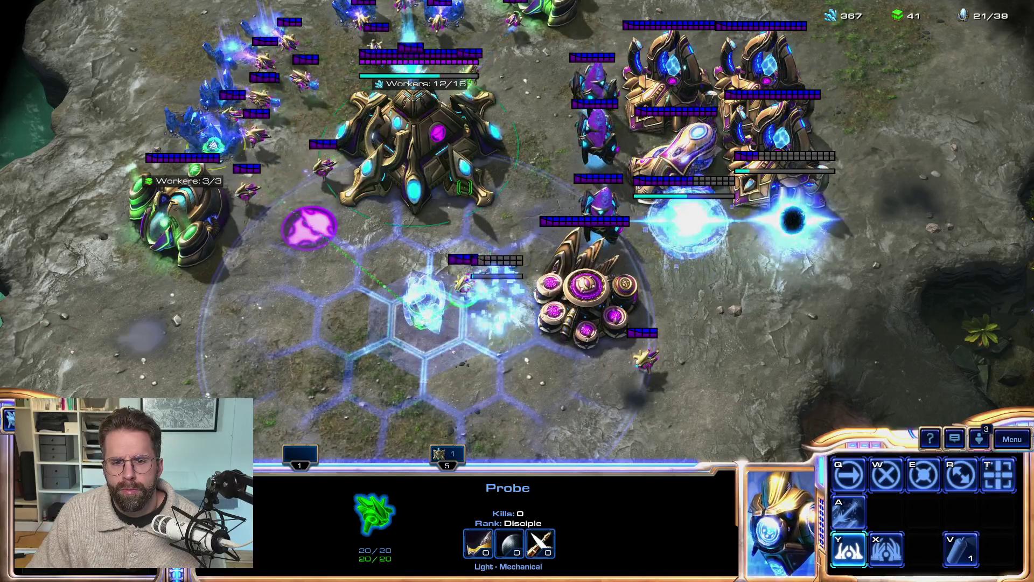
pyautogui.press('5')
# Warp in a Twilight Council right of the Cybernetics Core.
pyautogui.click(645, 364)
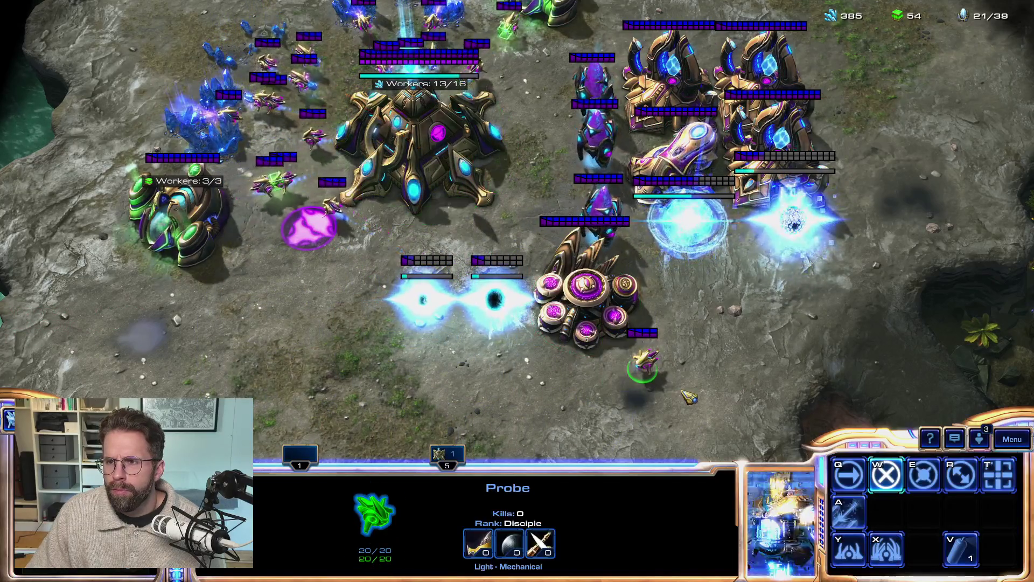
pyautogui.press('b')
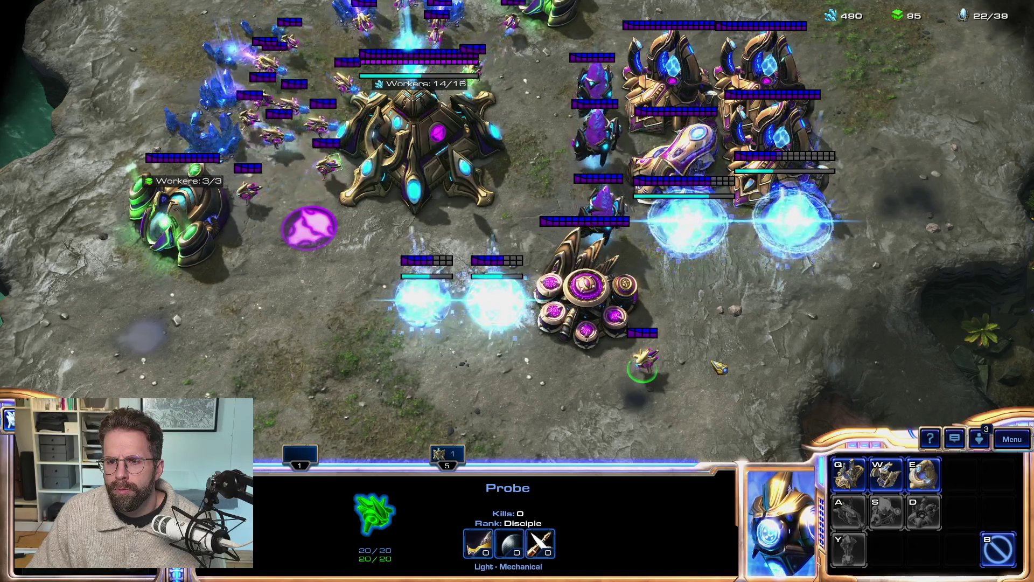
pyautogui.press('q')
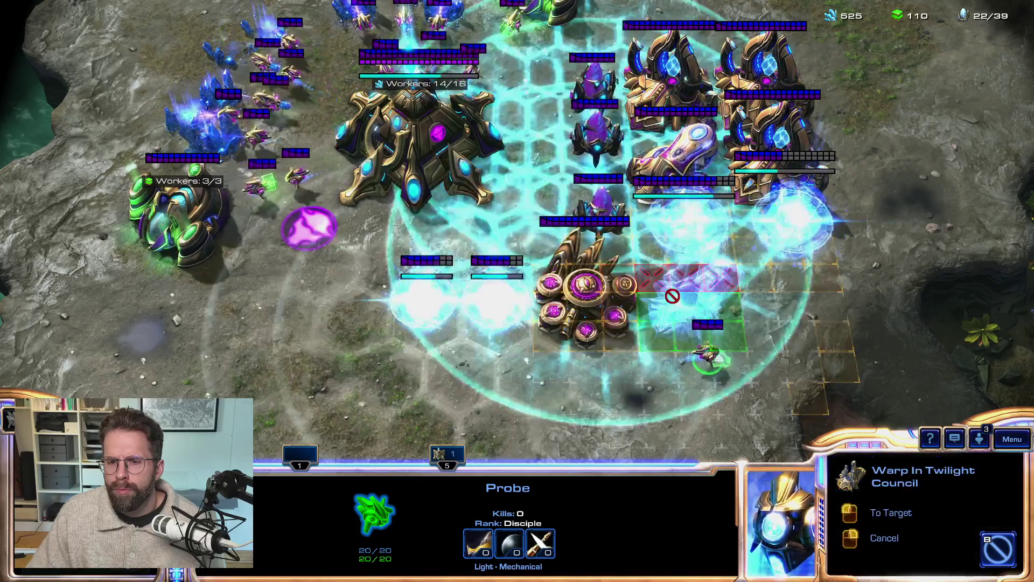
pyautogui.click(691, 302)
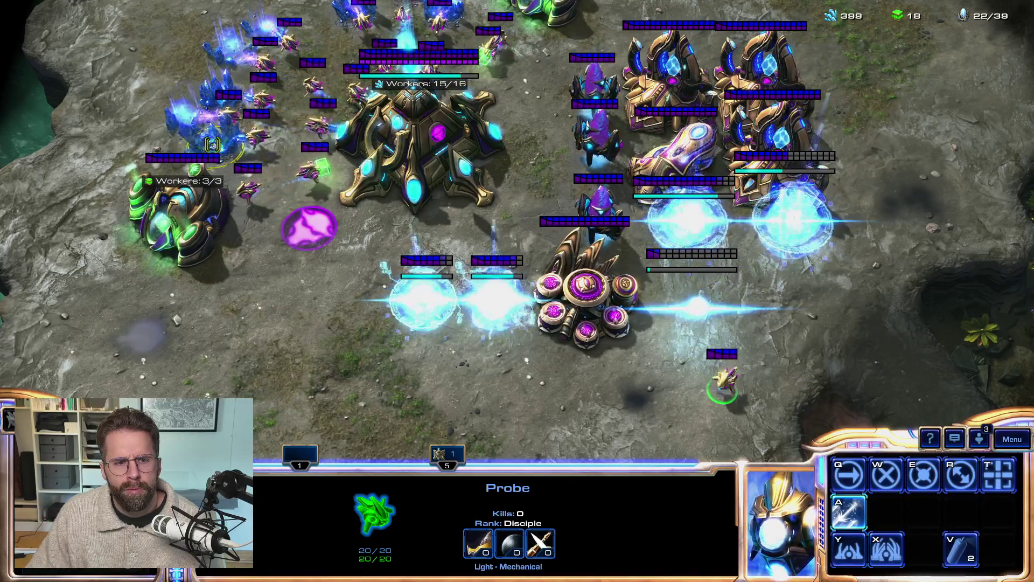
pyautogui.press('5')
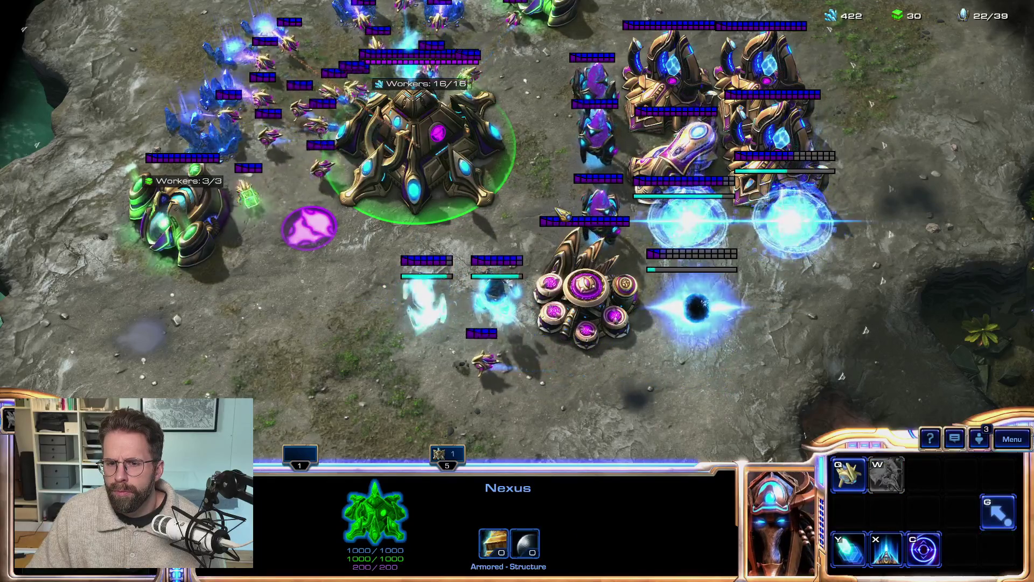
# Select the warping Stargate, then the Robotics Facility, then all three Gateways with control group 4.
pyautogui.click(789, 226)
pyautogui.moveTo(738, 288)
pyautogui.mouseDown()
pyautogui.moveTo(808, 357)
pyautogui.moveTo(801, 363)
pyautogui.moveTo(678, 249)
pyautogui.mouseUp()
pyautogui.moveTo(832, 376); pyautogui.dragTo(778, 315)
pyautogui.moveTo(875, 329); pyautogui.dragTo(802, 286)
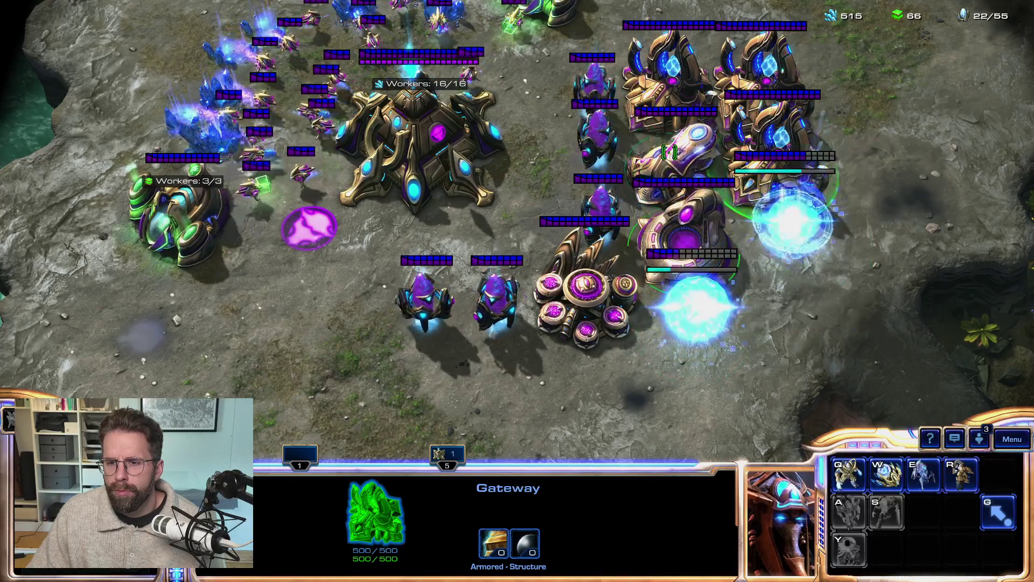
pyautogui.press('4')
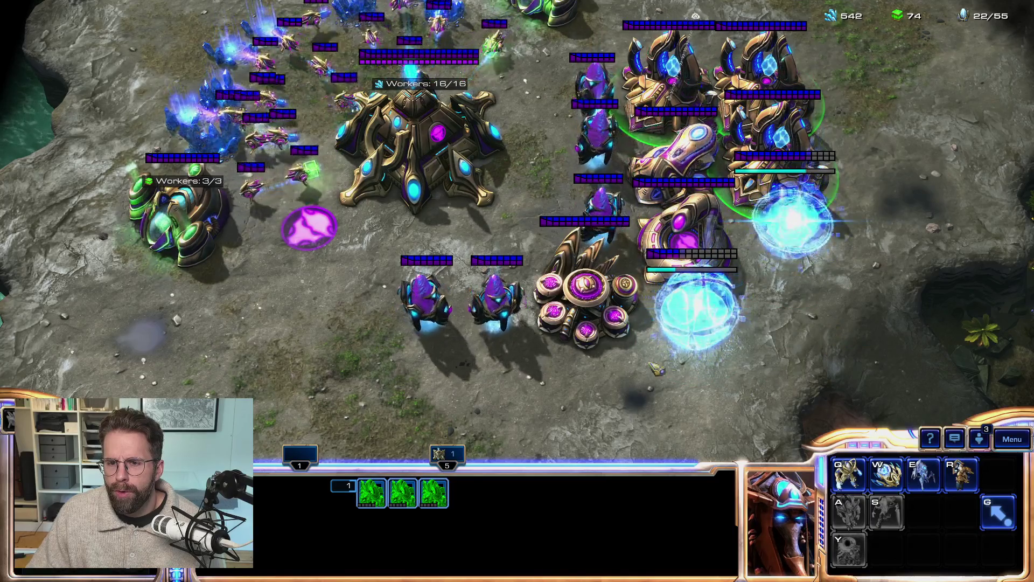
# Reselect the Robotics Facility and Stargate several times to compare their selection panels.
pyautogui.click(680, 237)
pyautogui.moveTo(673, 221); pyautogui.dragTo(554, 152)
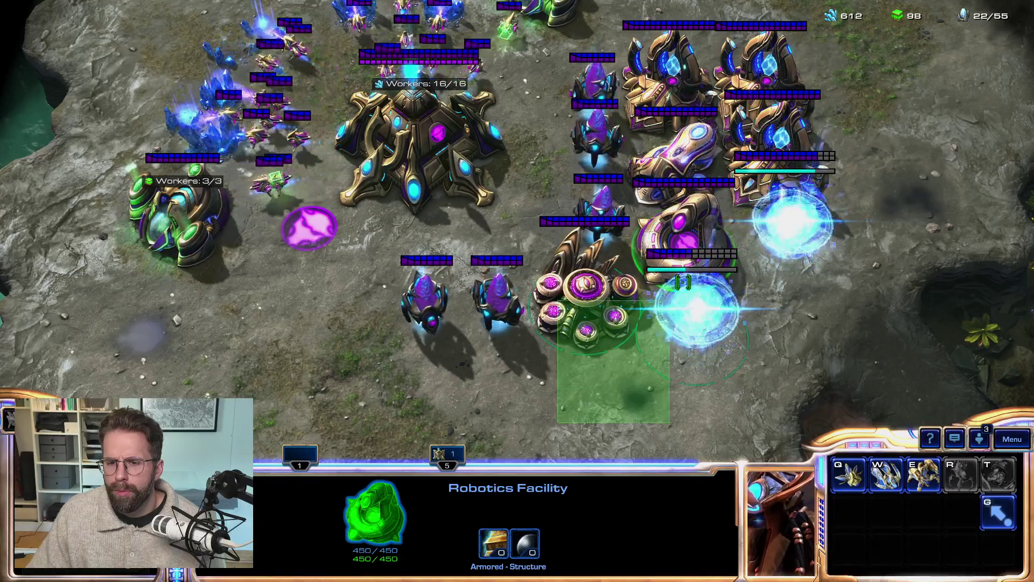
pyautogui.click(743, 236)
pyautogui.moveTo(727, 267)
pyautogui.mouseDown()
pyautogui.moveTo(818, 374)
pyautogui.moveTo(669, 219)
pyautogui.moveTo(862, 373)
pyautogui.mouseUp()
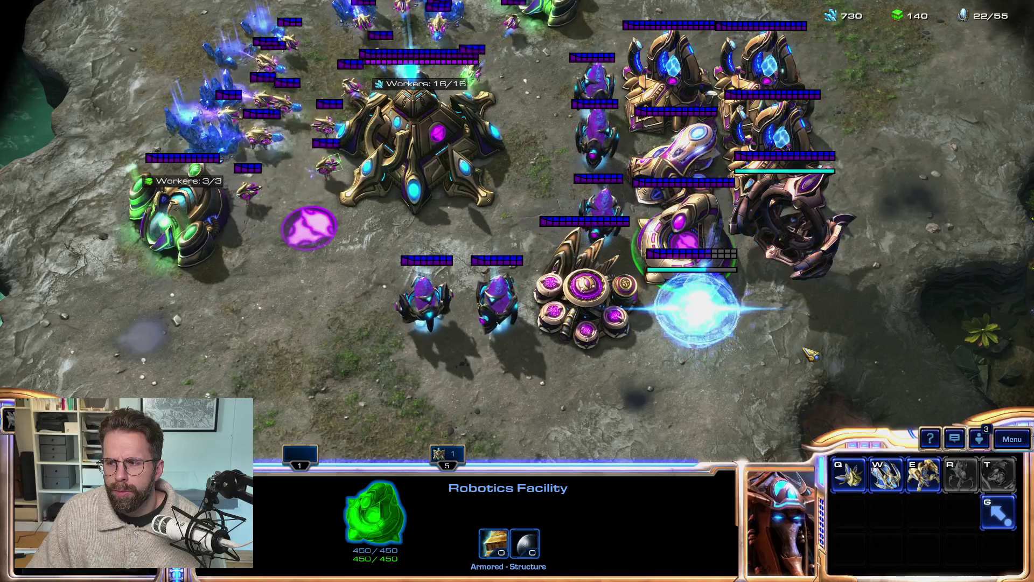
pyautogui.moveTo(860, 314); pyautogui.dragTo(776, 228)
pyautogui.press('5')
pyautogui.moveTo(848, 362); pyautogui.dragTo(776, 284)
pyautogui.moveTo(896, 323); pyautogui.dragTo(874, 279)
# Select the Twilight Council under construction, the Stargate and the Cybernetics Core, then open the game menu.
pyautogui.moveTo(724, 319)
pyautogui.mouseDown()
pyautogui.moveTo(810, 383)
pyautogui.moveTo(819, 377)
pyautogui.mouseUp()
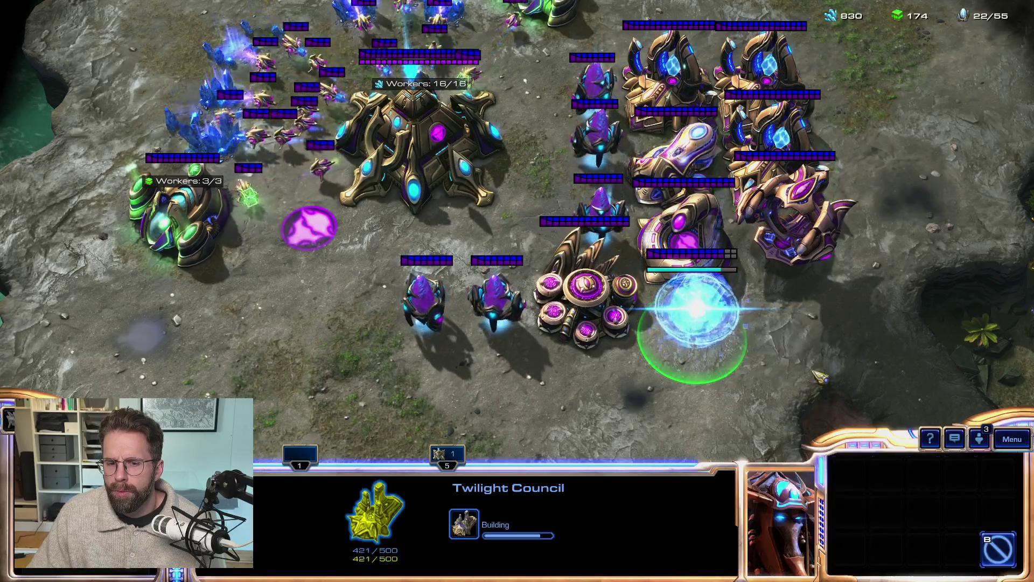
pyautogui.click(807, 242)
pyautogui.moveTo(872, 324); pyautogui.dragTo(821, 275)
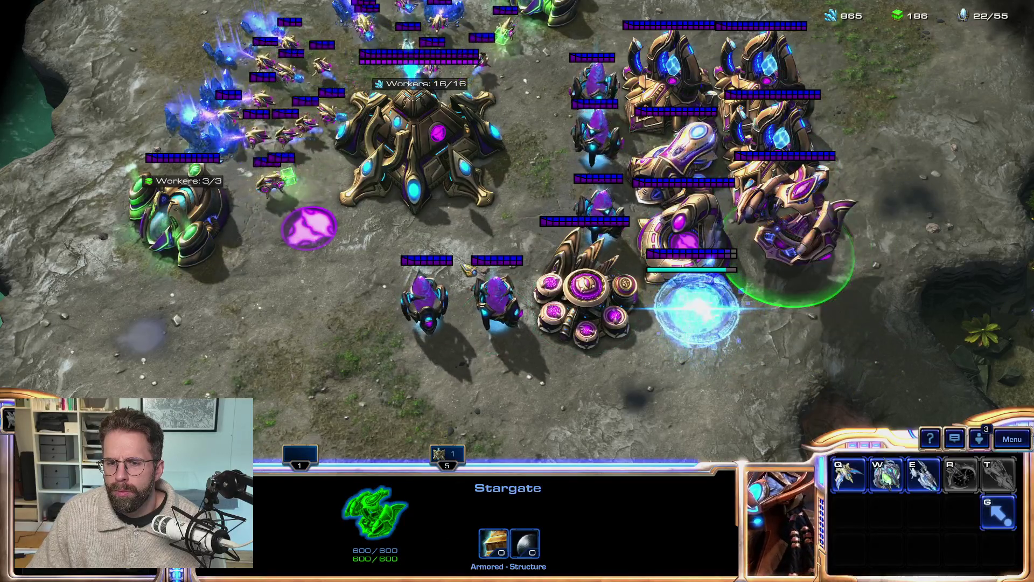
pyautogui.click(619, 323)
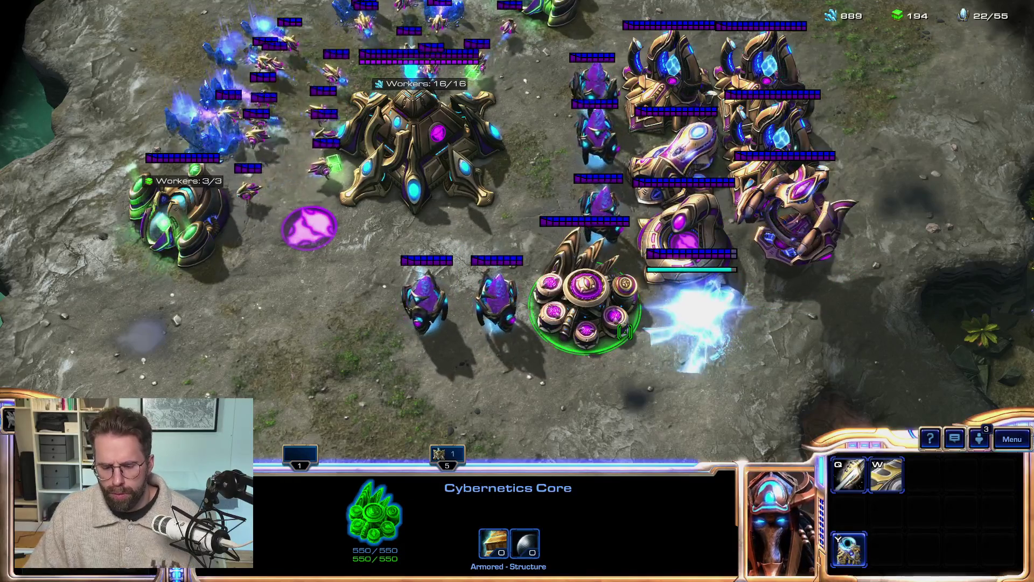
pyautogui.press('F10')
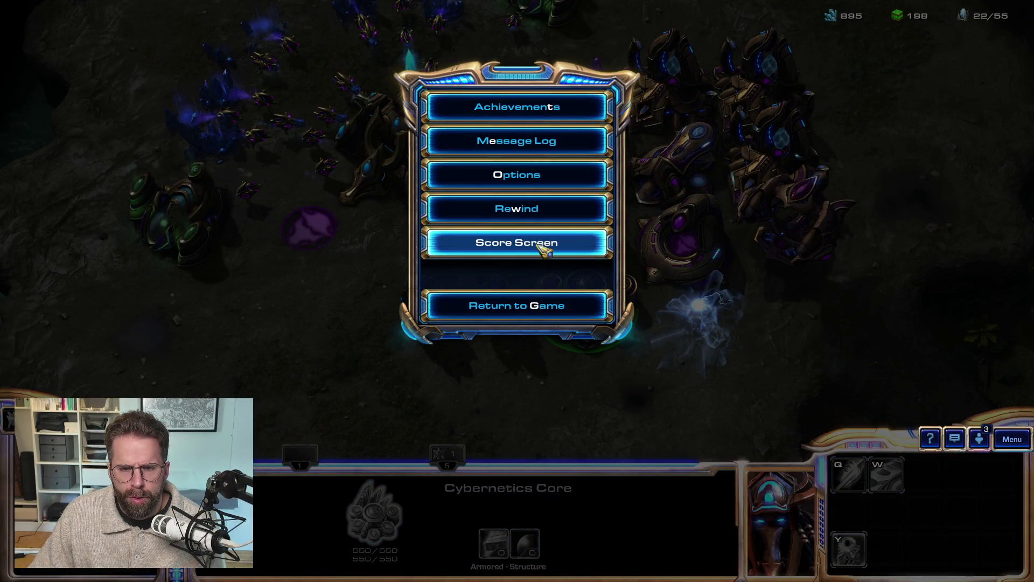
# Leave the Battle.net launcher and return to the Unreal Editor showing L_Map1.
pyautogui.hotkey('alt', 'Tab')
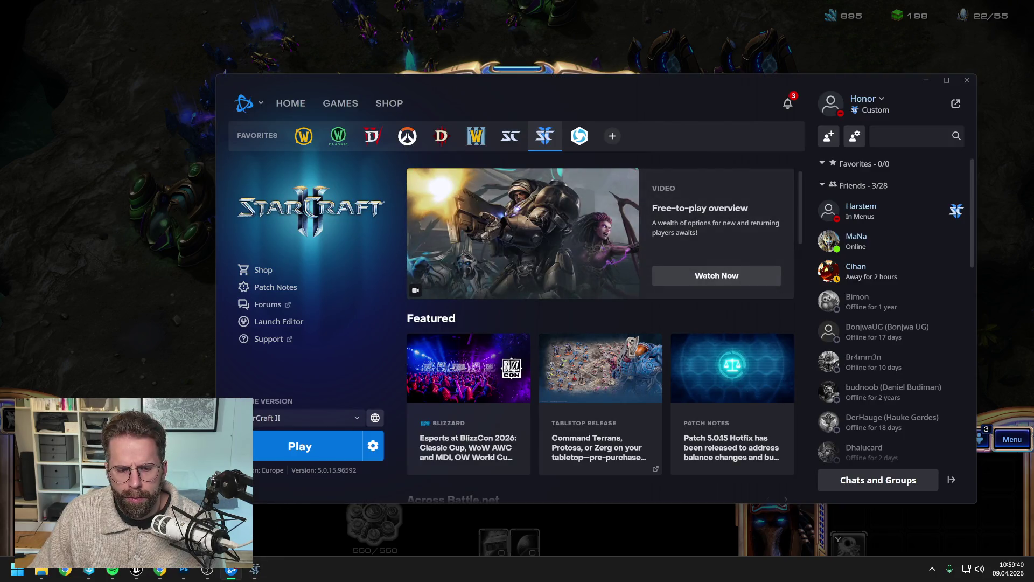
pyautogui.click(144, 569)
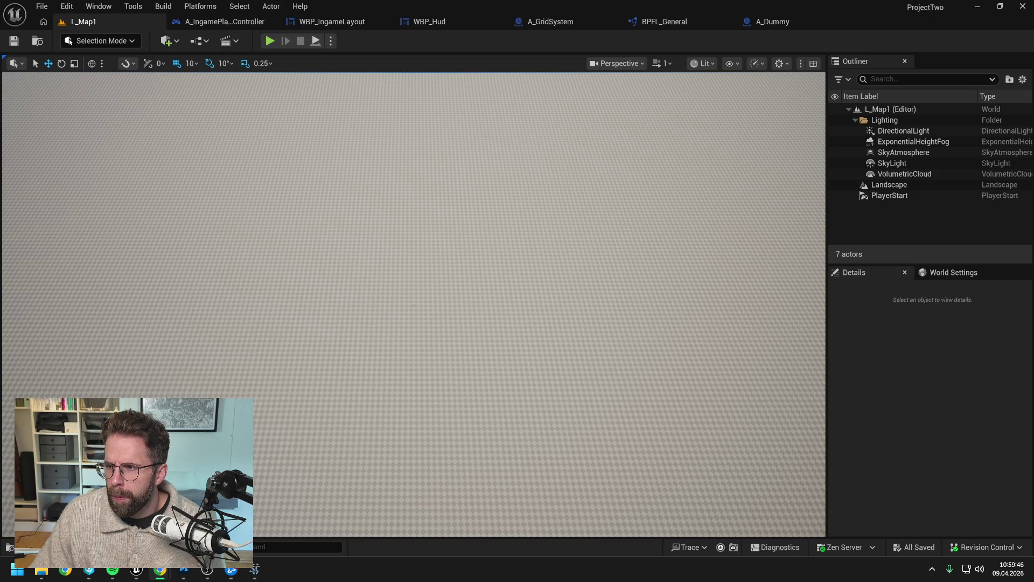
# Focus the Unreal Editor and play-test L_Map1, checking the building's tower icon in the HUD panel.
pyautogui.click(861, 336)
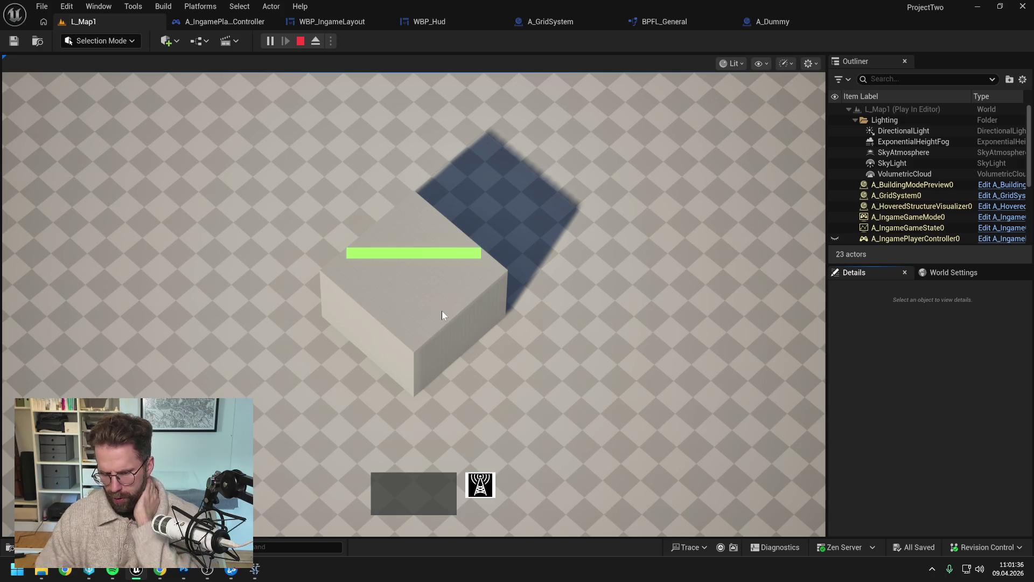
pyautogui.scroll(5, 257, 534)
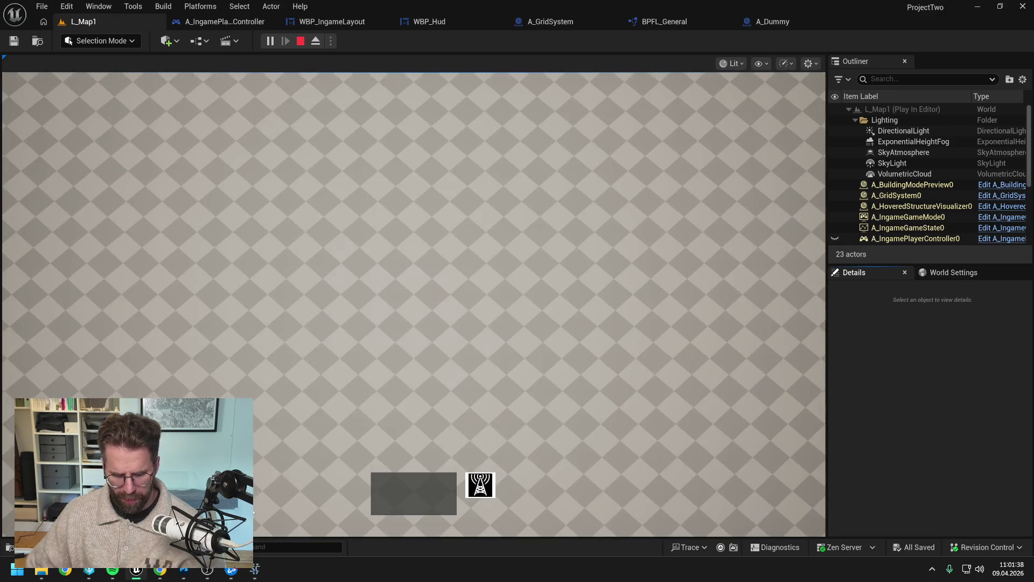
pyautogui.scroll(-2, 800, 385)
pyautogui.hotkey('alt', 'Tab')
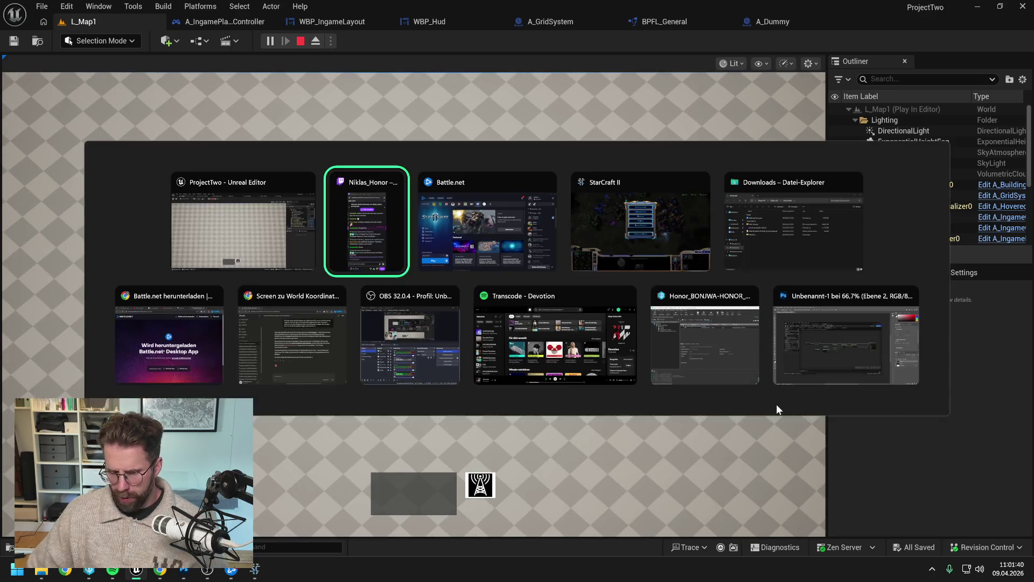
# Disable Ambient Sounds in StarCraft II's Options > Sound, then stop the Unreal play session.
pyautogui.hotkey('alt', 'Tab')
pyautogui.press('Tab')
pyautogui.press('Tab')
pyautogui.press('Tab')
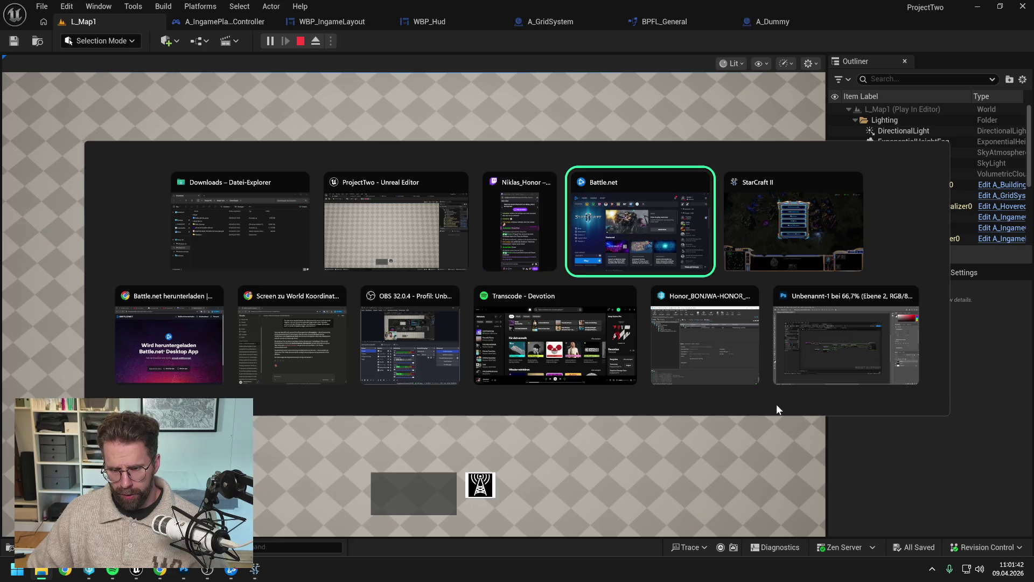
pyautogui.click(518, 172)
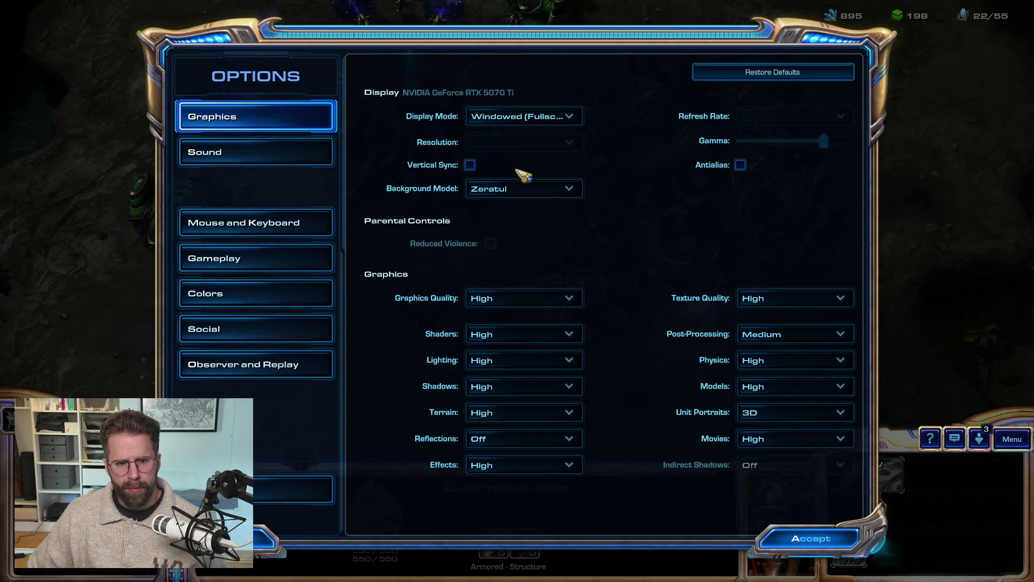
pyautogui.click(252, 150)
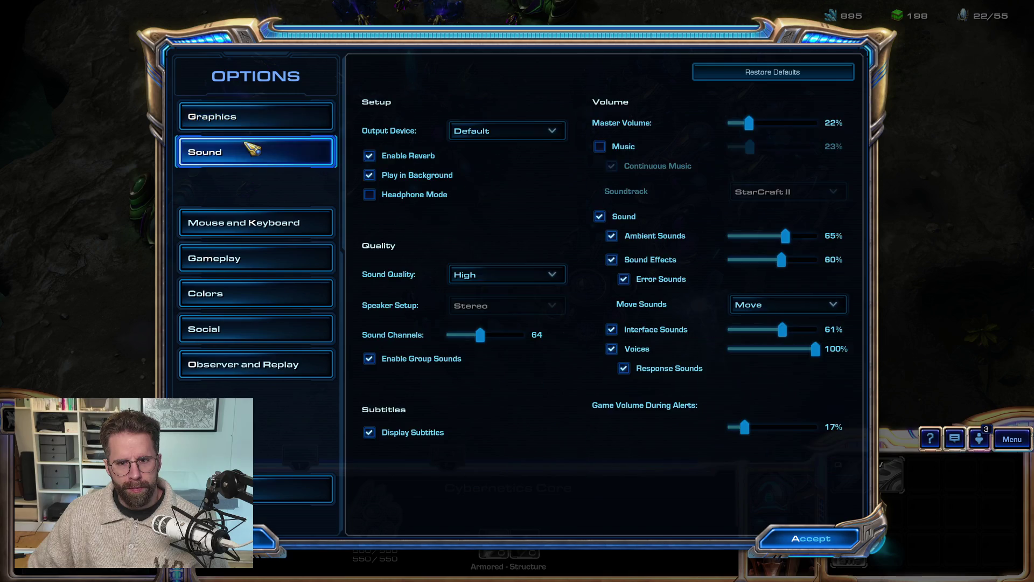
pyautogui.click(612, 236)
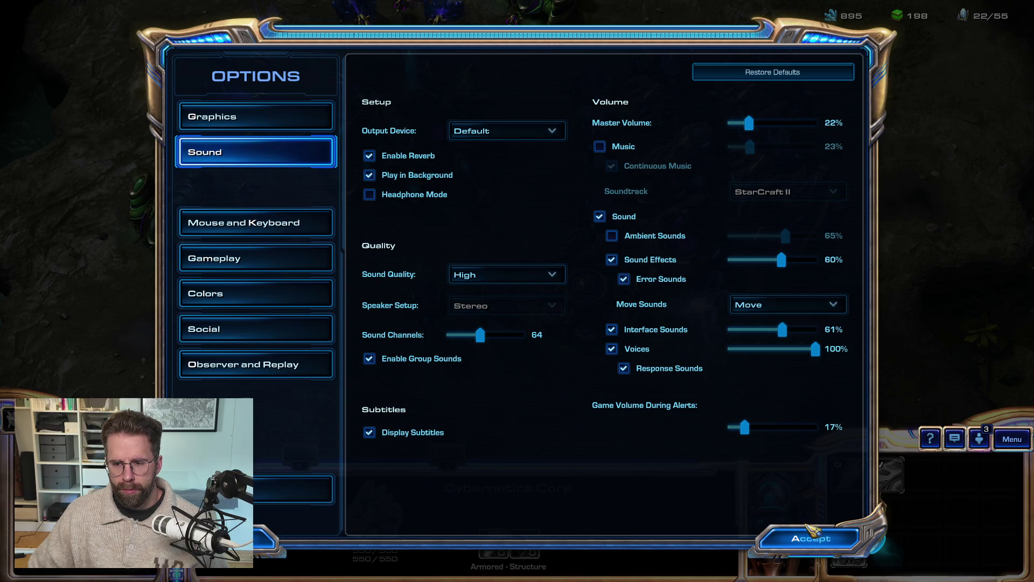
pyautogui.click(810, 540)
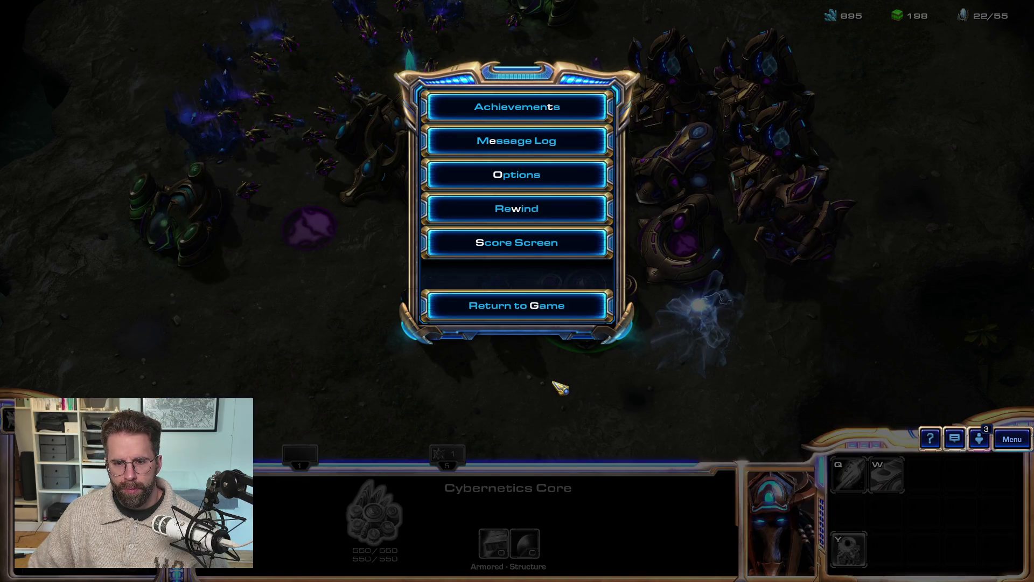
pyautogui.hotkey('alt', 'Tab')
pyautogui.hotkey('alt', 'Tab')
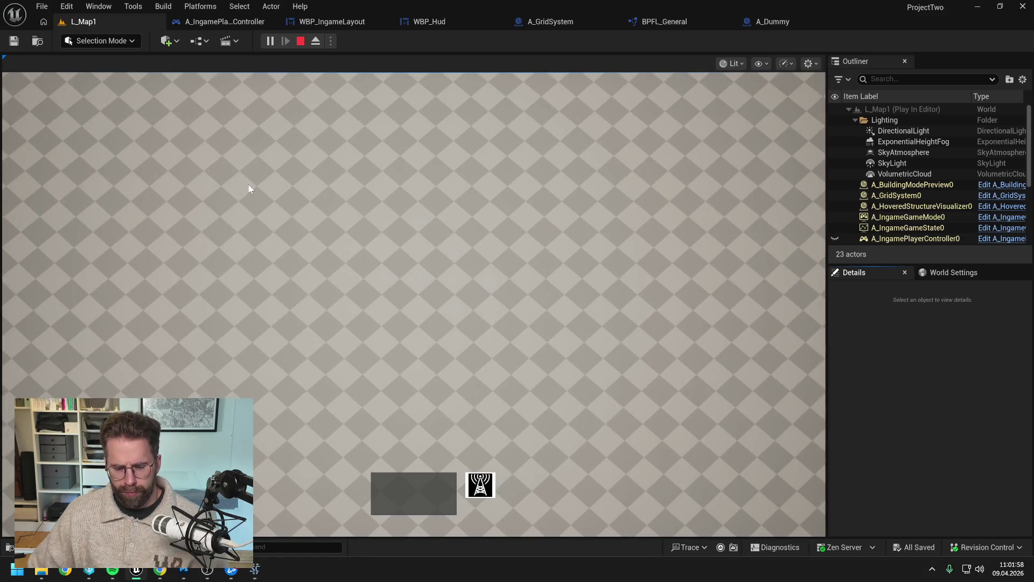
pyautogui.press('Escape')
# Replay L_Map1 and box-select in the game view; after the crash, send the report and restart.
pyautogui.click(267, 44)
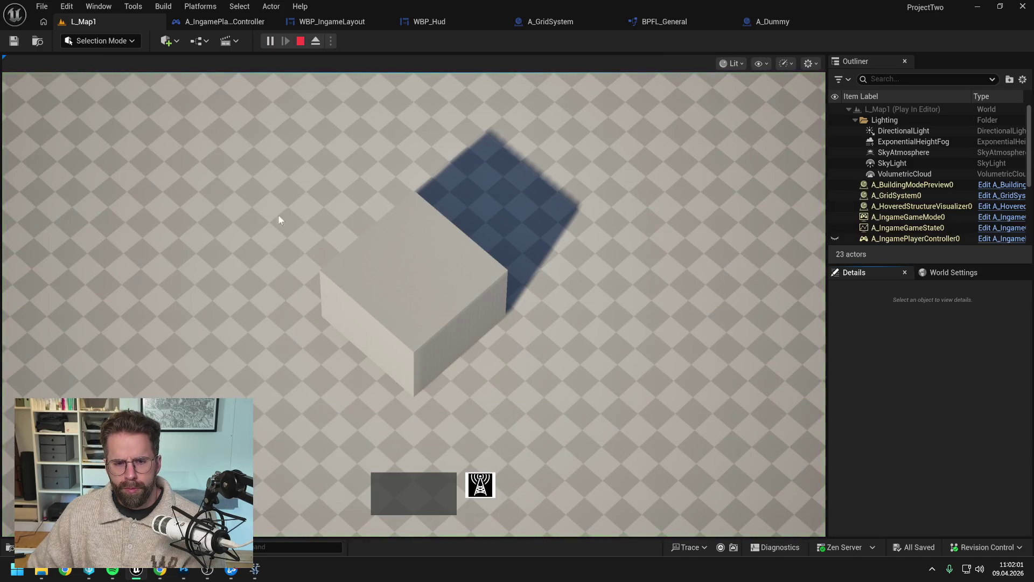
pyautogui.moveTo(279, 216)
pyautogui.mouseDown()
pyautogui.moveTo(591, 376)
pyautogui.moveTo(632, 426)
pyautogui.mouseUp()
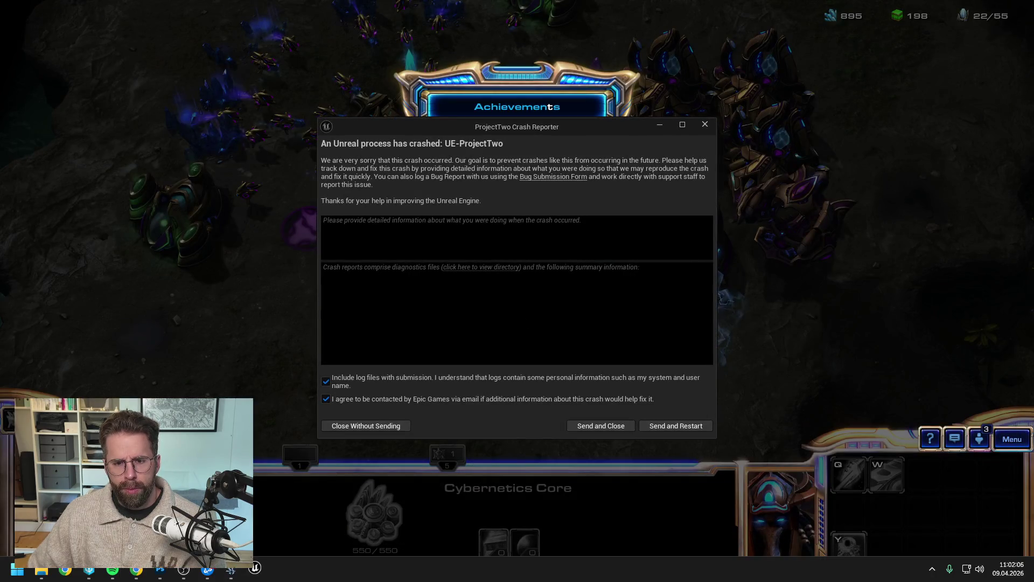
pyautogui.click(673, 428)
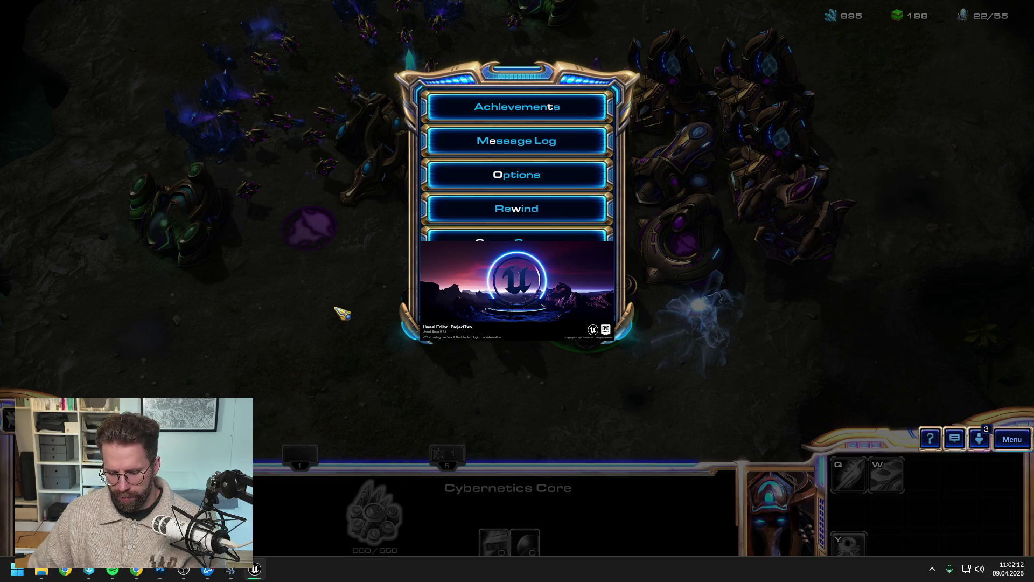
pyautogui.click(484, 269)
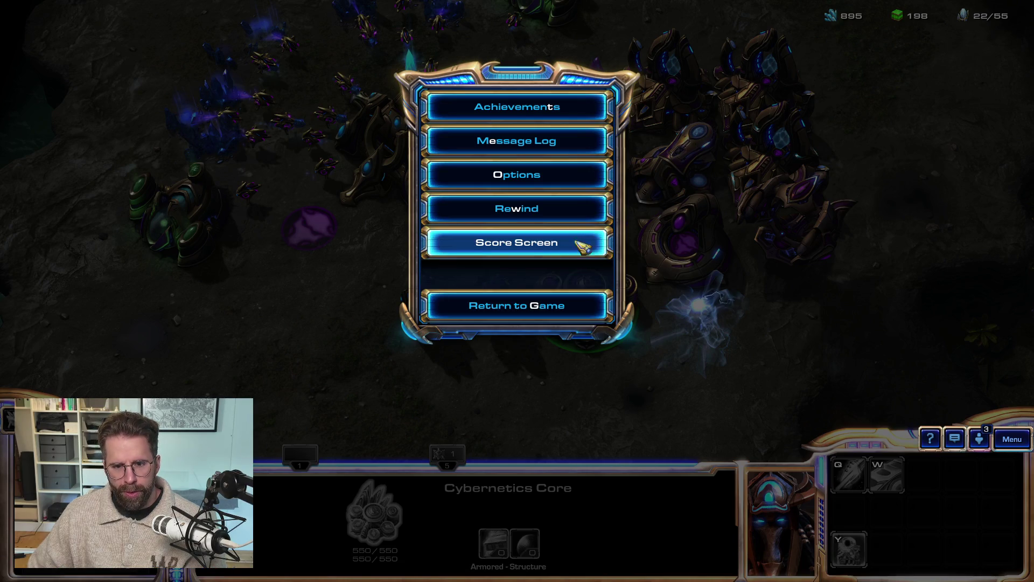
# View the match's Victory score screen, then reopen the game menu with F10.
pyautogui.click(539, 244)
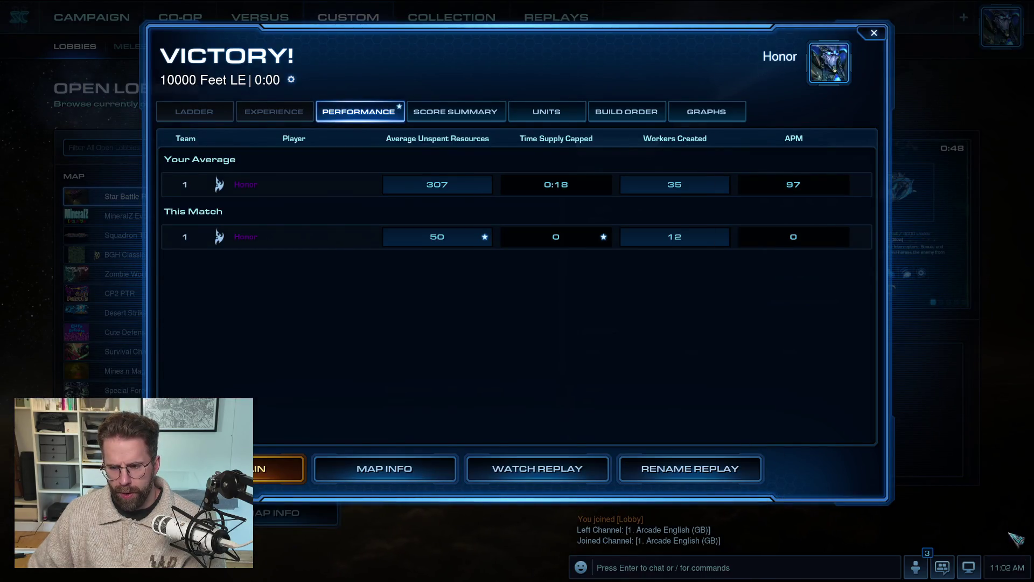
pyautogui.press('F10')
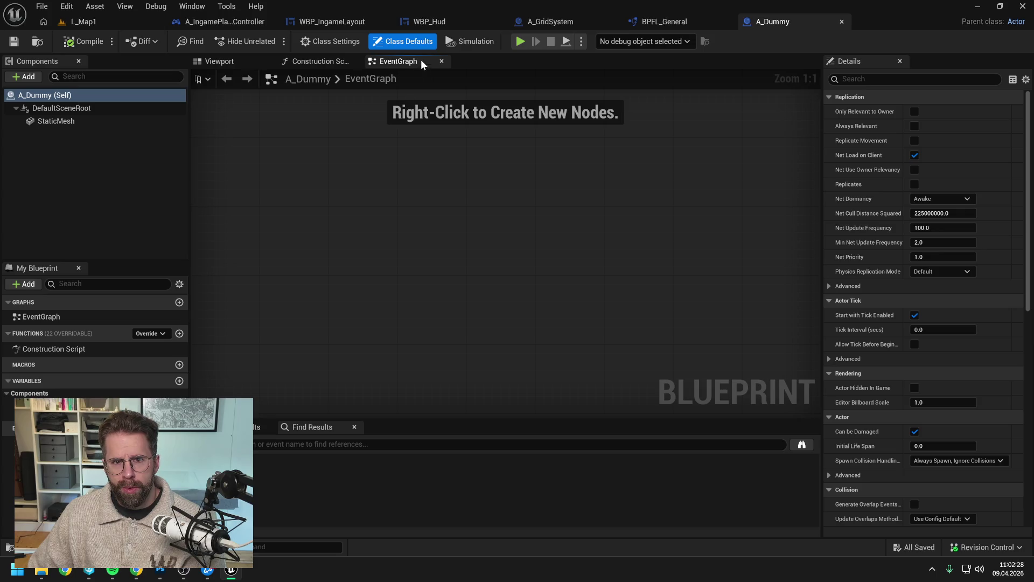
# In the WBP_Hud designer, inspect the SelectionImage and SelectionTitle details; SelectionImage is Hidden.
pyautogui.click(463, 21)
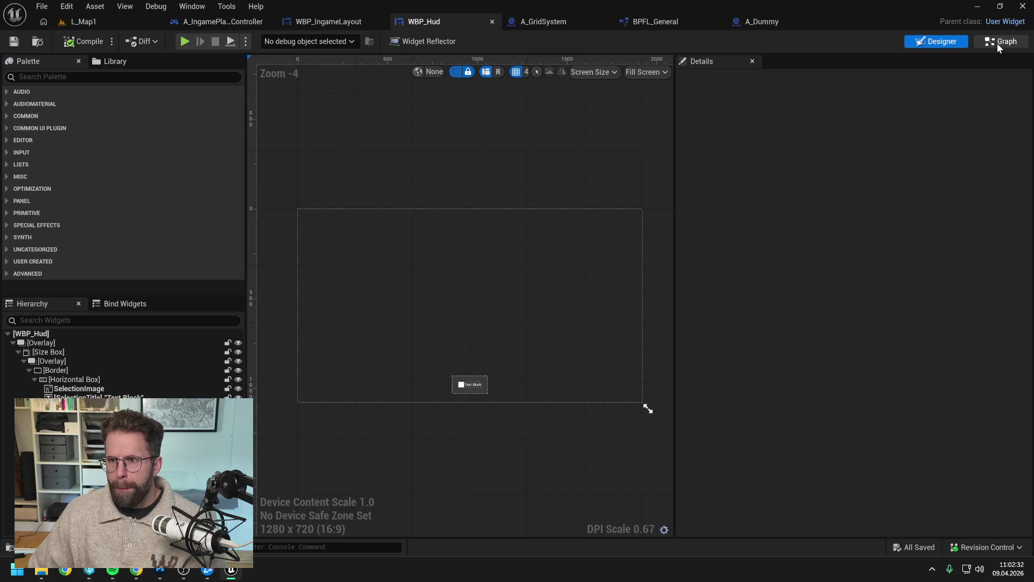
pyautogui.scroll(5, 439, 393)
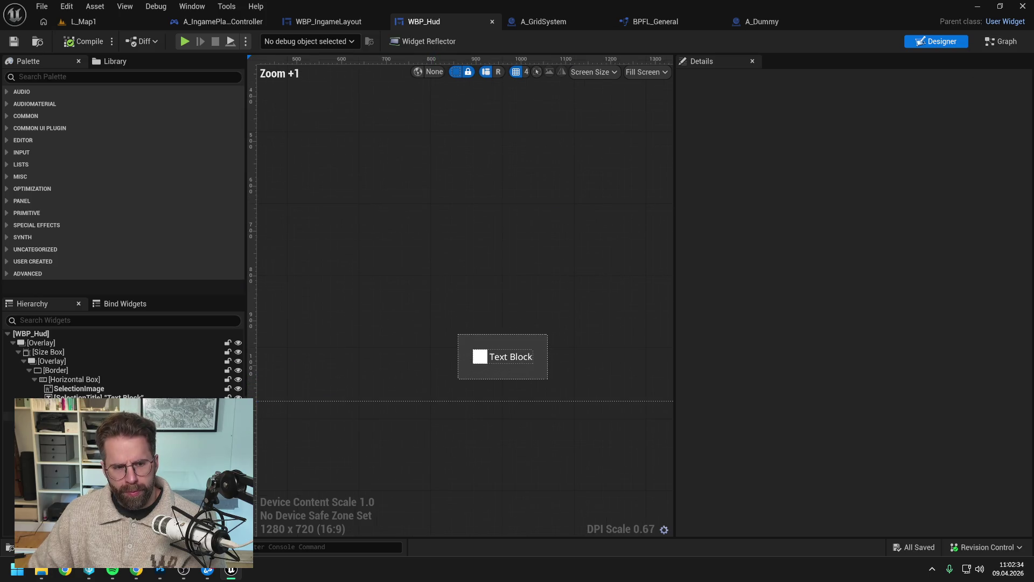
pyautogui.click(80, 388)
pyautogui.click(97, 397)
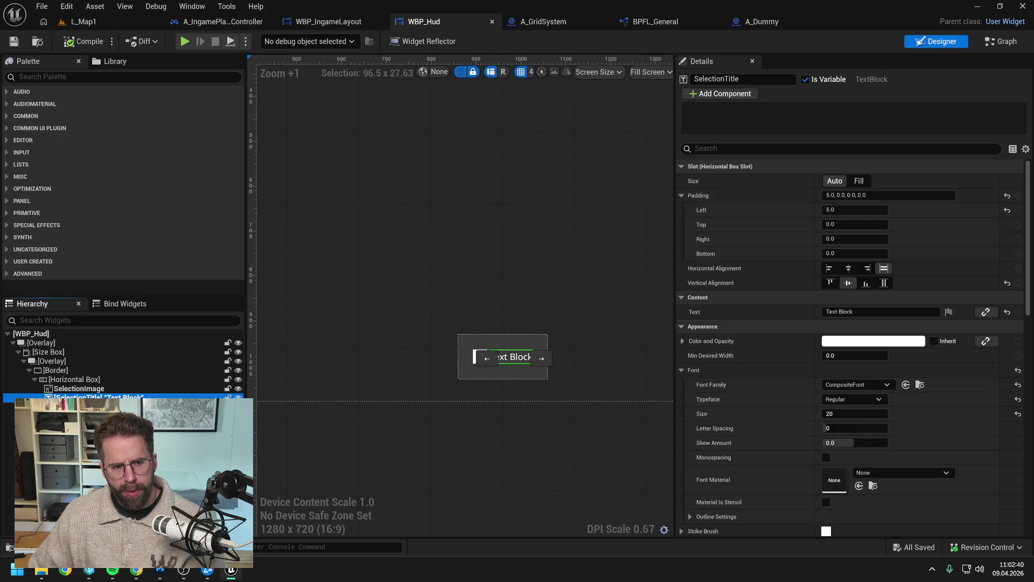
pyautogui.click(84, 389)
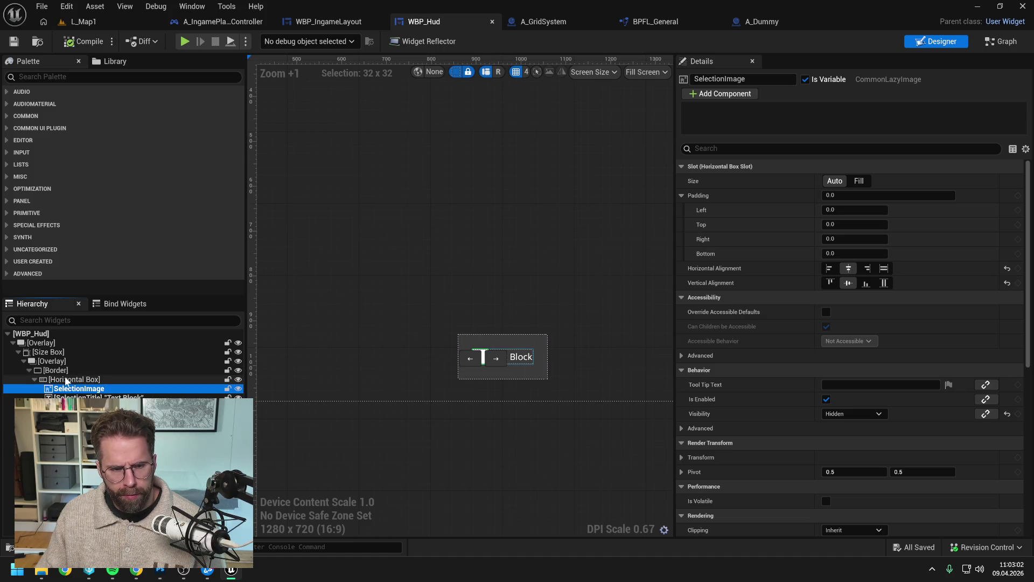
pyautogui.hotkey('ctrl', 'space')
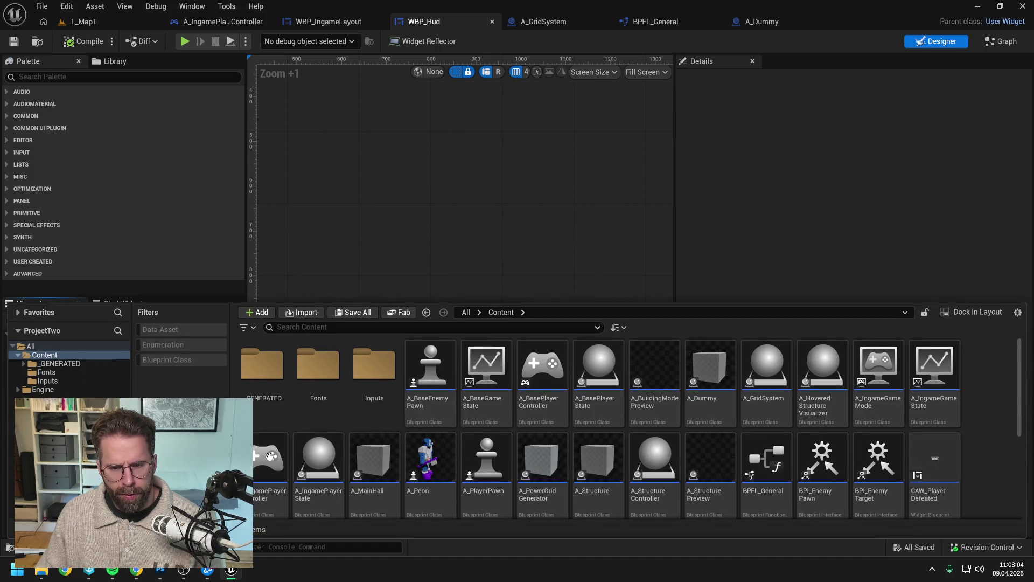
pyautogui.scroll(-3, 564, 426)
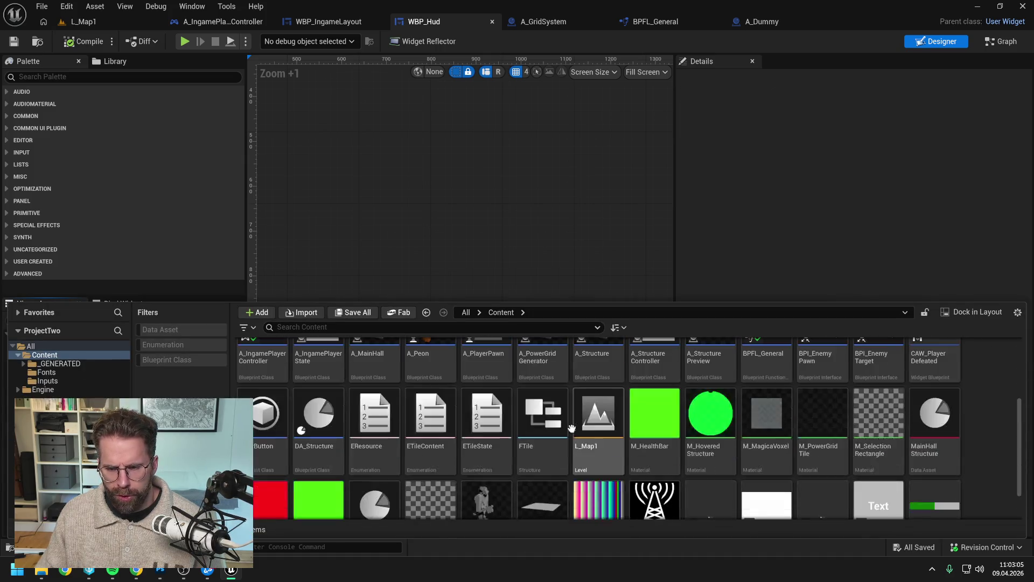
pyautogui.rightClick(990, 437)
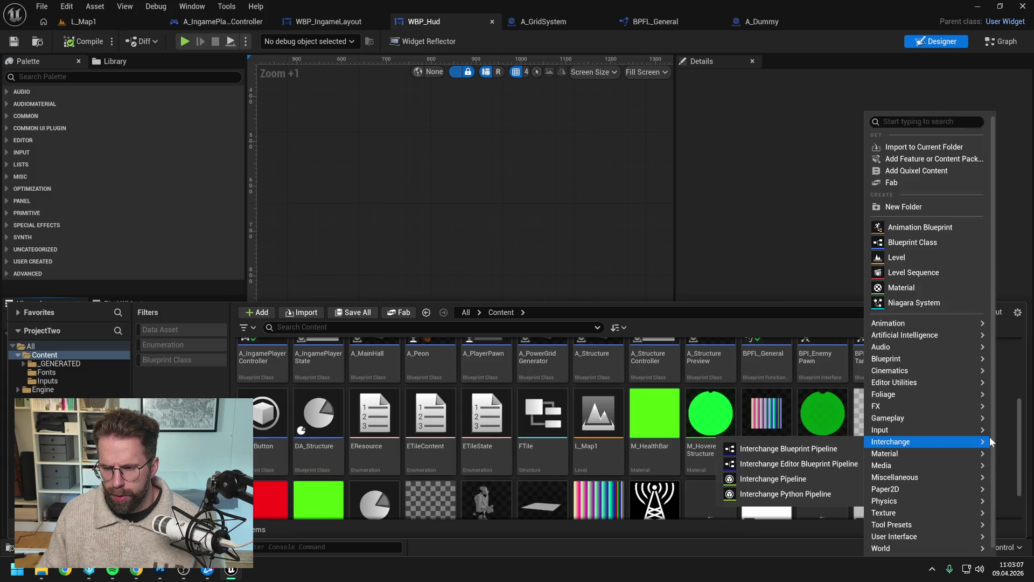
pyautogui.click(905, 240)
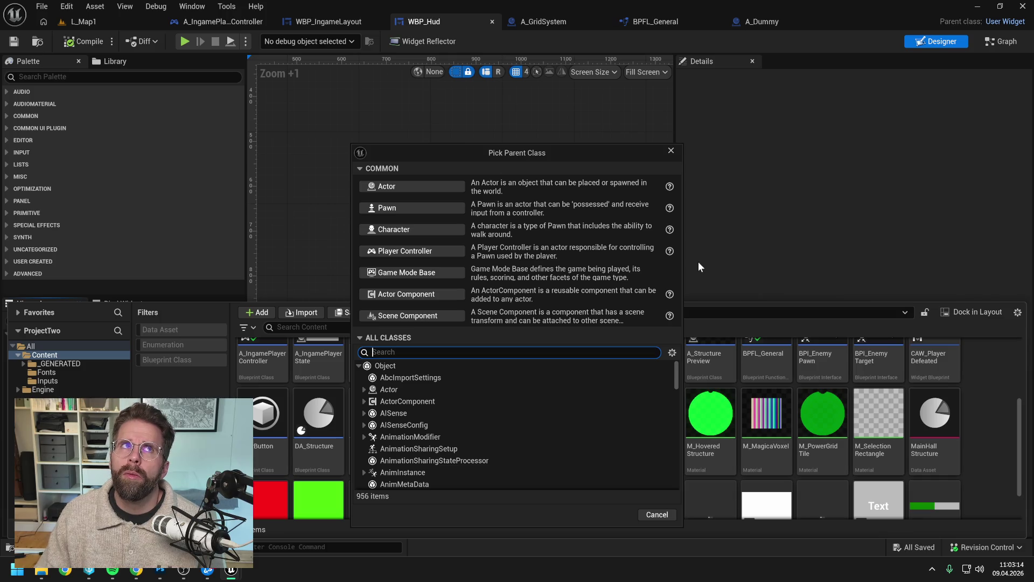
pyautogui.click(671, 150)
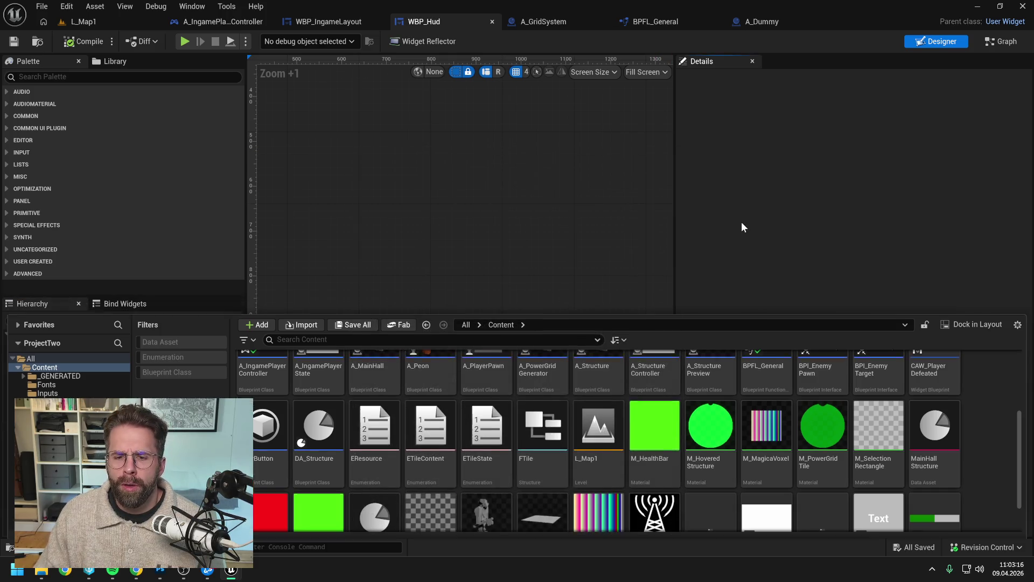